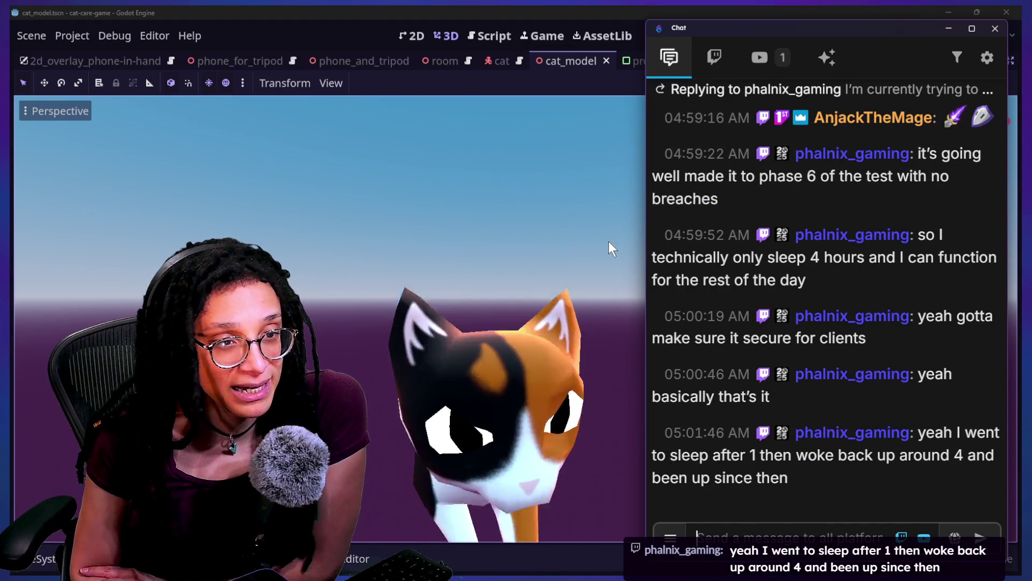
Step: Bring Godot in front of the chat and show the cat-care game's script with its match statement
mouse_move(711, 101)
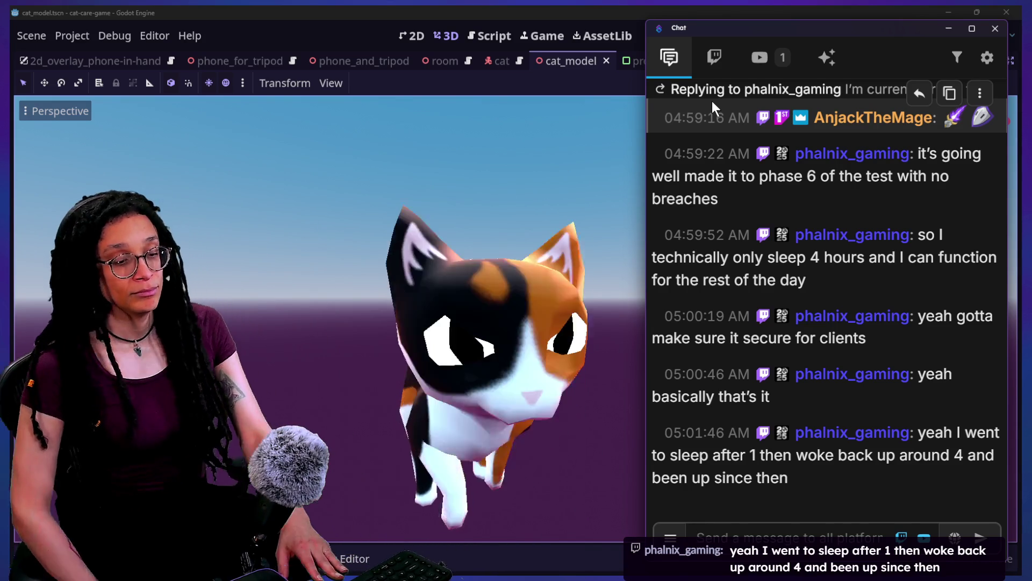
click(475, 28)
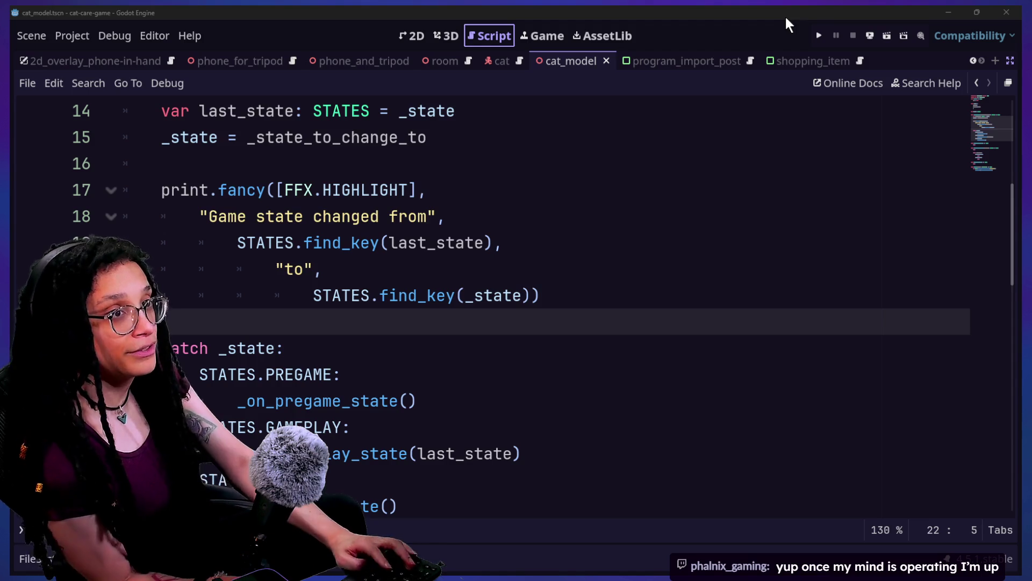
Step: Switch to the roguelike project and read bad_thought's _ready_area function across lines 17–26
key(alt+Tab)
click(369, 319)
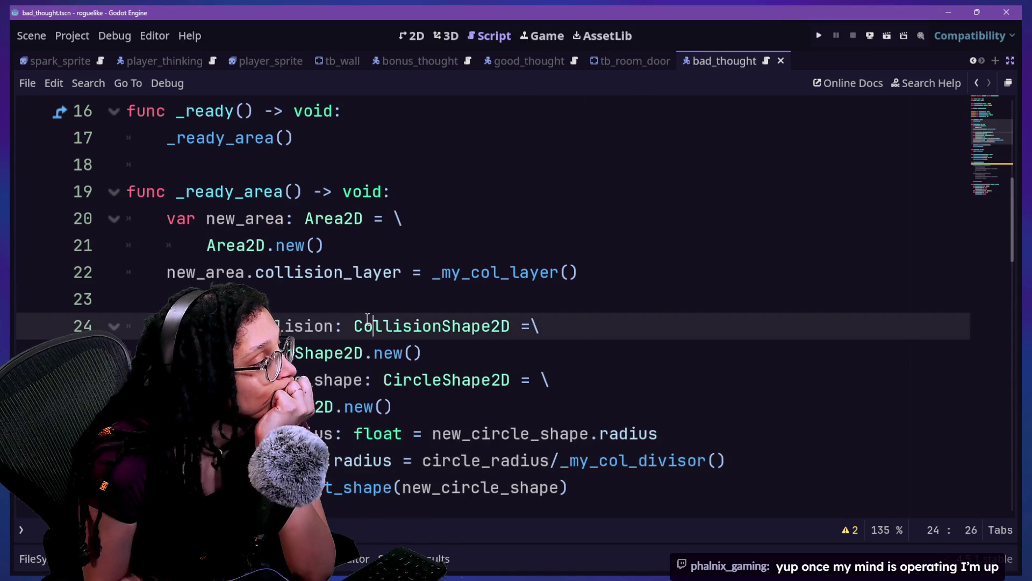
key(Up)
key(Up)
key(Up)
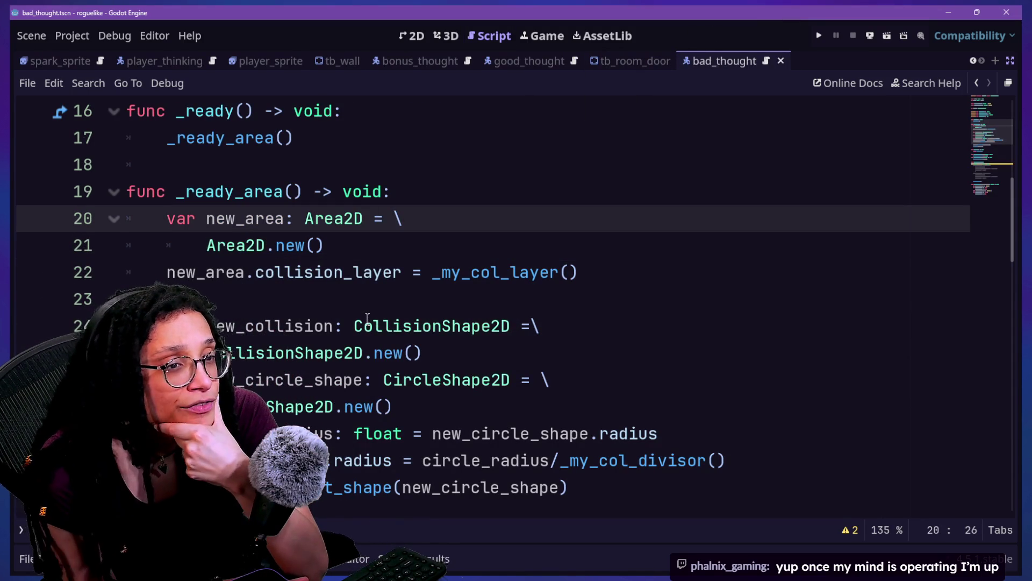
key(Up)
key(Up)
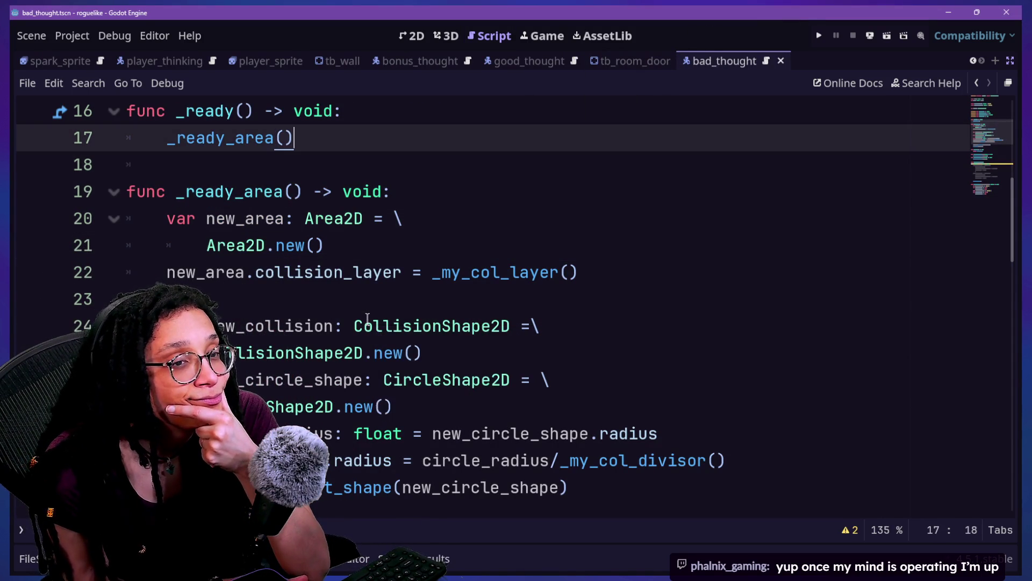
key(Down)
key(Down)
key(Down)
key(Down)
key(Down)
key(Down)
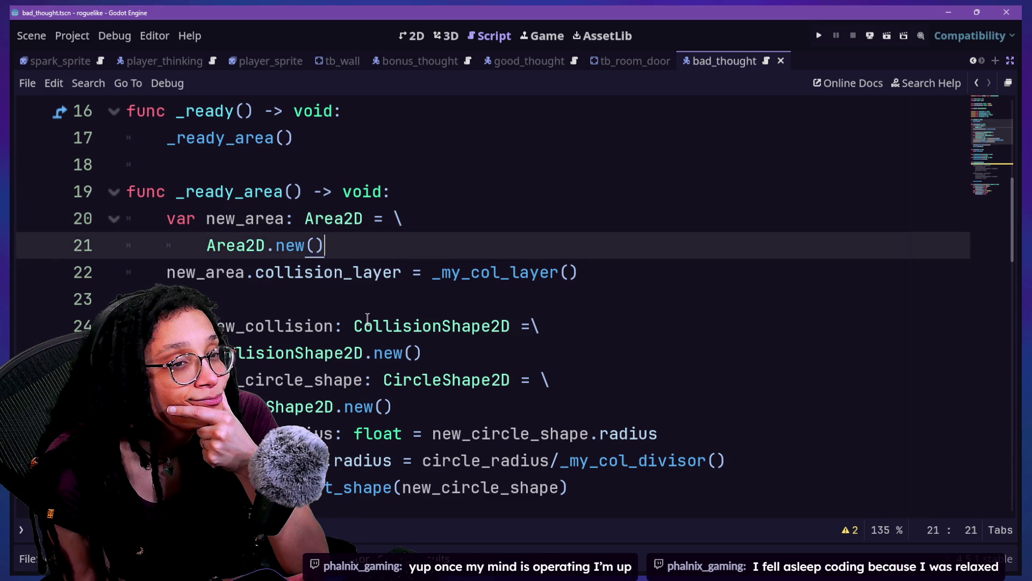
key(Down)
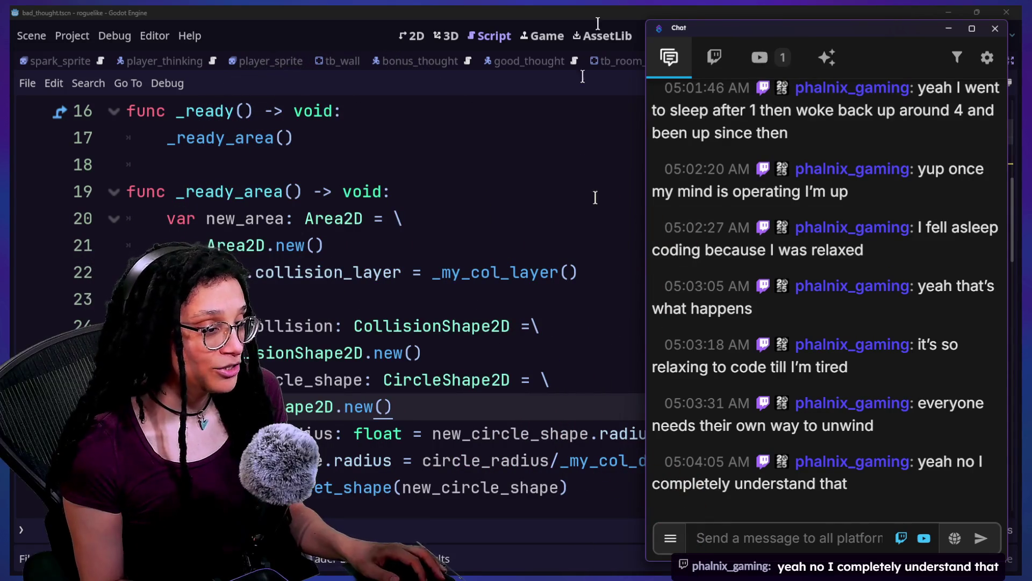
click(372, 216)
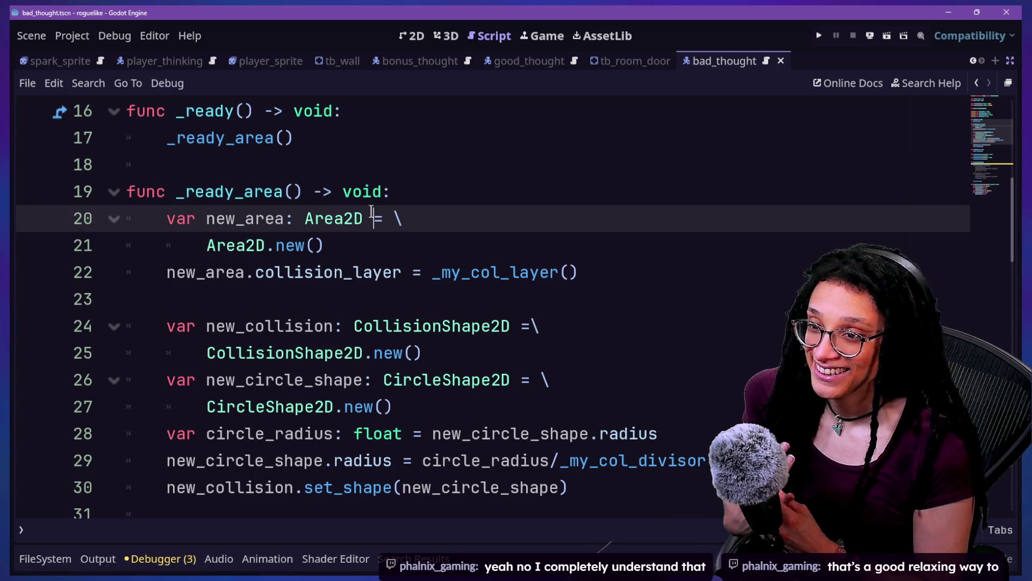
Step: Place the cursor on the new_collision line of bad_thought's _ready_area function
click(203, 327)
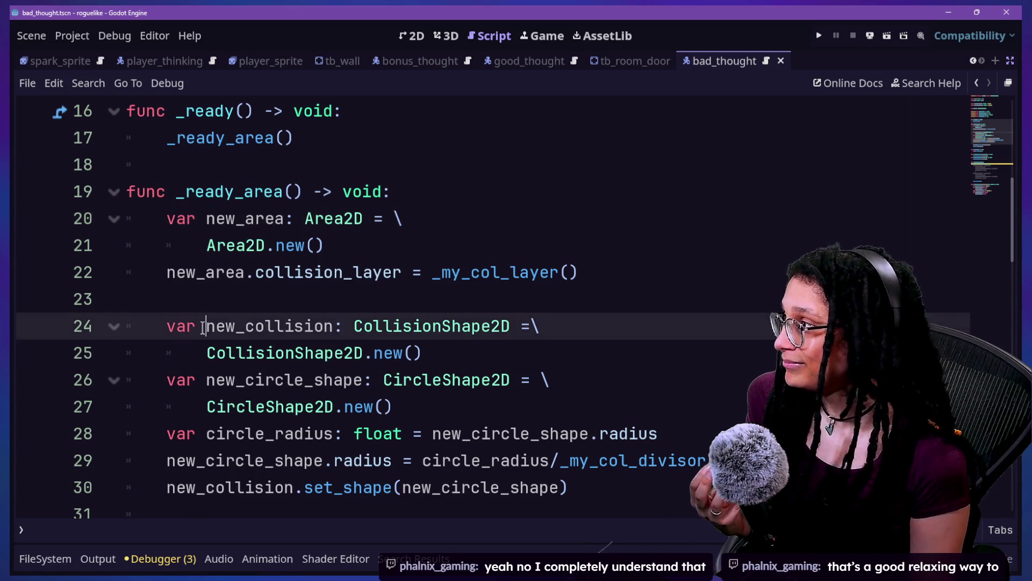
Step: Browse the Thought script down to _core_follow_logic, then restore the side docks with Ctrl+Shift+F11
scroll(202, 328, up, 5)
click(334, 218)
key(Down)
key(Down)
key(Down)
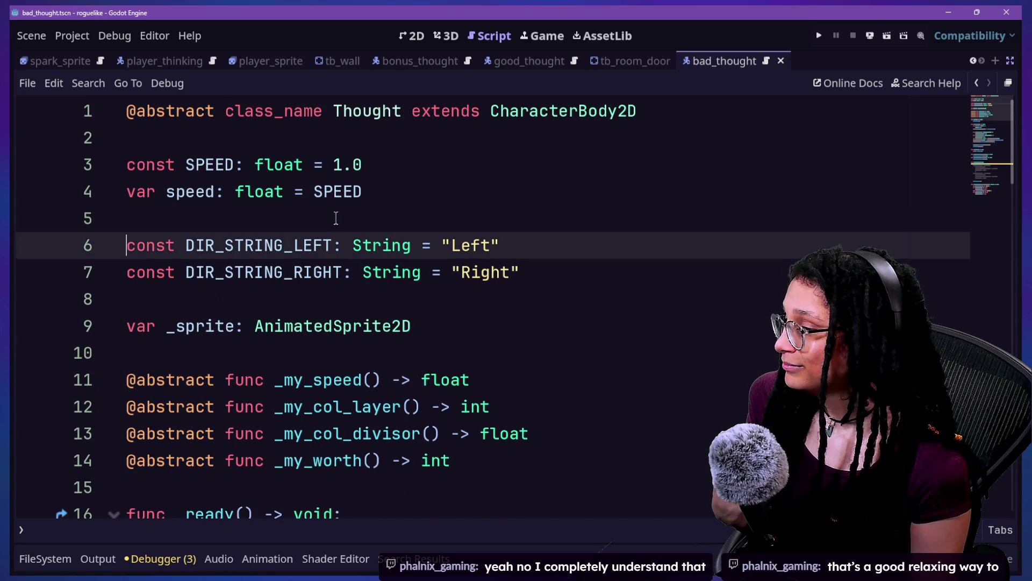
key(Page_Down)
key(Page_Down)
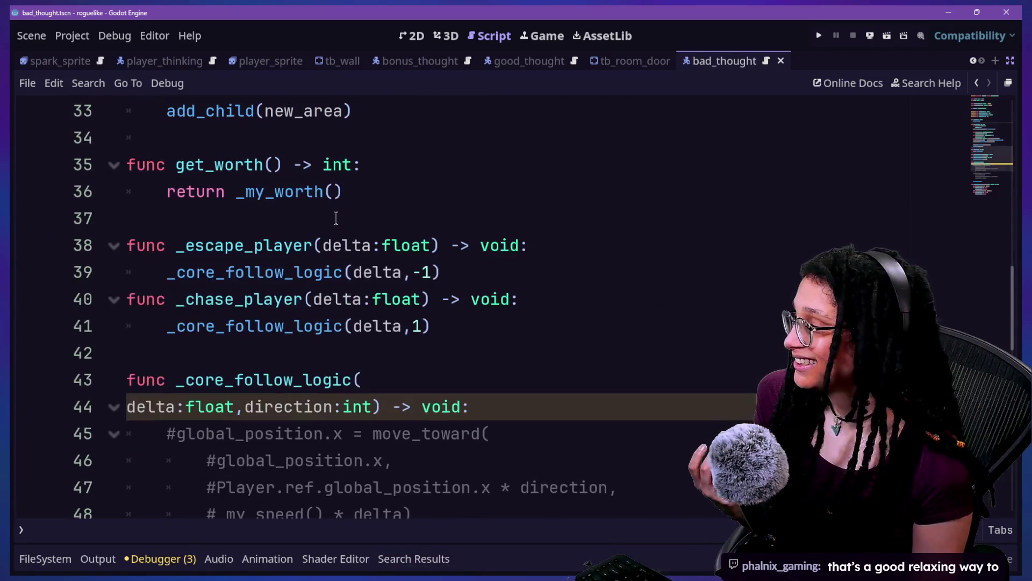
scroll(497, 301, down, 1)
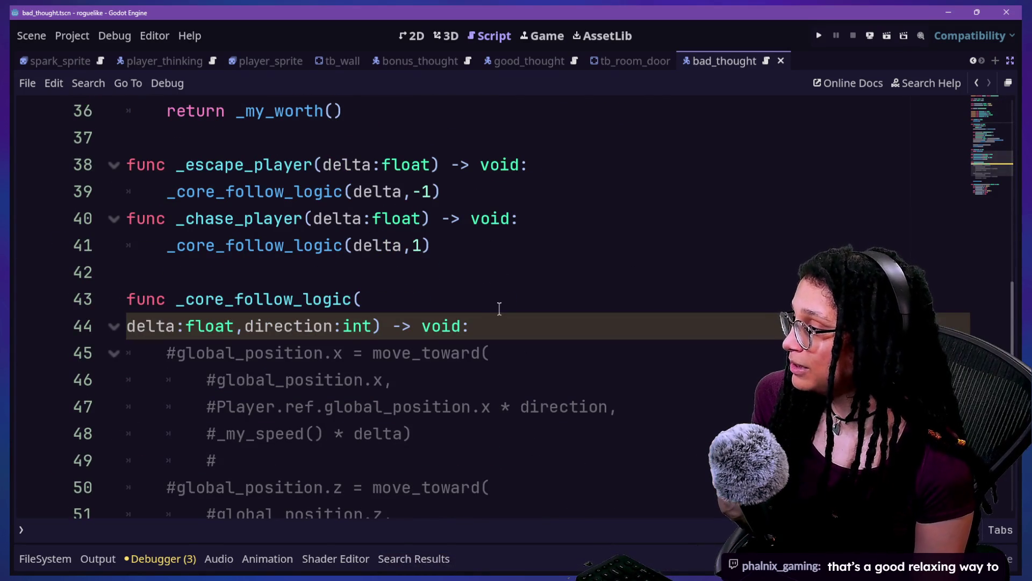
scroll(499, 308, up, 12)
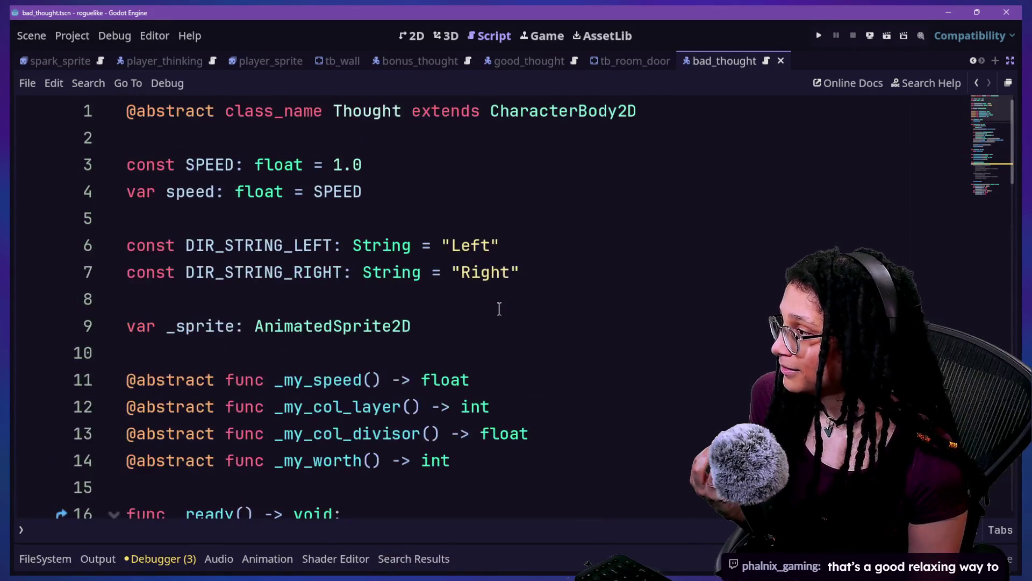
key(ctrl+shift+F11)
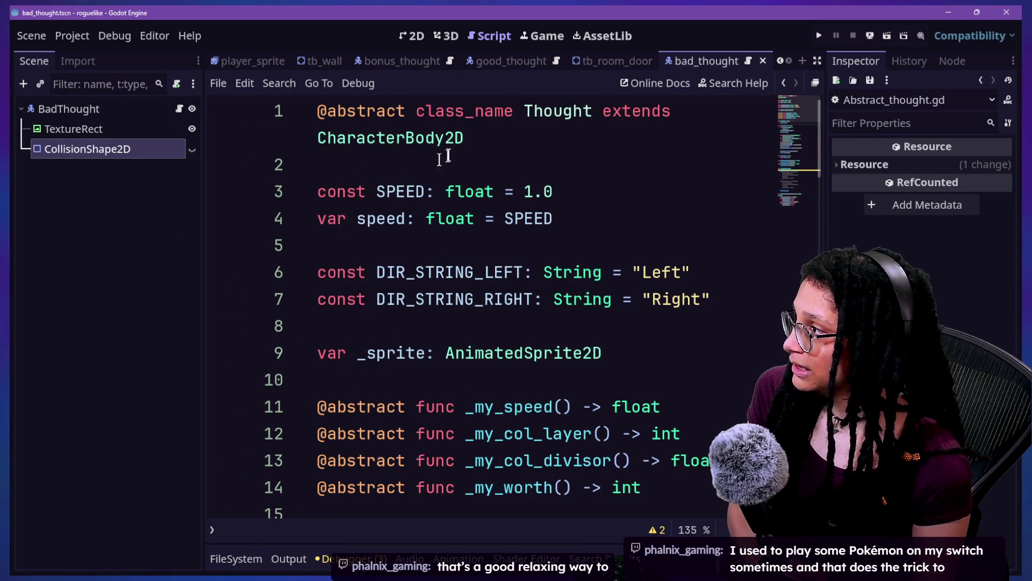
Step: Run the roguelike project, then launch the cat-care game from its own editor
scroll(484, 278, down, 1)
click(525, 301)
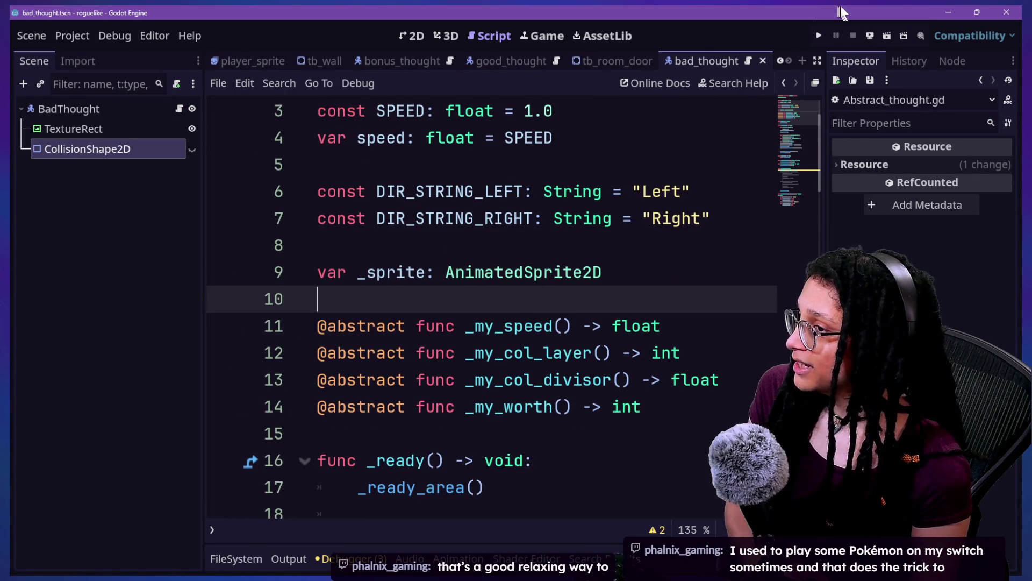
click(812, 33)
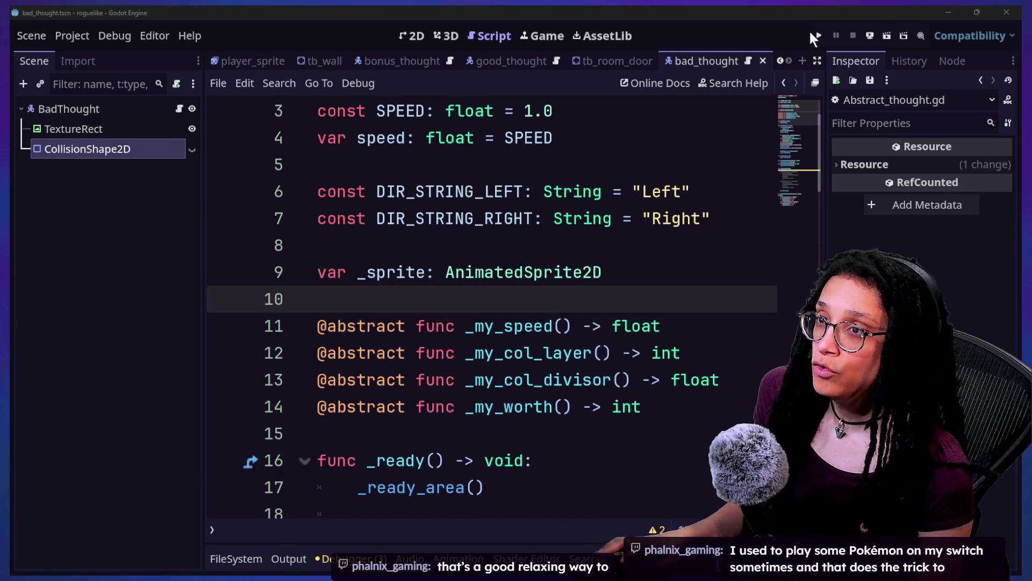
click(823, 34)
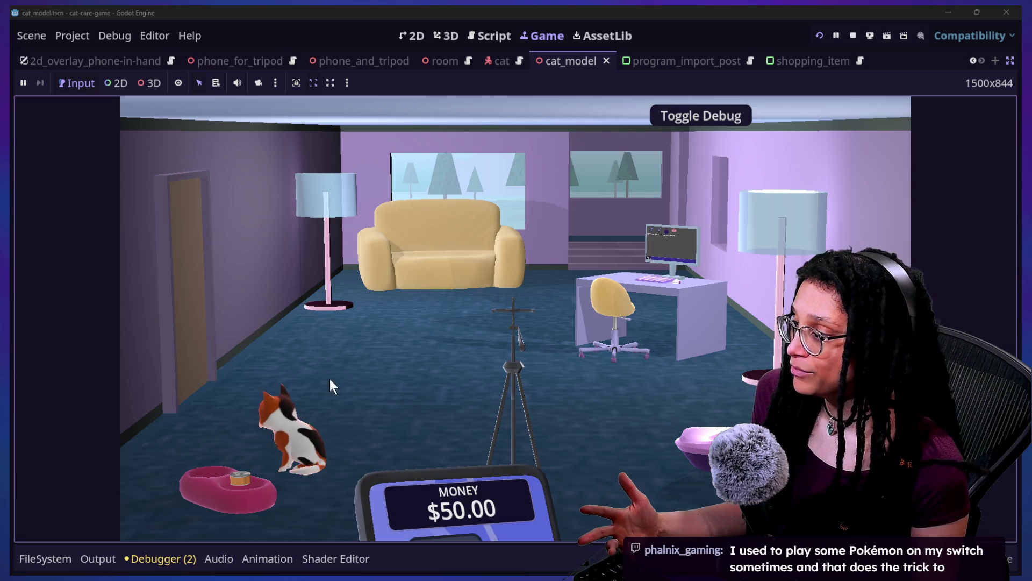
Step: At the cat's food bowl, open a can of cat food with the debug overlay briefly enabled
click(296, 453)
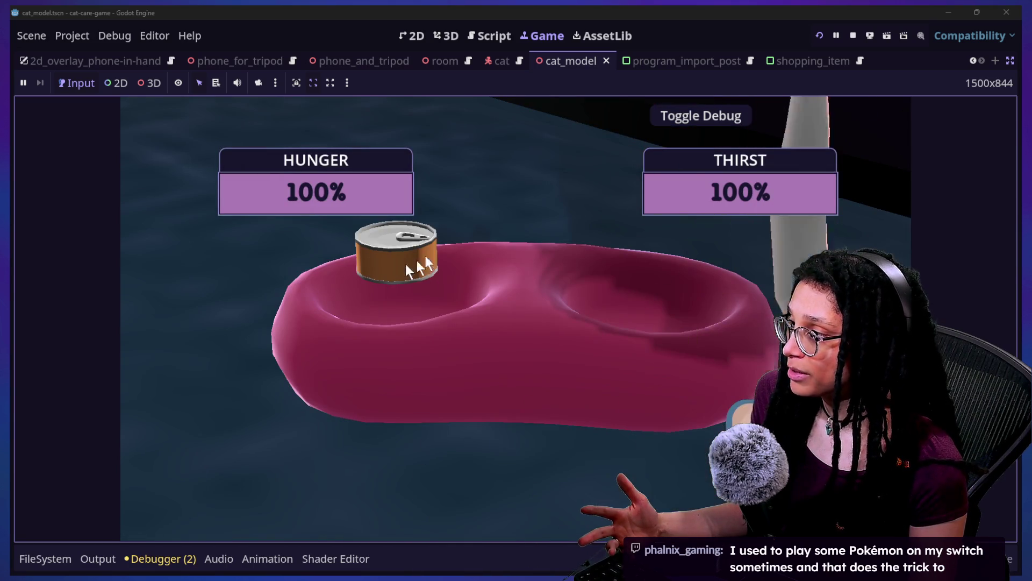
click(700, 116)
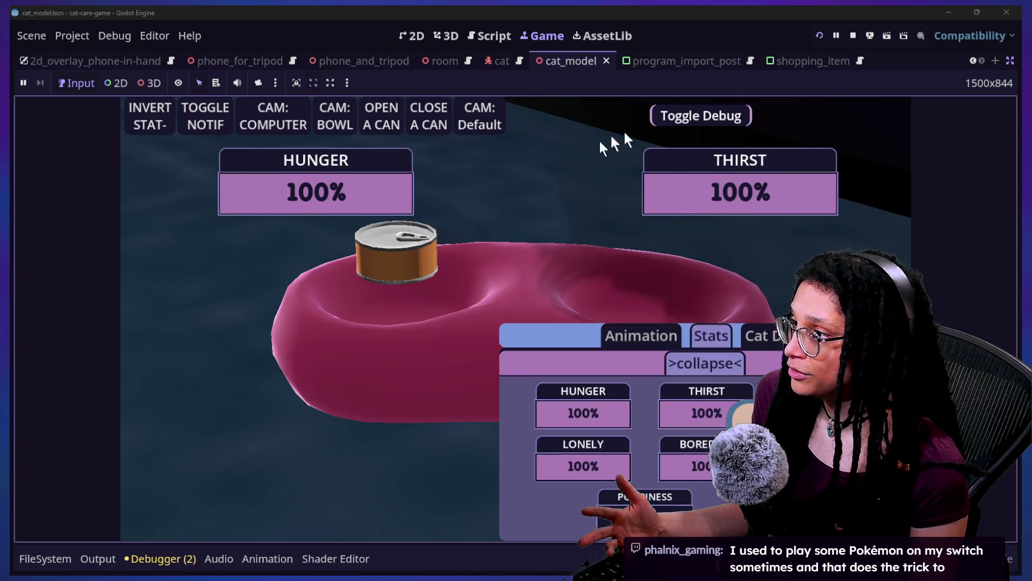
click(382, 116)
click(731, 117)
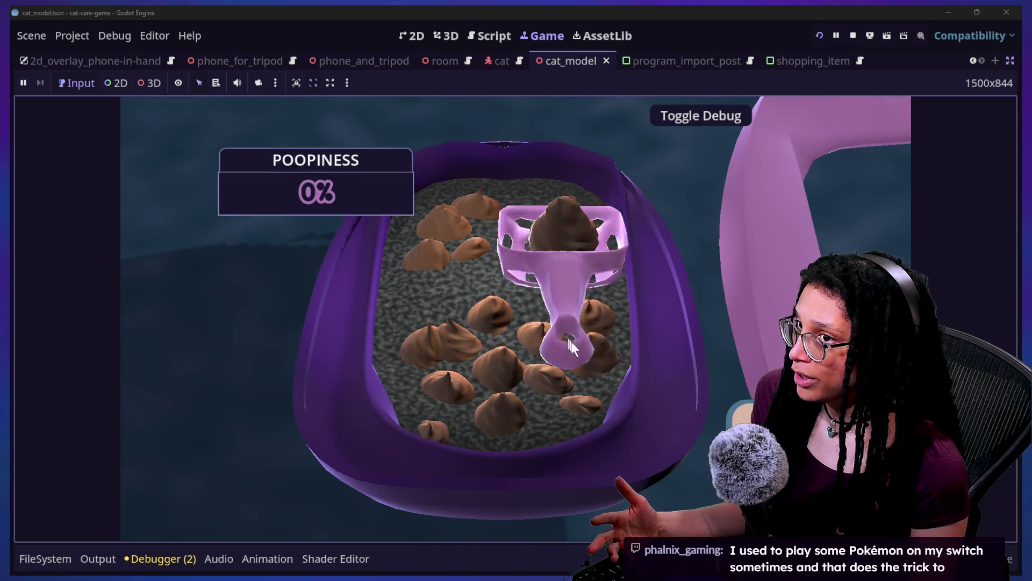
Step: Scoop both poops out of the litter box, then pet the cat on the couch
click(547, 411)
click(547, 411)
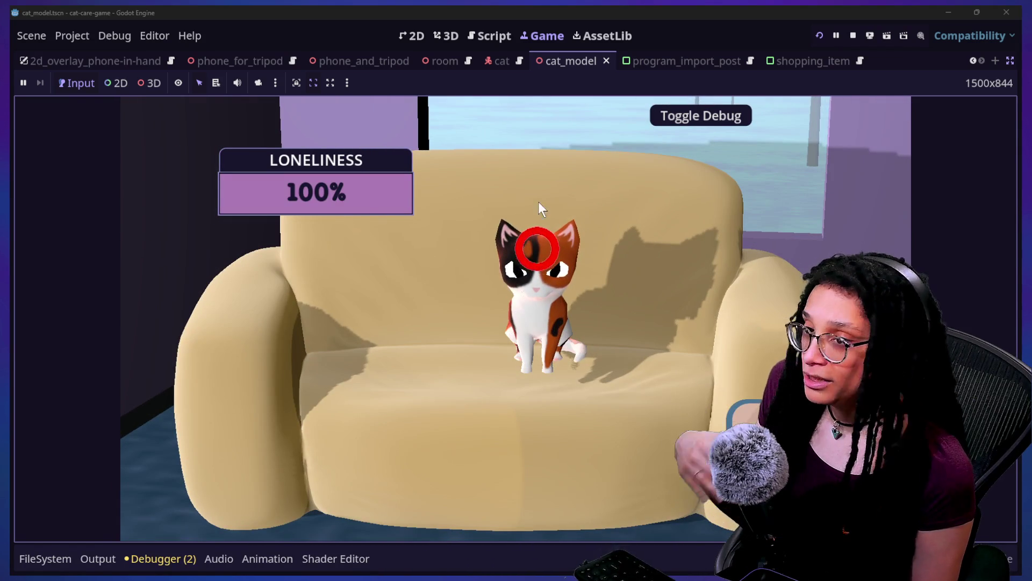
click(532, 253)
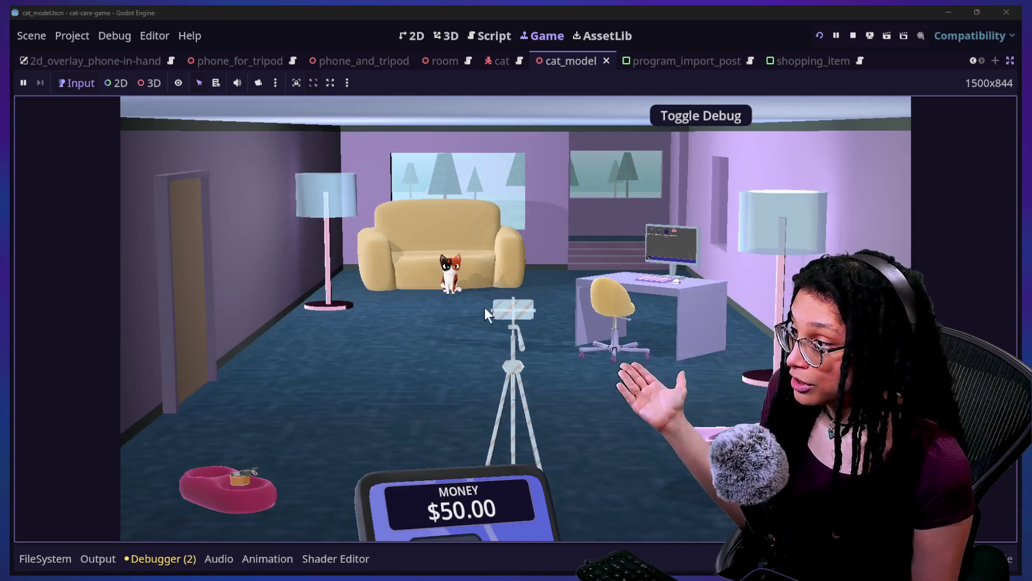
Step: Take the phone off the tripod and zoom into the desk computer's desktop
click(490, 311)
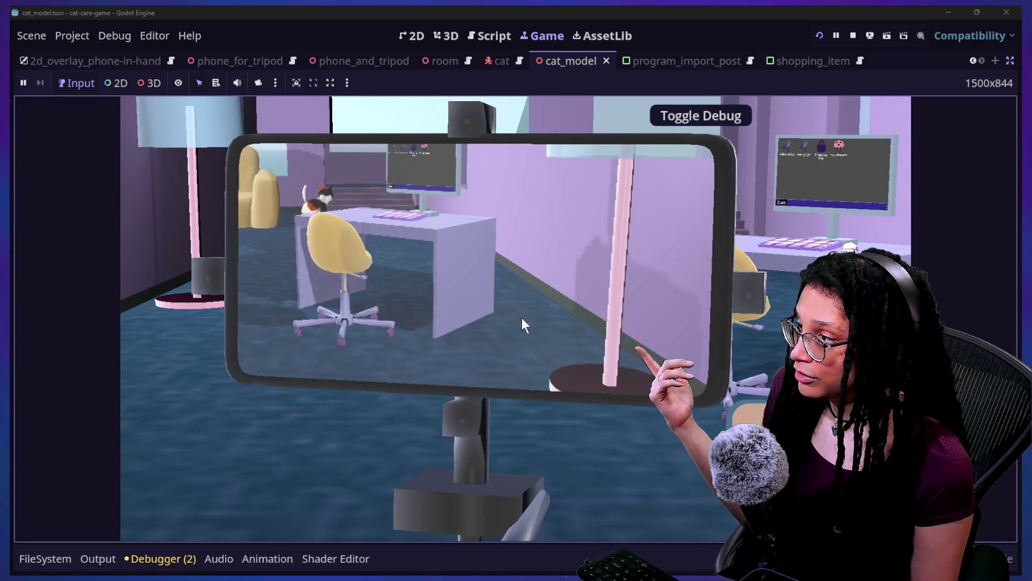
click(502, 305)
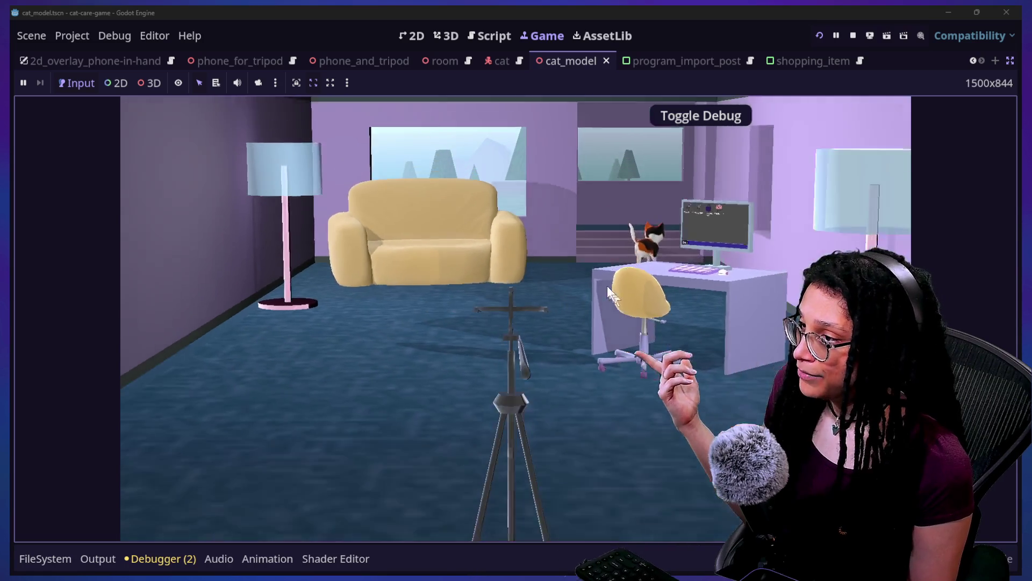
click(643, 272)
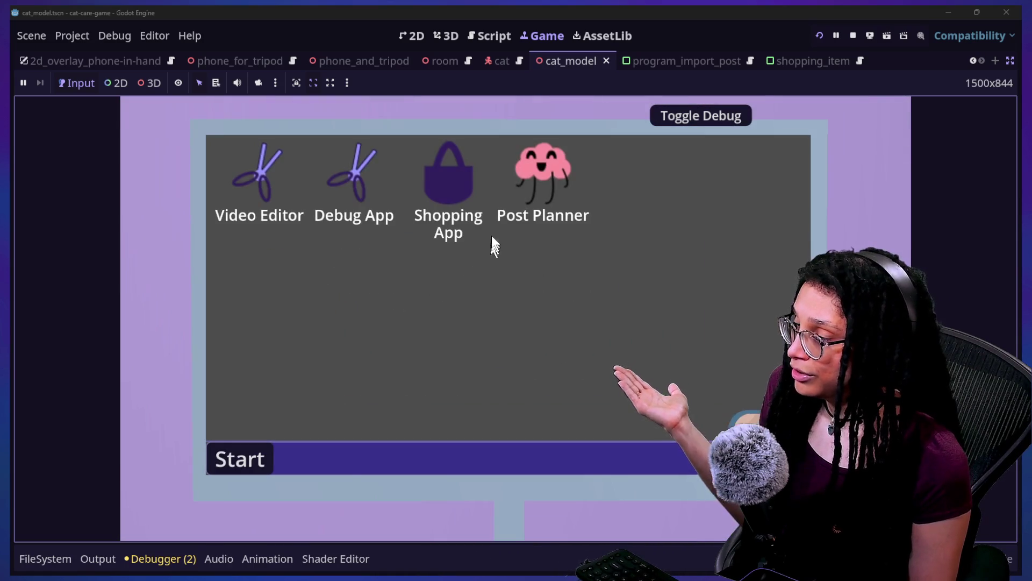
Step: Move the Post Planner icon below Shopping App, open it, and start planning on a platform
drag(525, 163, 530, 245)
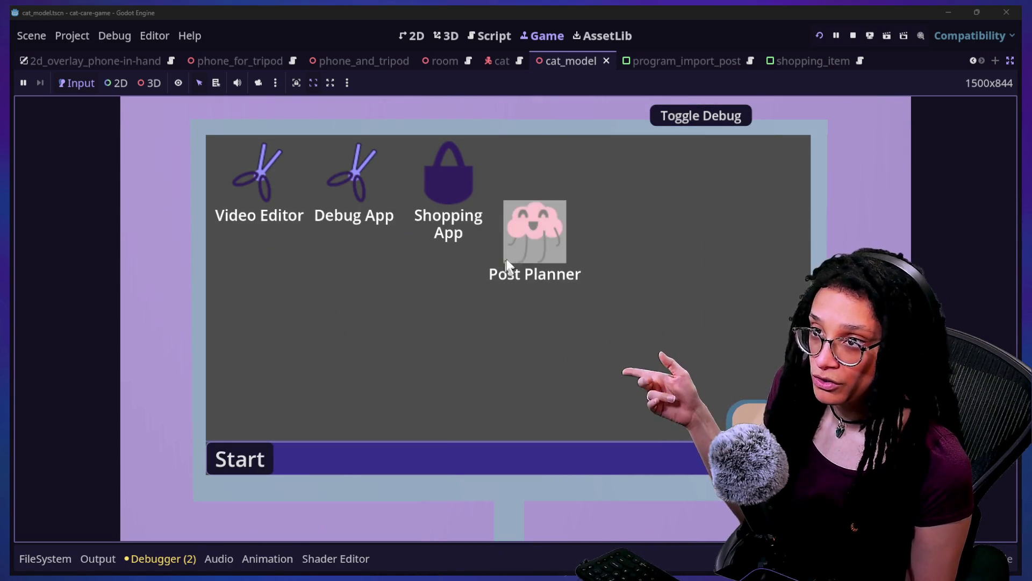
double_click(520, 255)
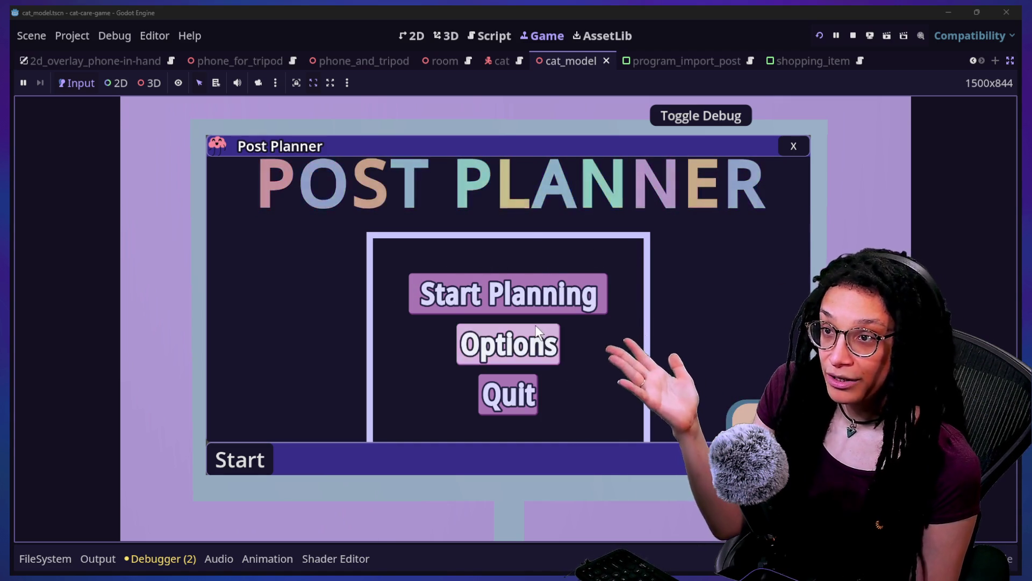
click(546, 307)
click(564, 305)
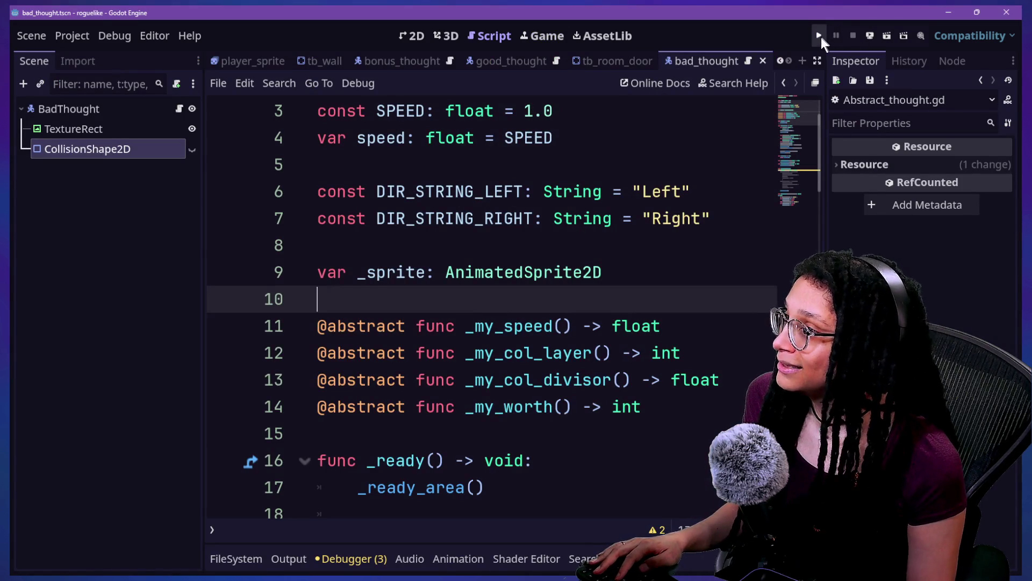
Step: Run the roguelike project and start planning a Catstagram post
click(817, 36)
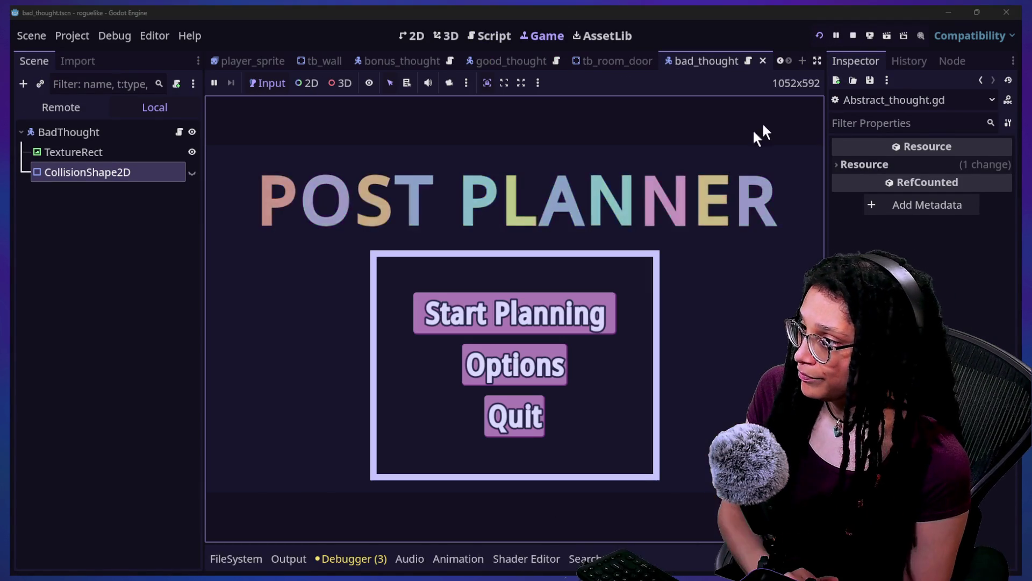
click(561, 312)
click(628, 325)
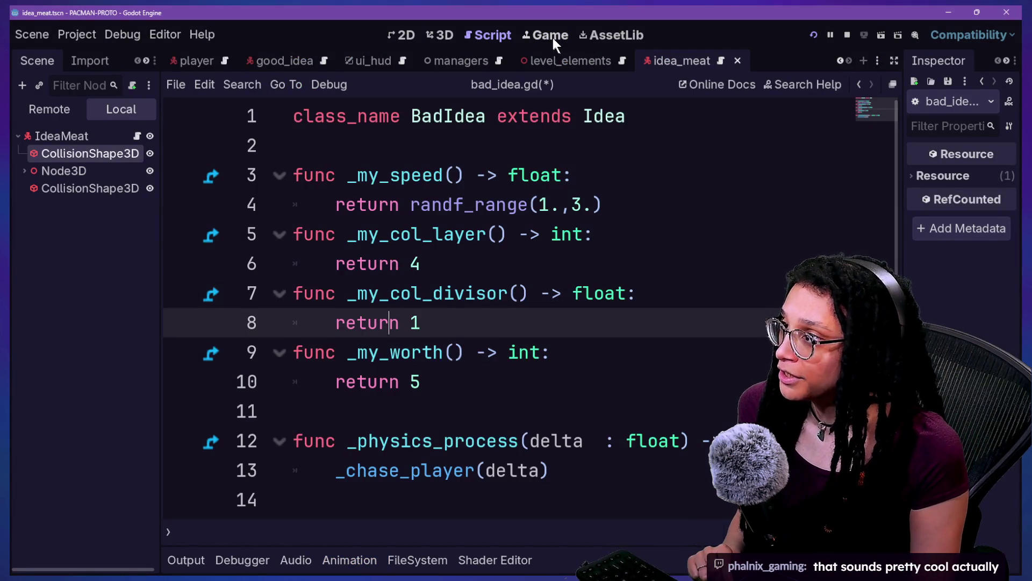
Step: Switch to the Game view to watch the running Pac-Man game
click(553, 38)
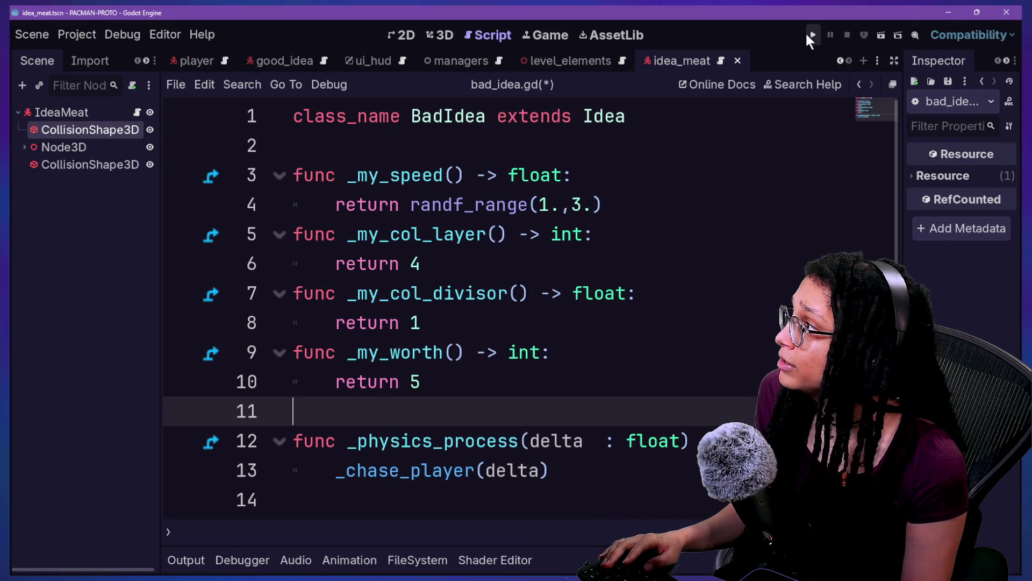
Step: Launch the project with Run Project to test the enemies and scoring
click(811, 34)
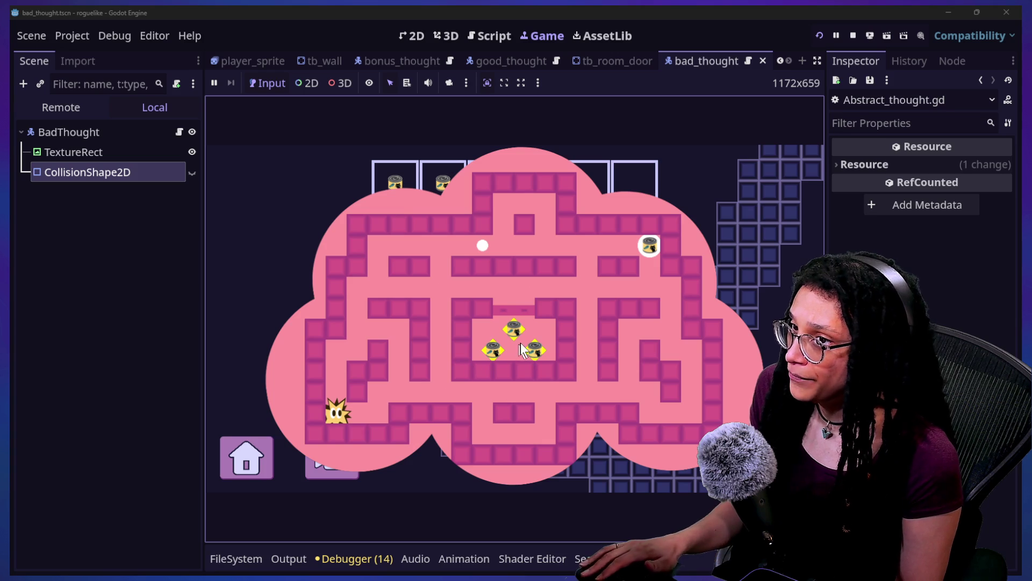
Step: Return to the Script workspace and scroll Abstract_thought.gd back to the top, showing SPEED = 1.0
click(504, 36)
scroll(479, 348, down, 4)
scroll(479, 348, up, 5)
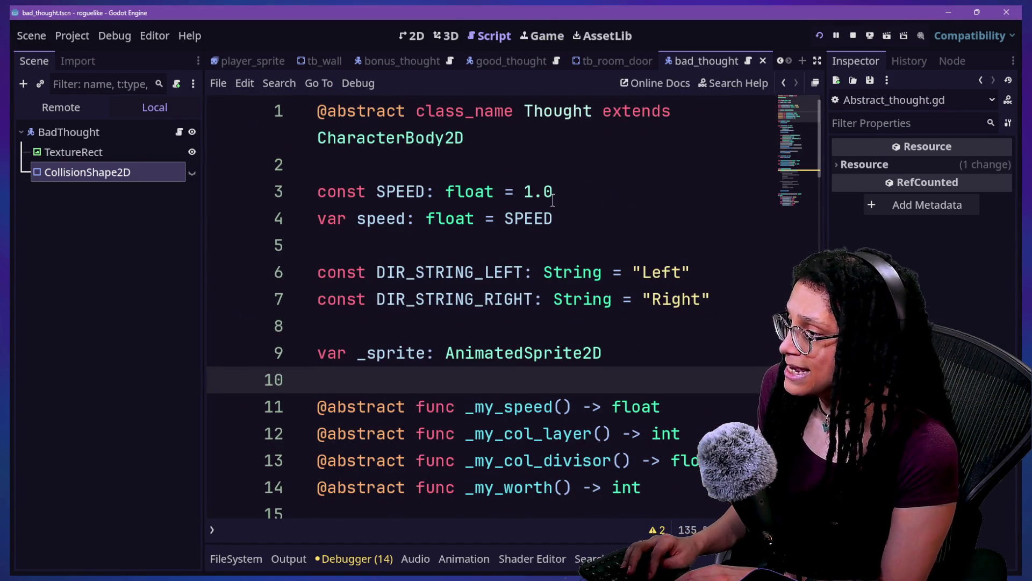
Step: Open good_thought.gd through Quick Open by searching 'good'
key(alt+shift+o)
text(BAD)
key(BackSpace)
key(BackSpace)
key(BackSpace)
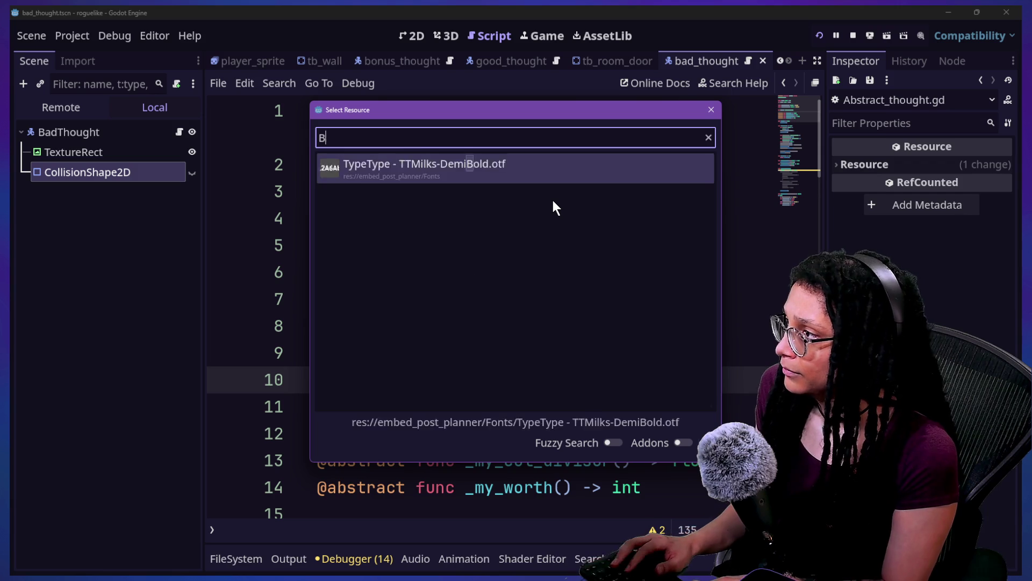
text(ba)
key(BackSpace)
key(BackSpace)
text(goo)
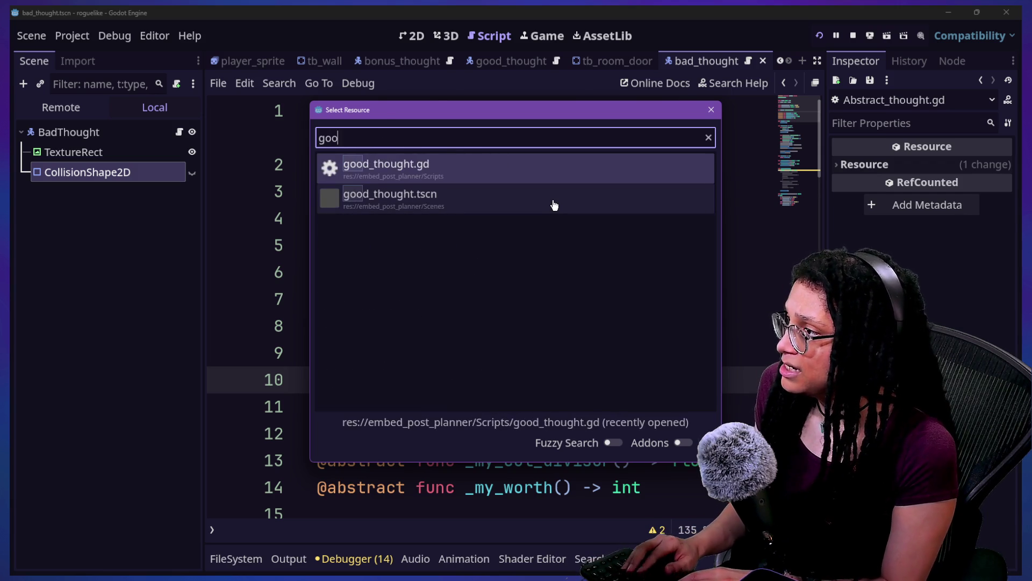
text(d)
click(554, 199)
key(Return)
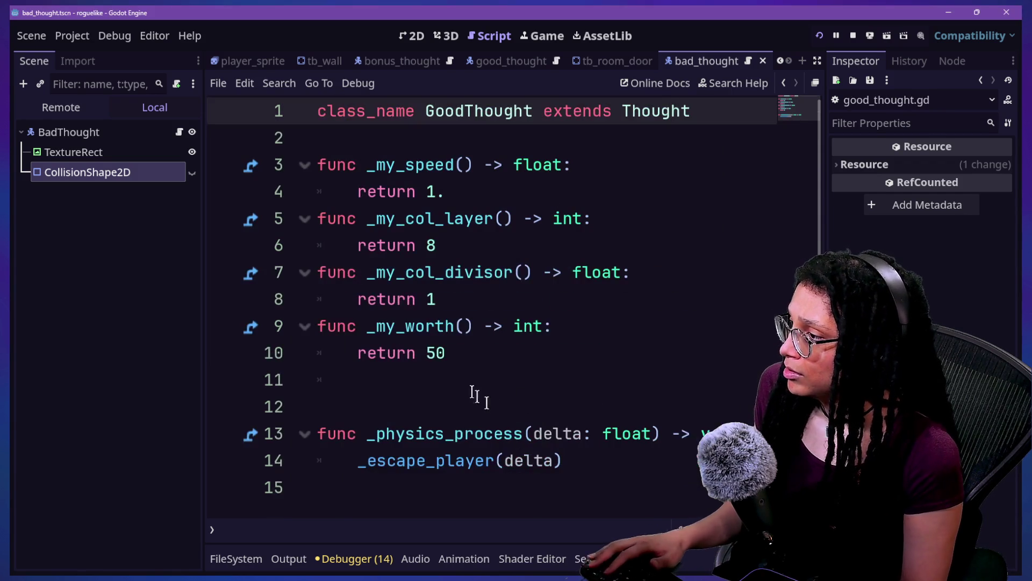
Step: Check the worth value 'return 50' on line 10 and indent blank line 11
drag(446, 352, 418, 353)
mouse_move(341, 356)
mouse_down()
mouse_move(356, 326)
mouse_move(365, 350)
mouse_move(551, 330)
mouse_up()
click(548, 332)
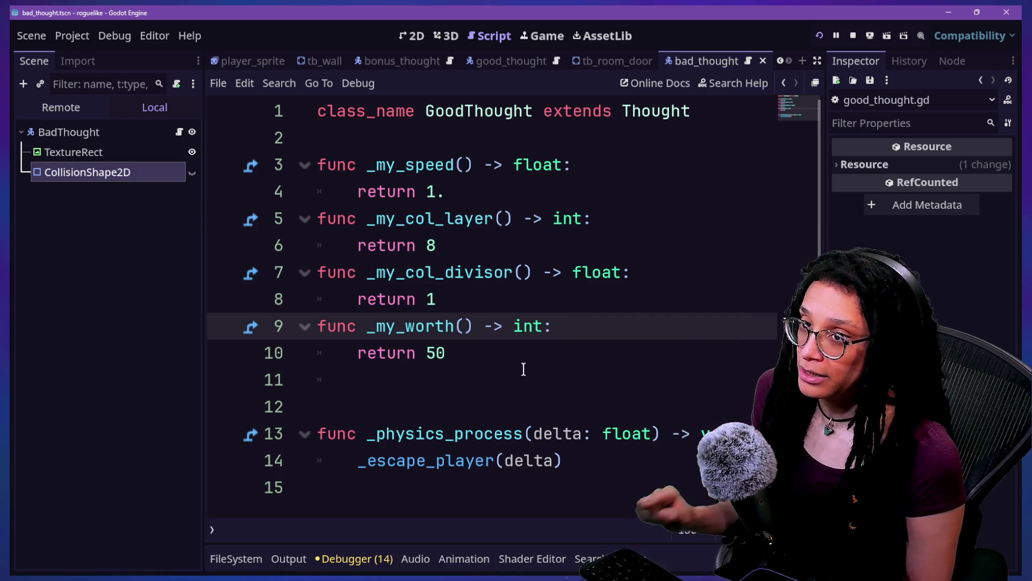
click(559, 354)
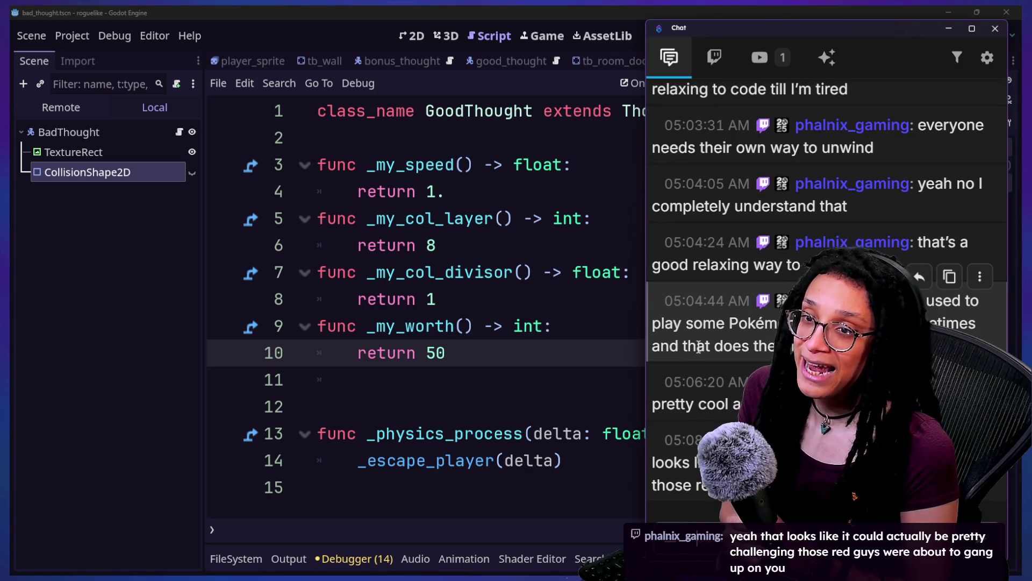
click(699, 380)
key(Tab)
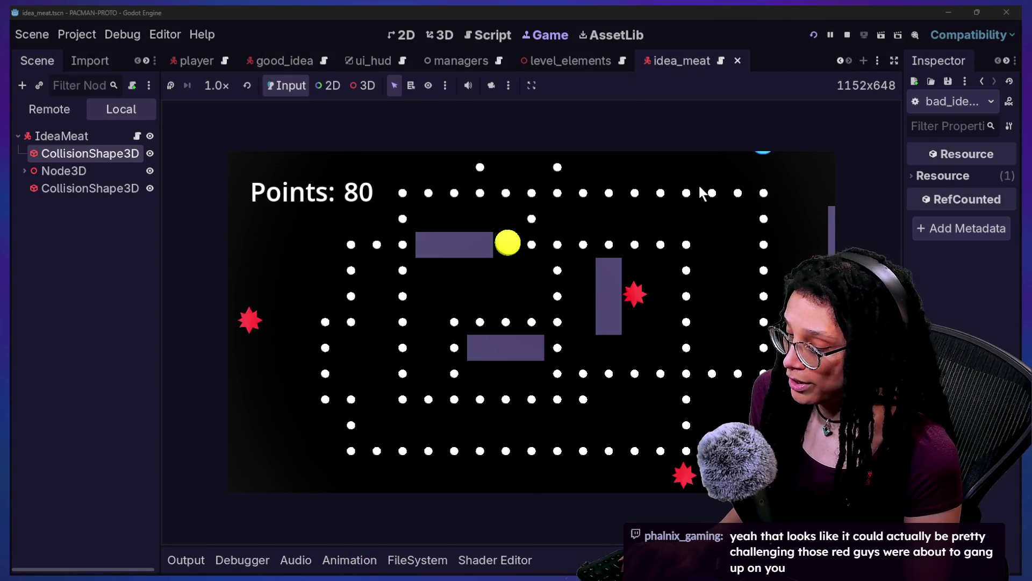
Step: Steer the player with the arrow keys to eat every pellet, raising the score to Points: 237
key(Down)
key(Left)
key(Down)
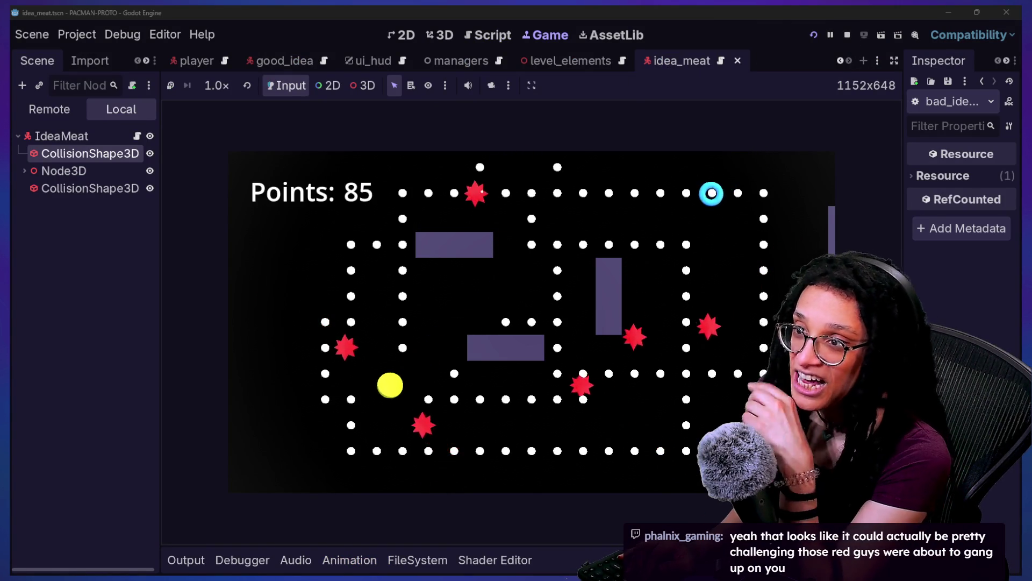
key(Left)
key(Up)
key(Right)
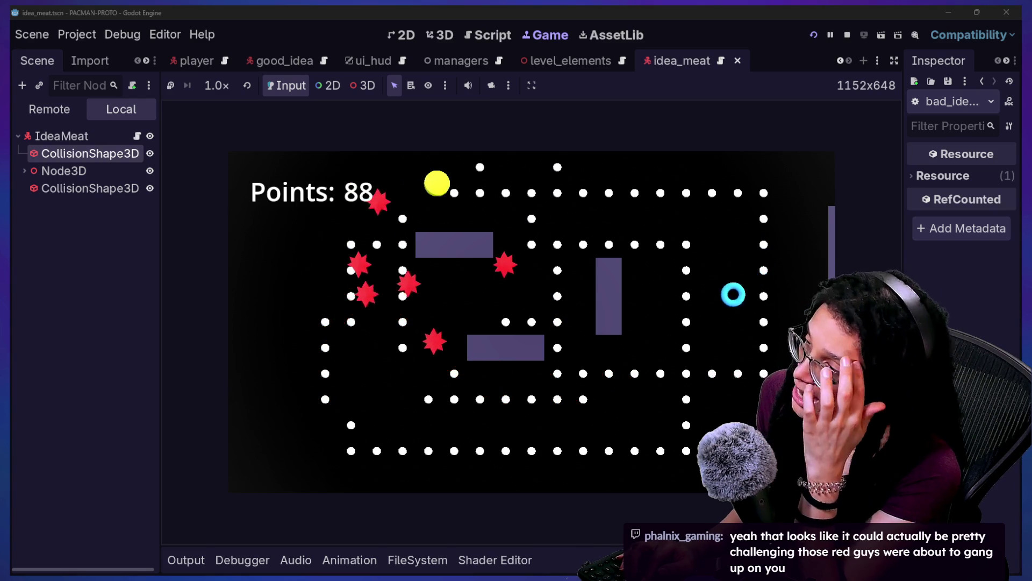
key(Down)
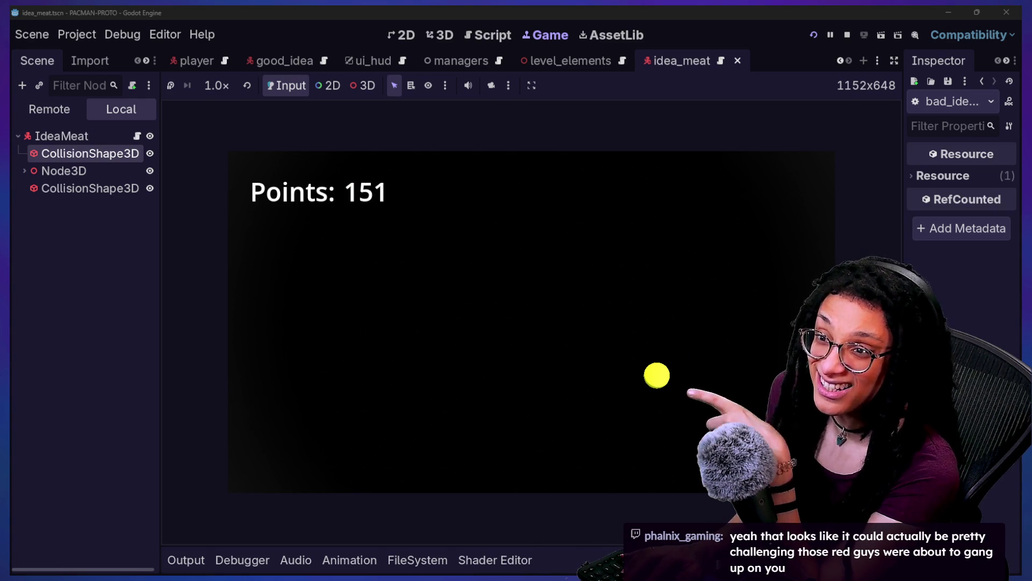
key(Right)
key(Up)
key(Left)
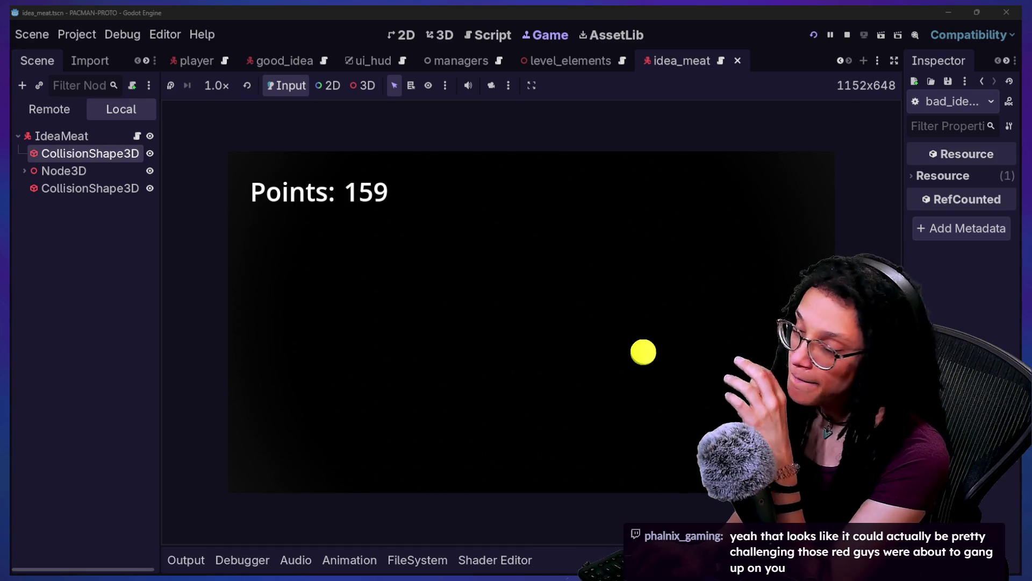
key(Down)
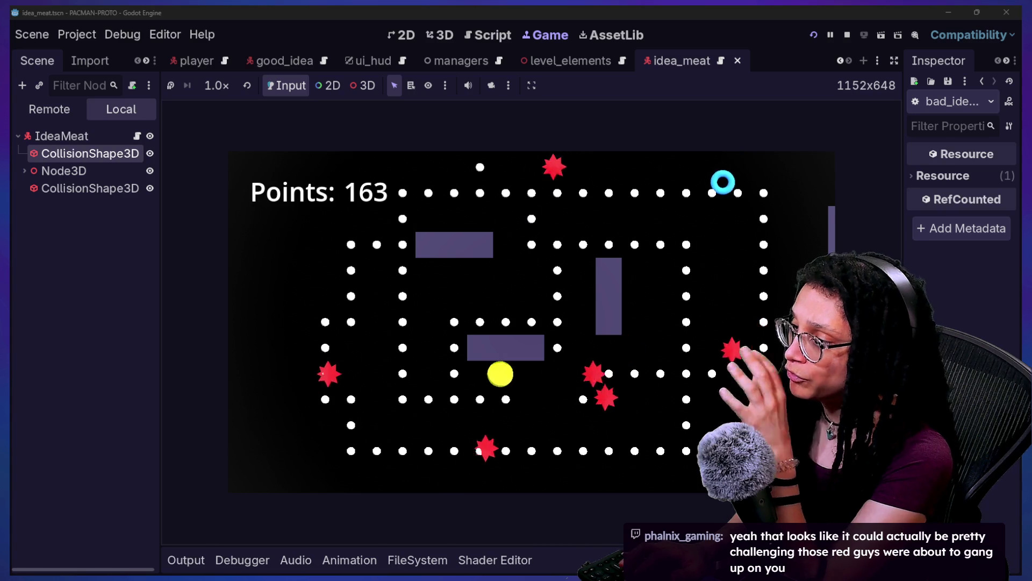
key(Up)
key(Left)
key(Down)
key(Right)
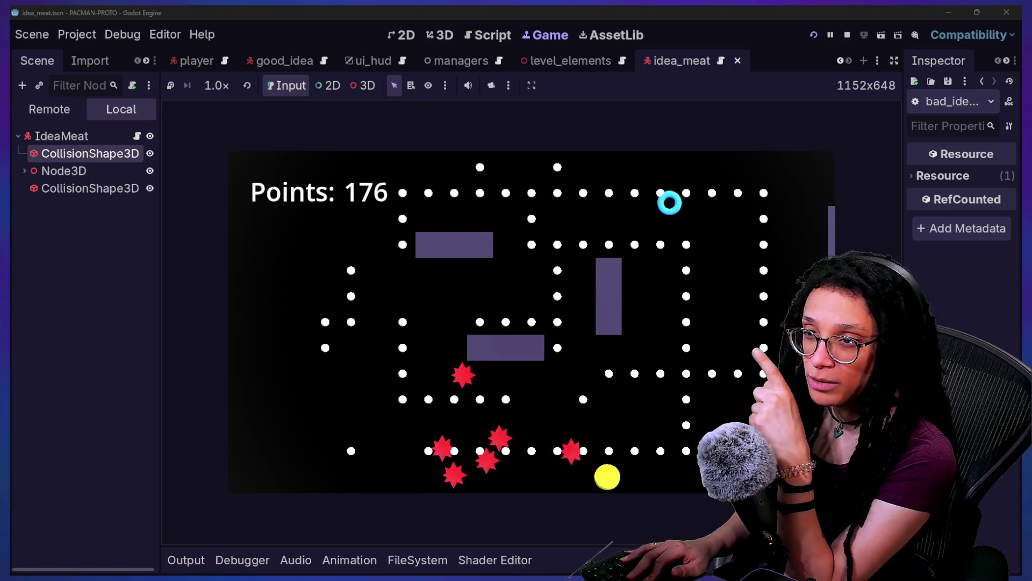
key(Up)
key(Left)
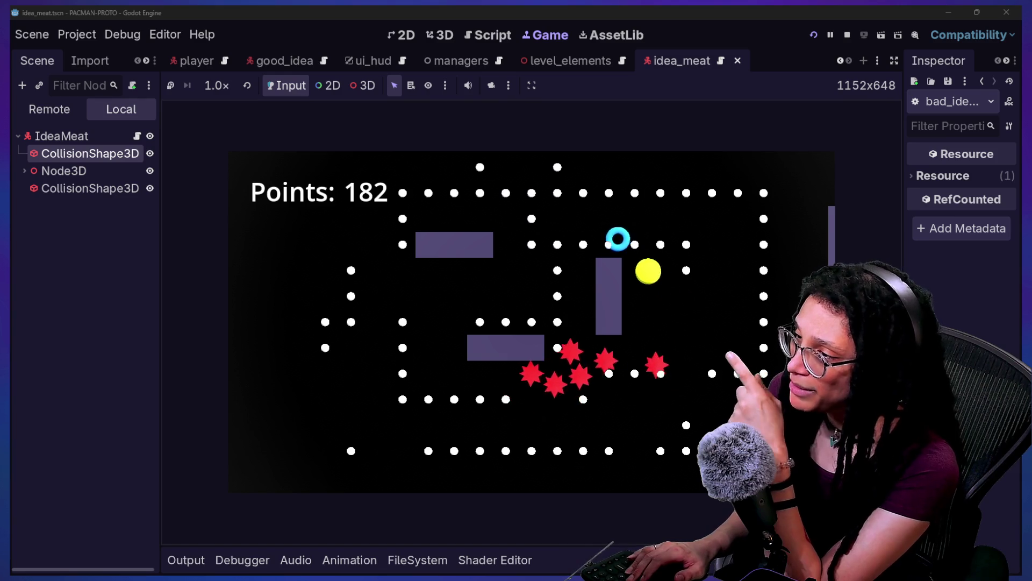
key(Down)
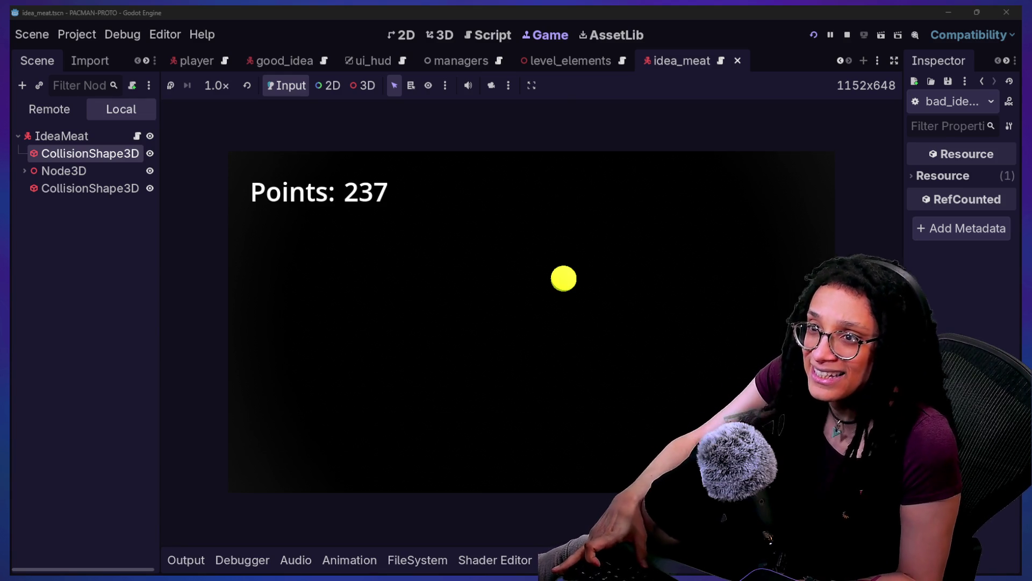
mouse_move(914, 323)
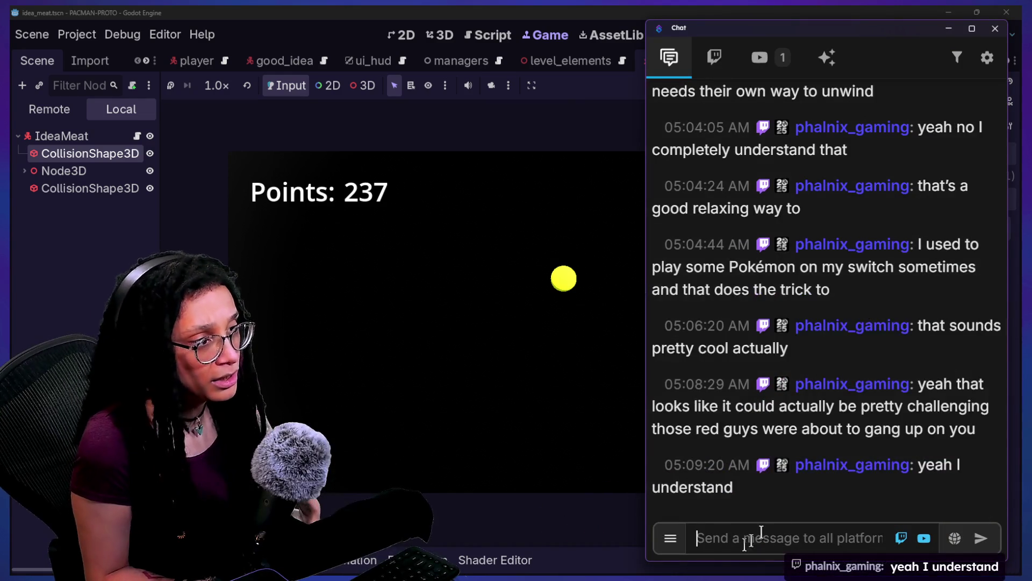
mouse_move(730, 299)
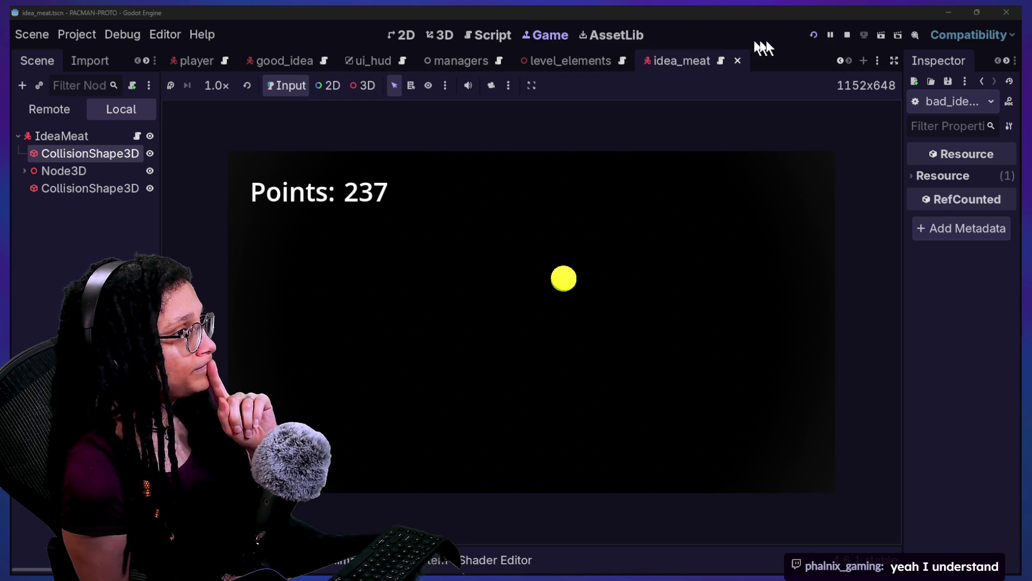
click(846, 35)
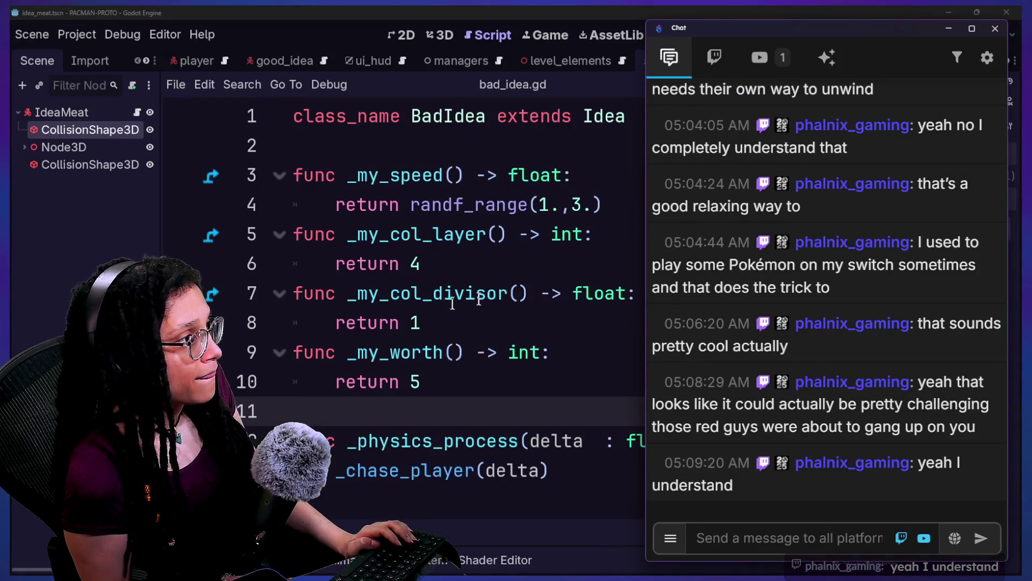
Step: Open the parent Thought class script and scroll through it with the side docks hidden
click(495, 291)
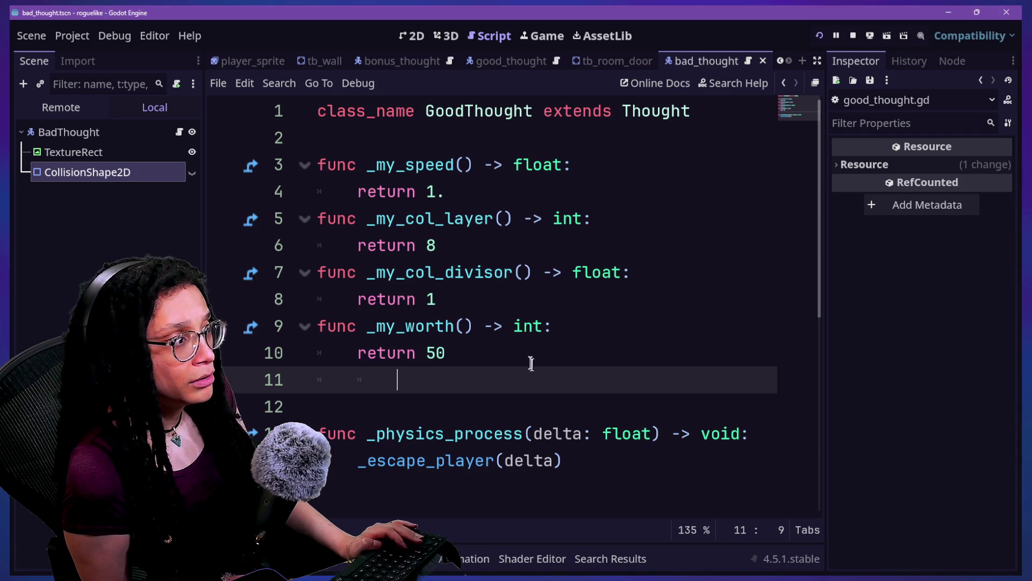
click(484, 351)
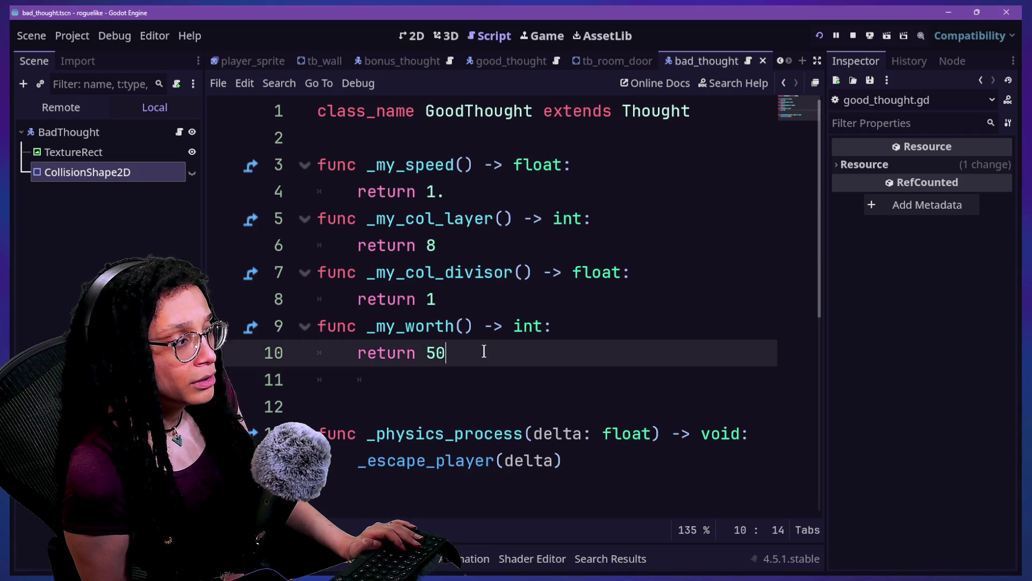
ctrl+click(623, 116)
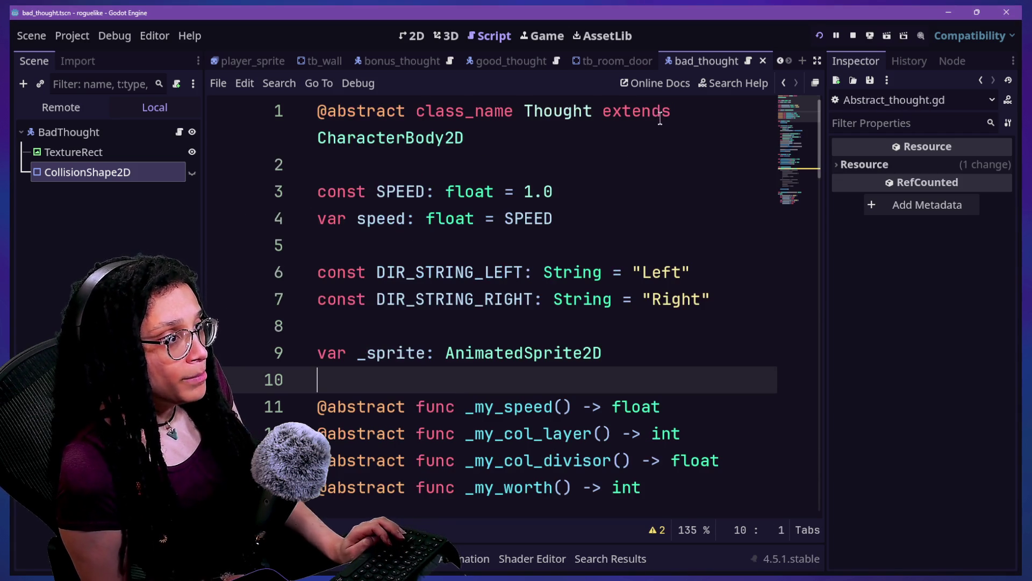
scroll(531, 197, down, 2)
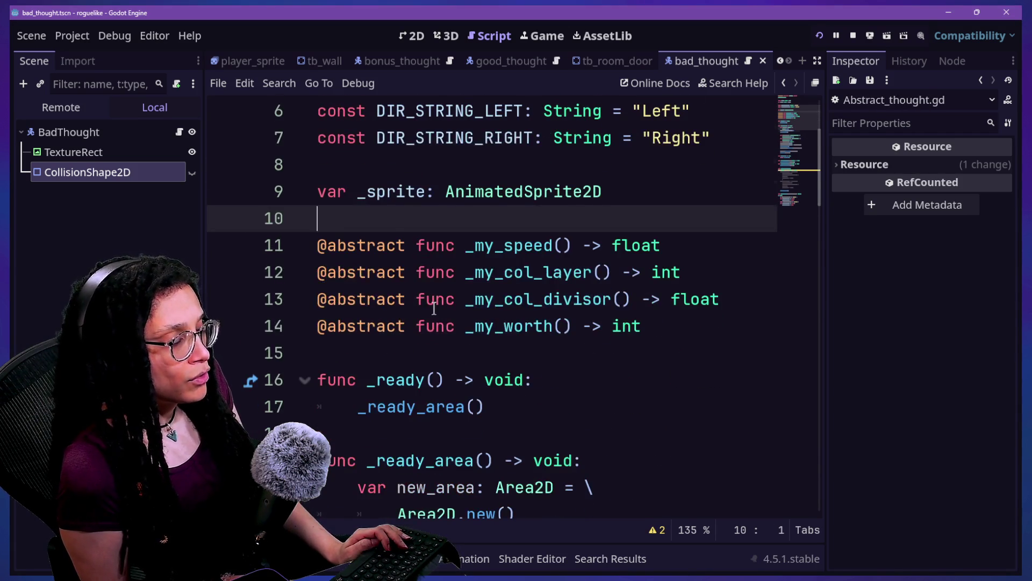
scroll(434, 309, down, 8)
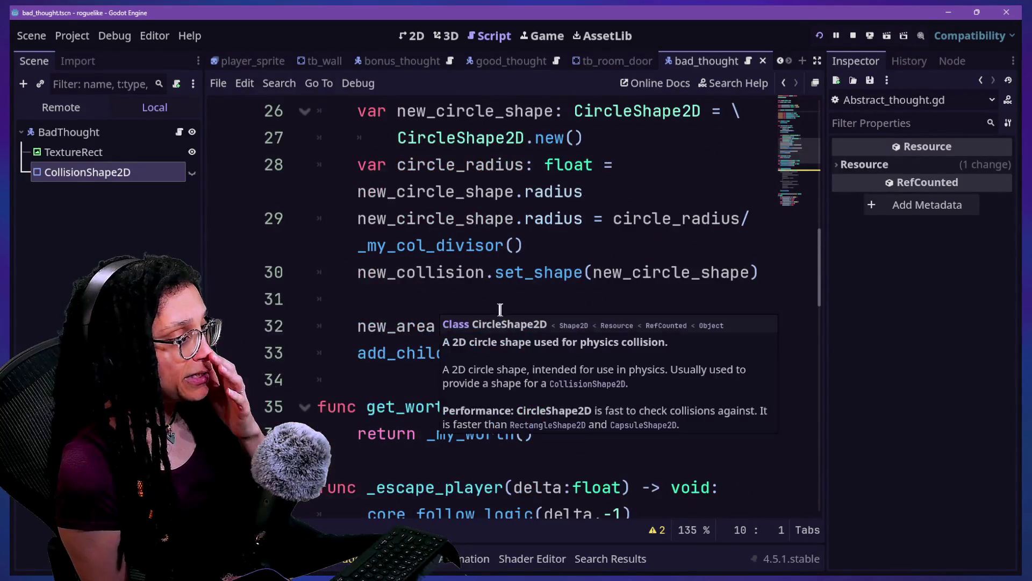
scroll(525, 312, down, 4)
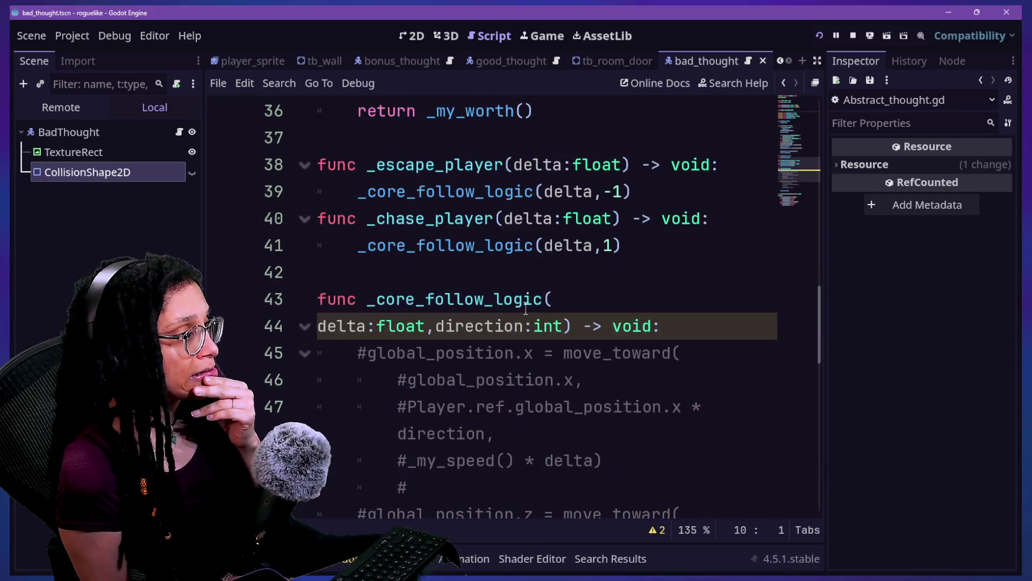
key(ctrl+shift+F11)
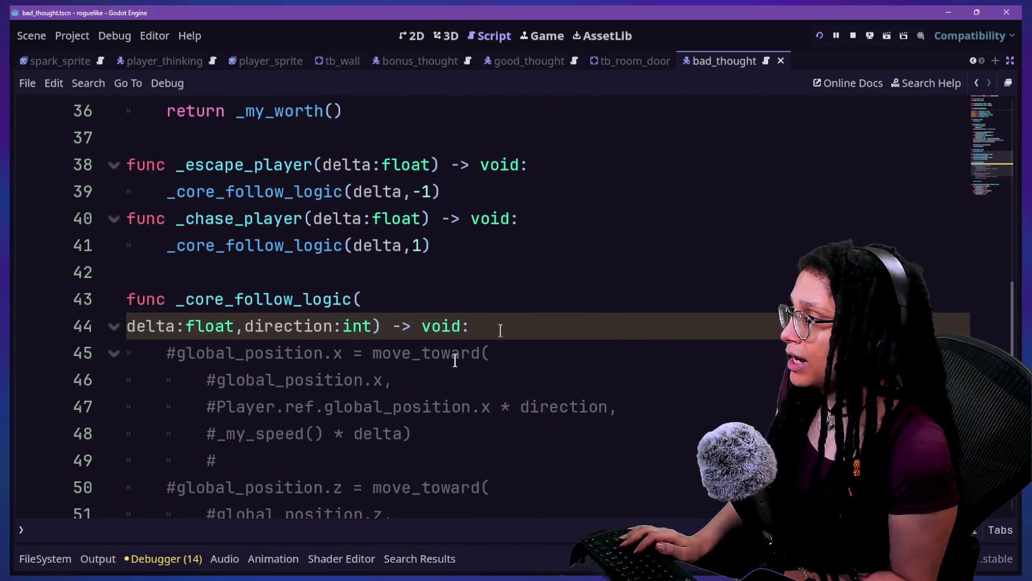
scroll(354, 393, up, 2)
scroll(355, 392, up, 10)
Step: Search the Thought script for 'circle' and examine the new_circle_shape and radius lines 28-29
key(ctrl+f)
text(c)
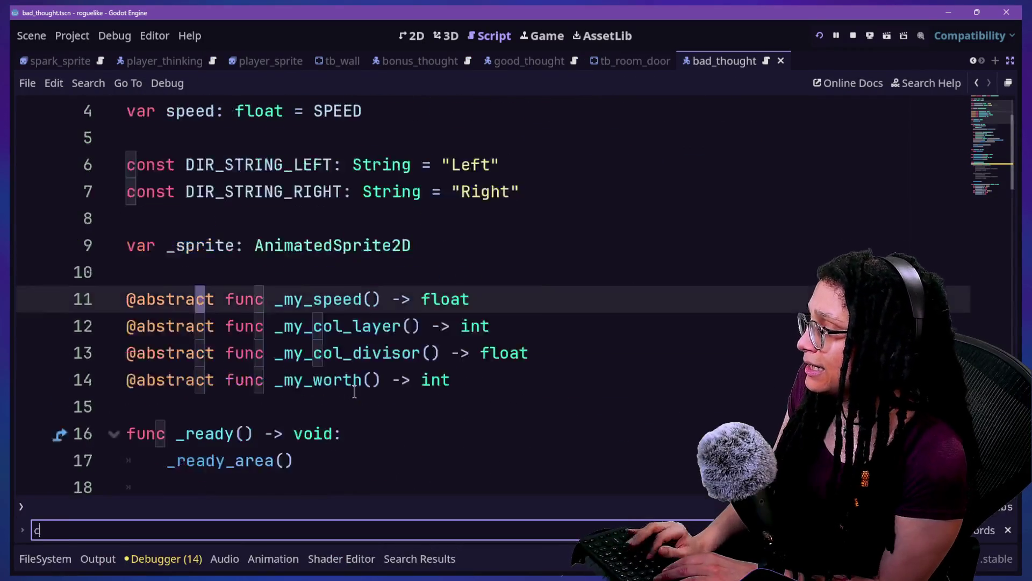
text(ircle)
click(334, 407)
mouse_move(185, 353)
mouse_down()
mouse_move(327, 324)
mouse_move(277, 334)
mouse_up()
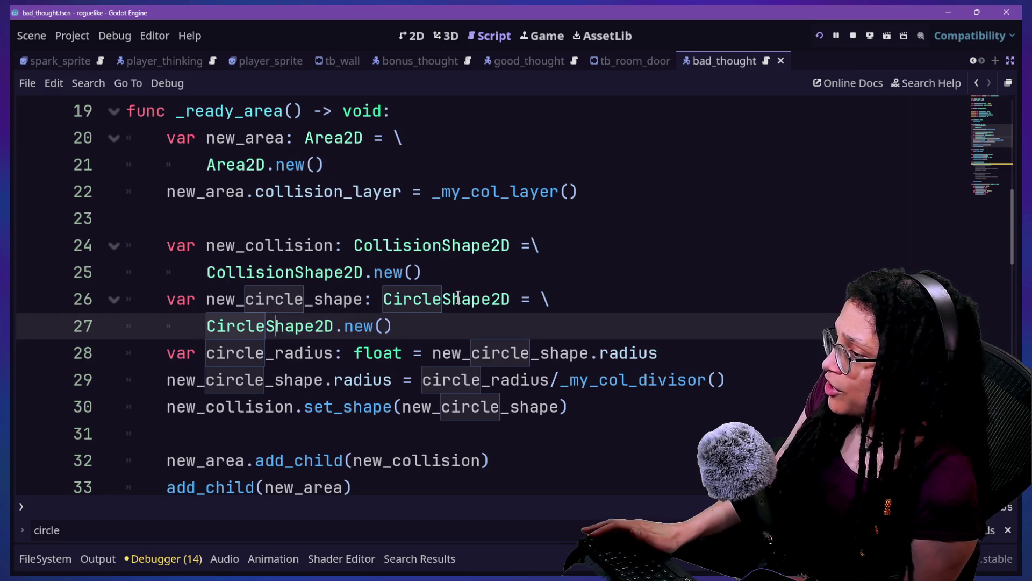
click(387, 353)
key(Escape)
click(335, 379)
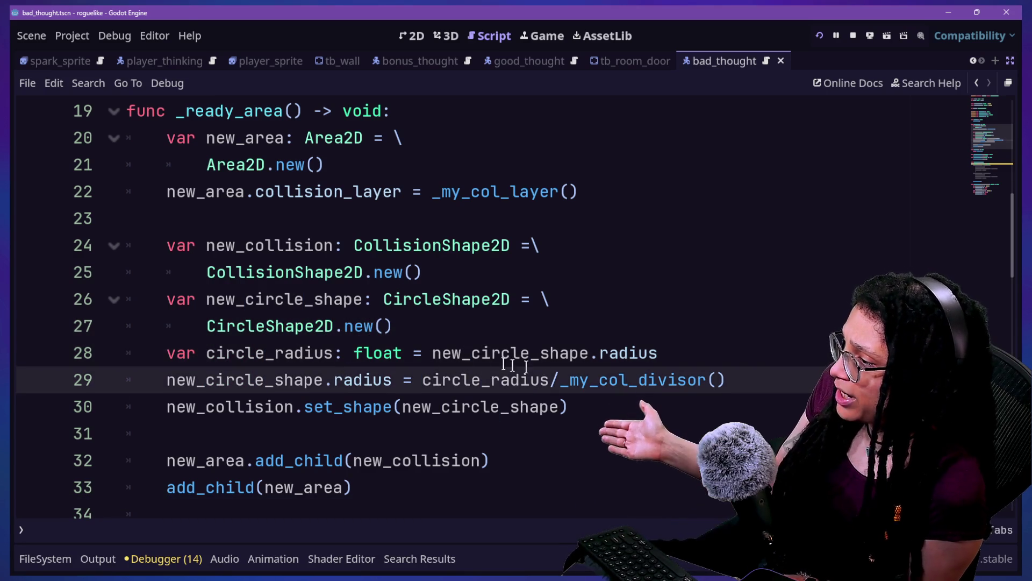
drag(472, 352, 564, 348)
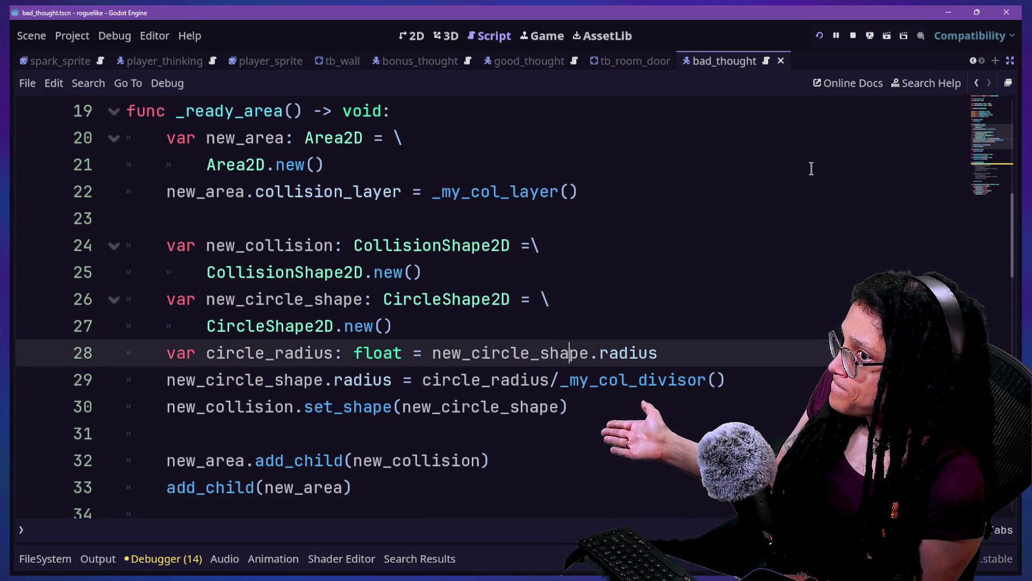
scroll(641, 192, up, 2)
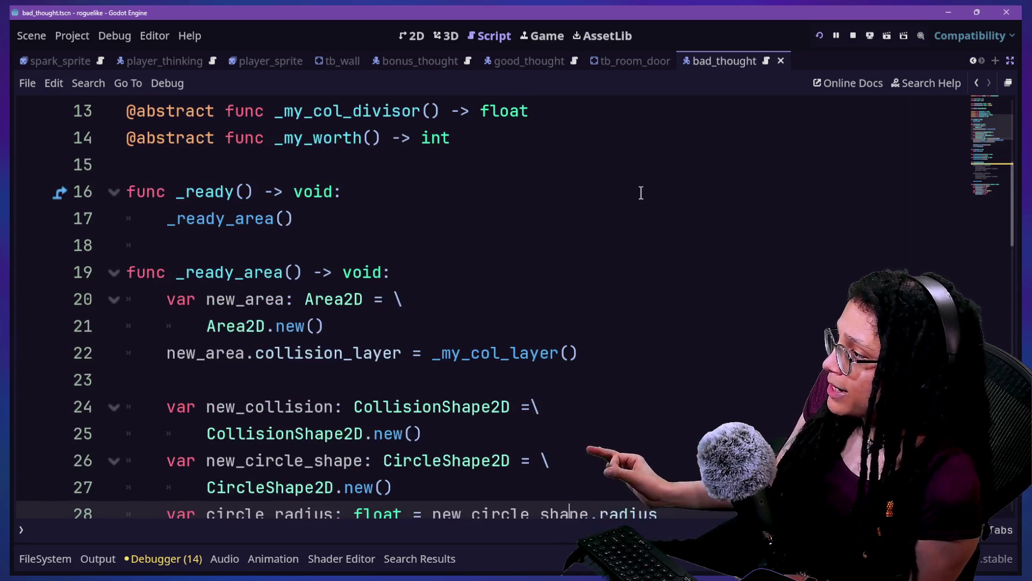
Step: Inspect the _sprite declaration near the top of the Thought script
key(ctrl+f)
key(Escape)
scroll(274, 357, up, 4)
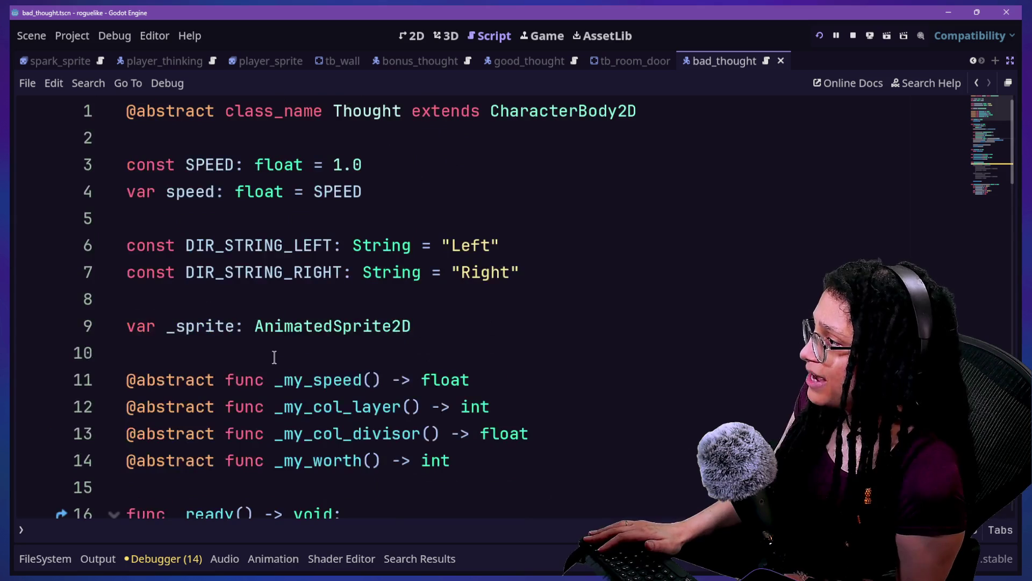
mouse_move(89, 327)
mouse_down()
mouse_move(473, 325)
mouse_move(192, 320)
mouse_move(302, 326)
mouse_up()
click(157, 325)
click(304, 326)
scroll(373, 326, down, 4)
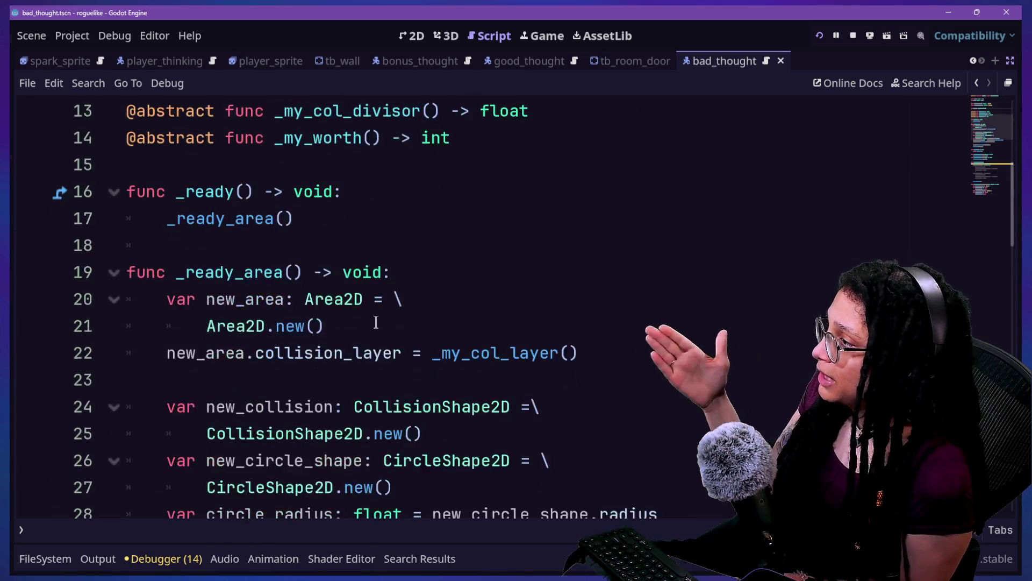
Step: Search the Thought script for 'sprite' and step through each match
key(ctrl+f)
text(sprite)
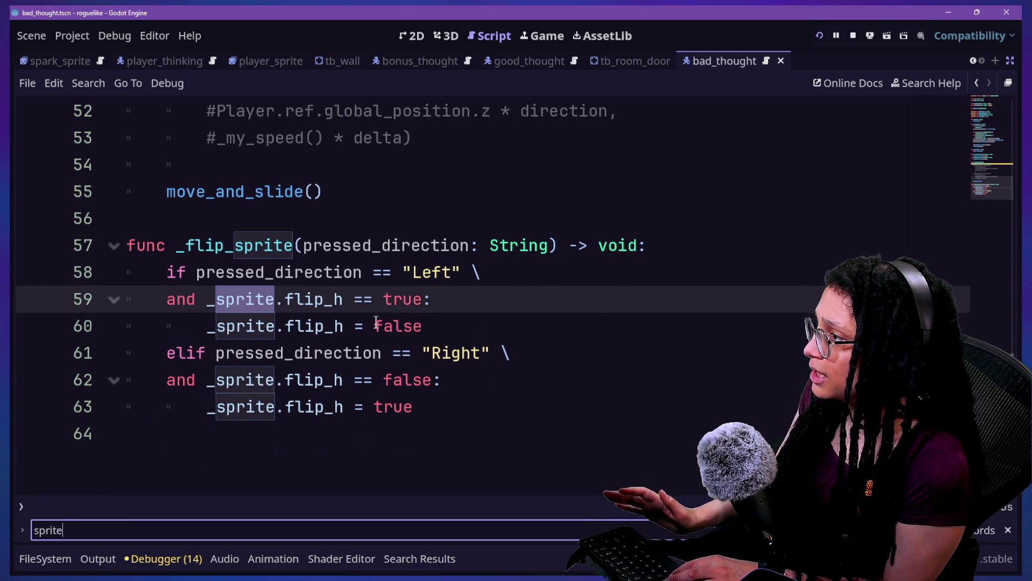
key(Return)
key(Return)
key(Return)
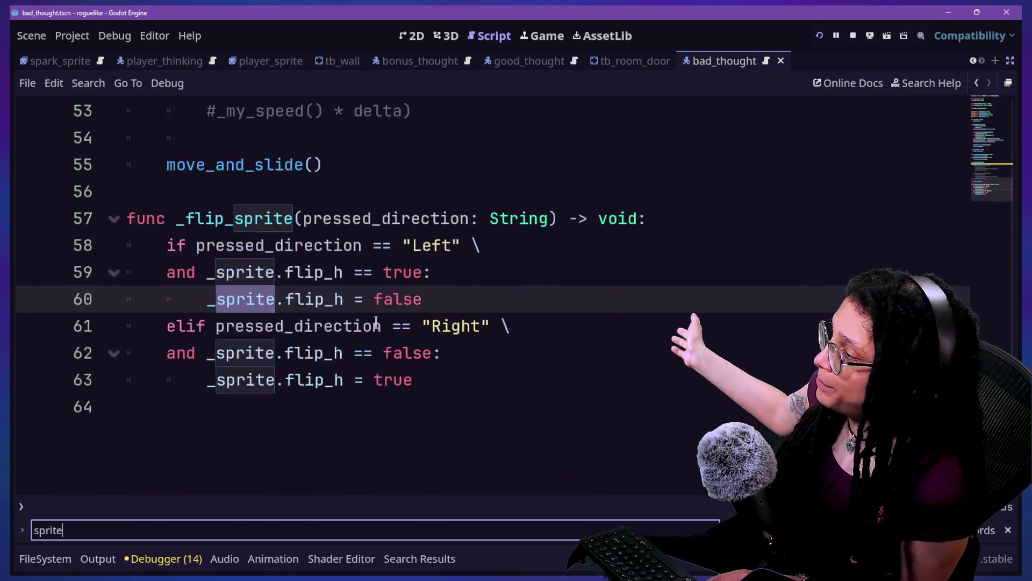
key(Return)
key(Return)
key(Return)
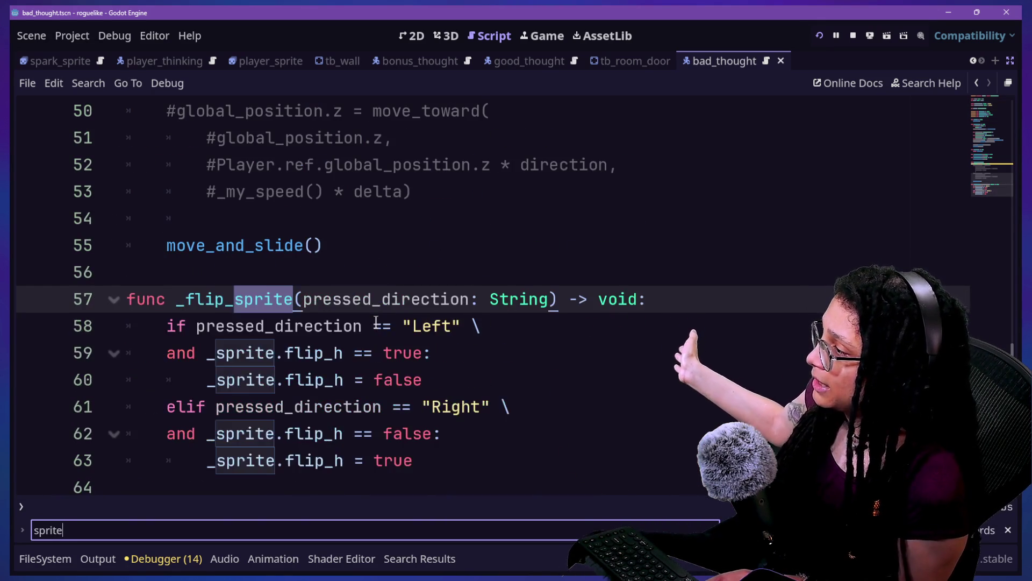
scroll(376, 305, up, 15)
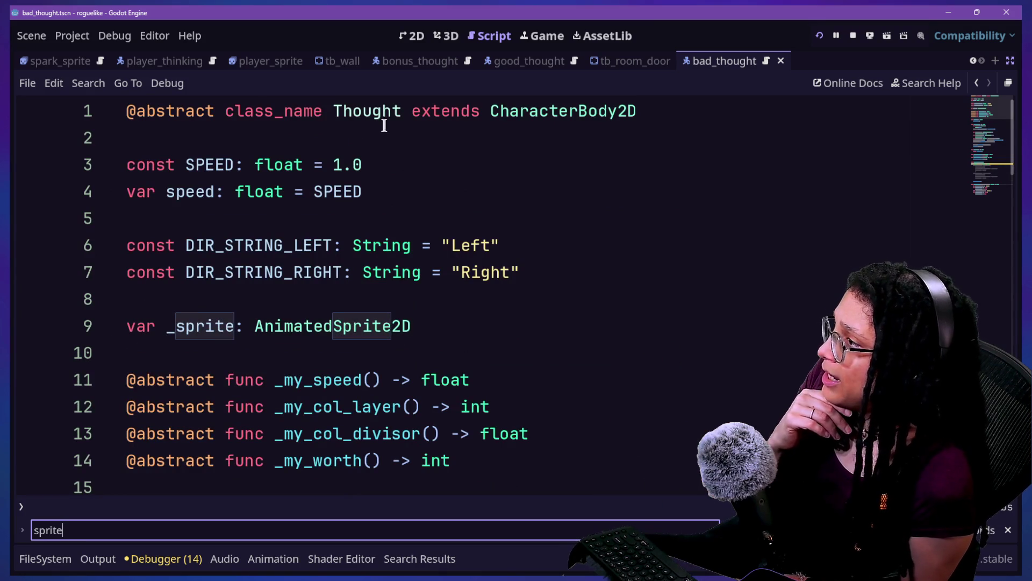
Step: Quick Open 'thought' and open the thought_battle script
key(alt+shift+o)
text(thought_b)
key(Return)
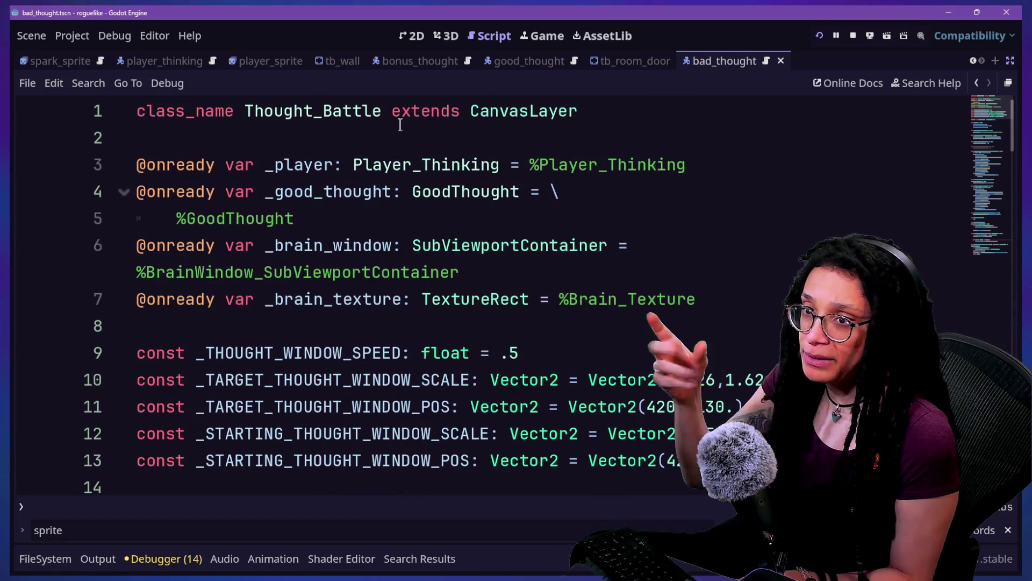
Step: Scroll thought_battle.gd to the _add_actor_to_battle call on line 83
scroll(252, 366, down, 20)
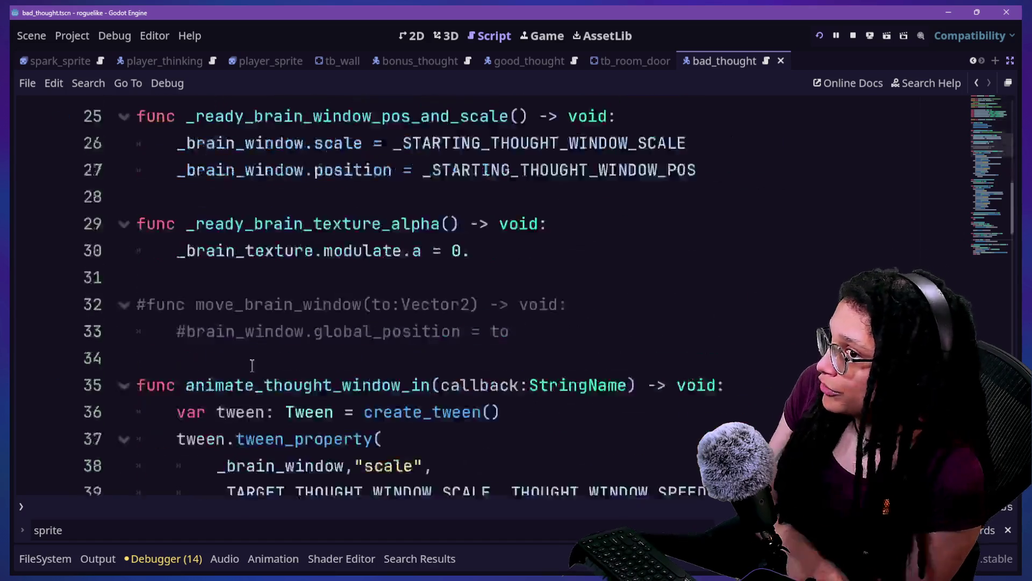
scroll(252, 365, down, 4)
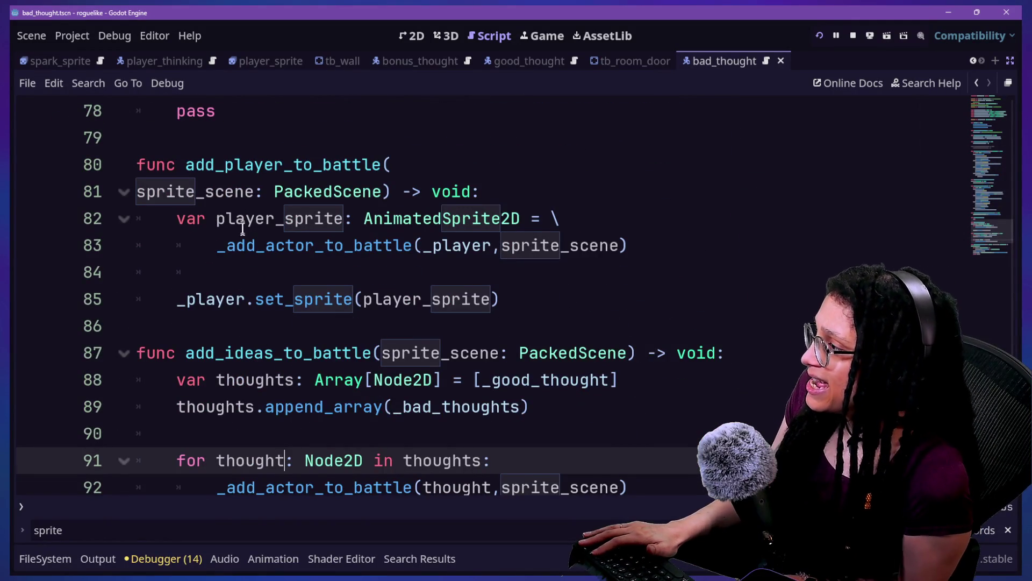
click(226, 245)
drag(400, 251, 413, 246)
click(413, 246)
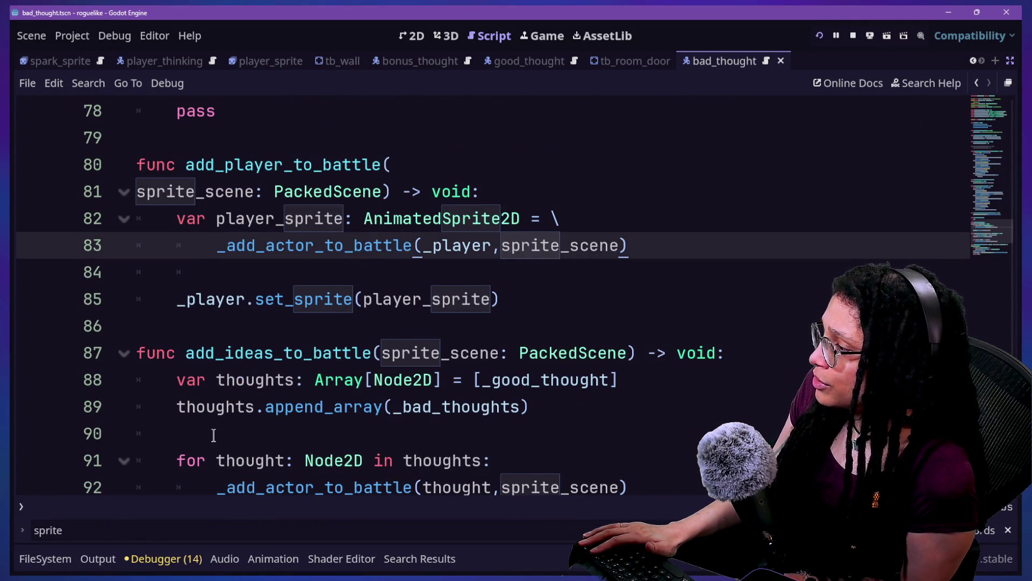
Step: Follow into _add_actor_to_battle and inspect the sprite call on line 92
scroll(214, 434, down, 2)
drag(196, 299, 436, 277)
drag(222, 338, 557, 342)
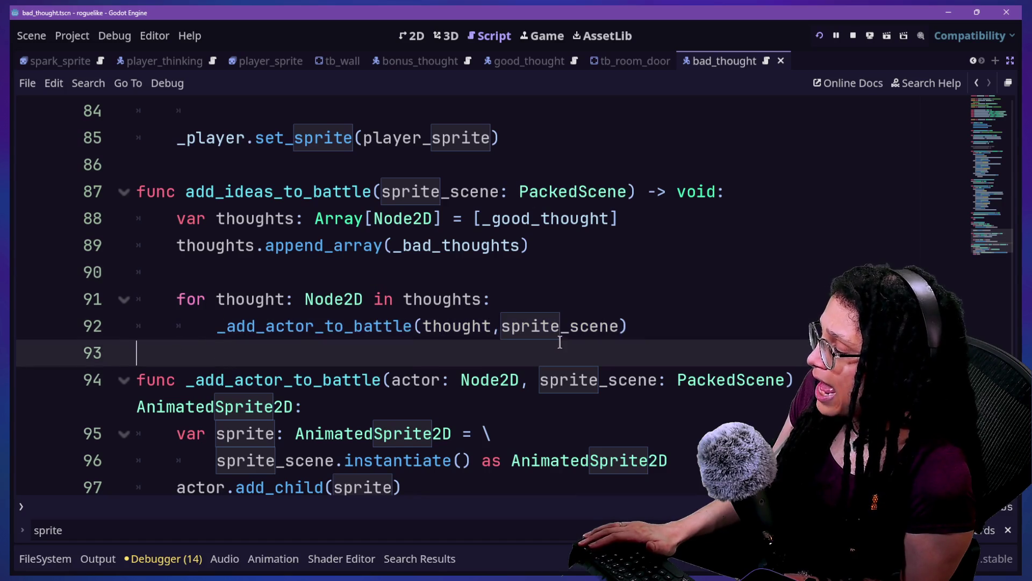
click(557, 344)
click(541, 326)
scroll(217, 371, down, 3)
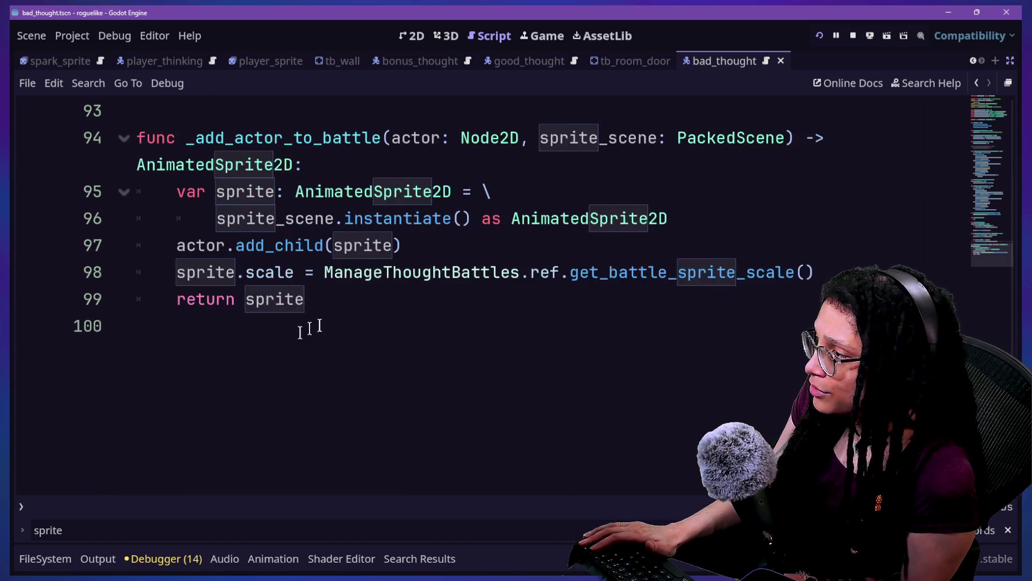
key(Escape)
Step: Examine lines 94-99 where sprite.scale is set on line 98
click(283, 274)
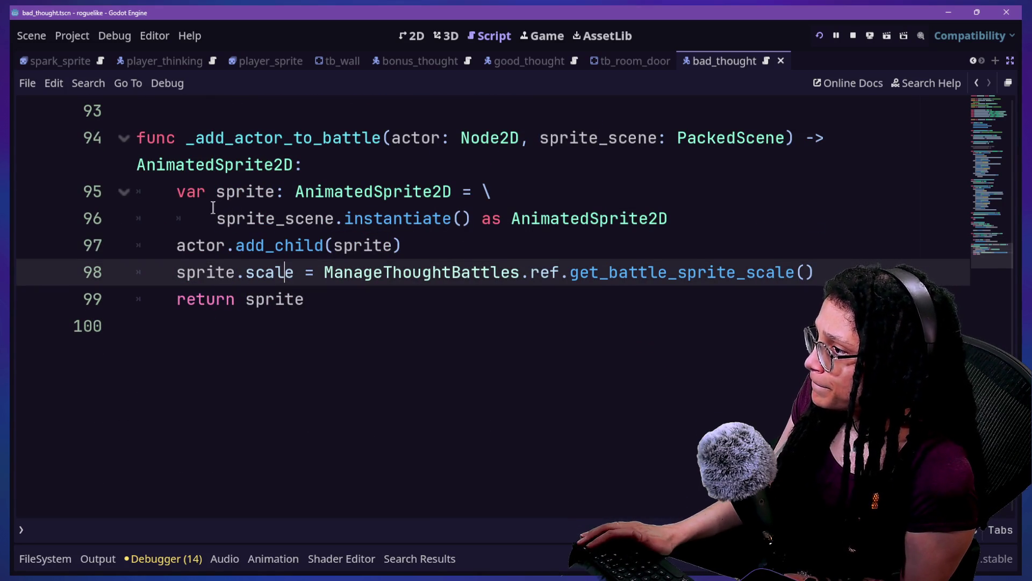
drag(212, 210, 320, 211)
key(Up)
key(Up)
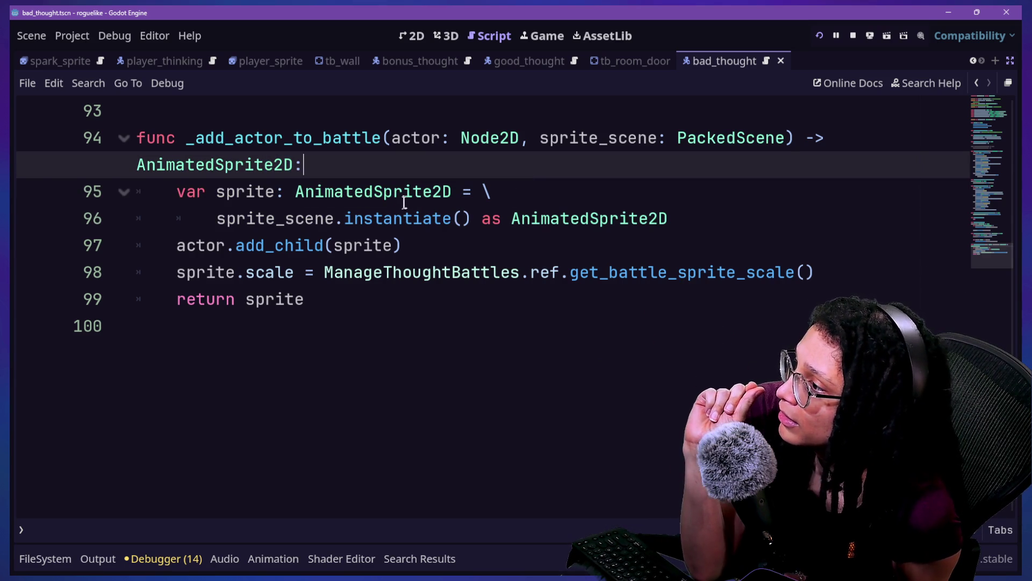
click(424, 218)
click(414, 243)
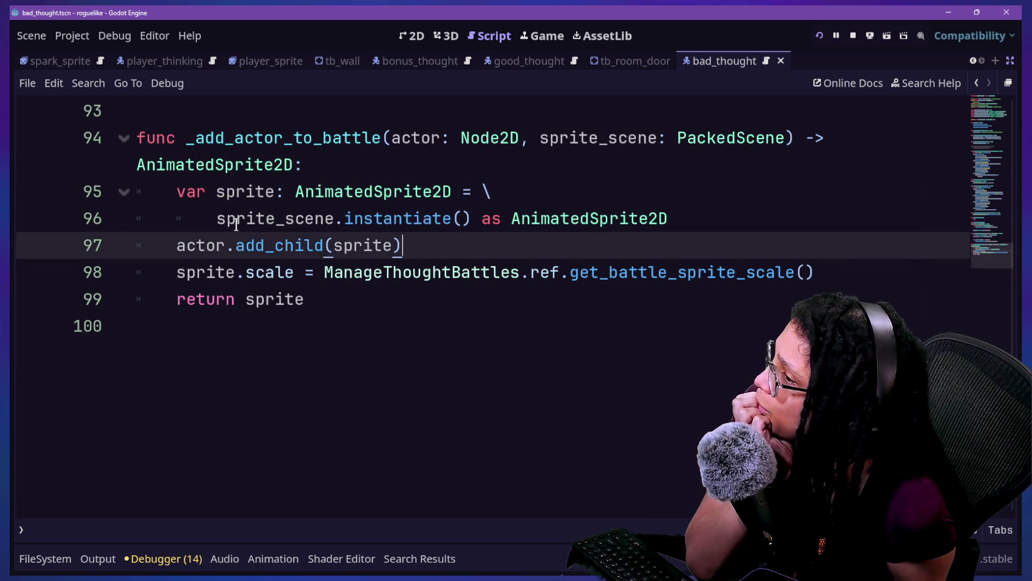
drag(638, 272, 878, 293)
click(866, 278)
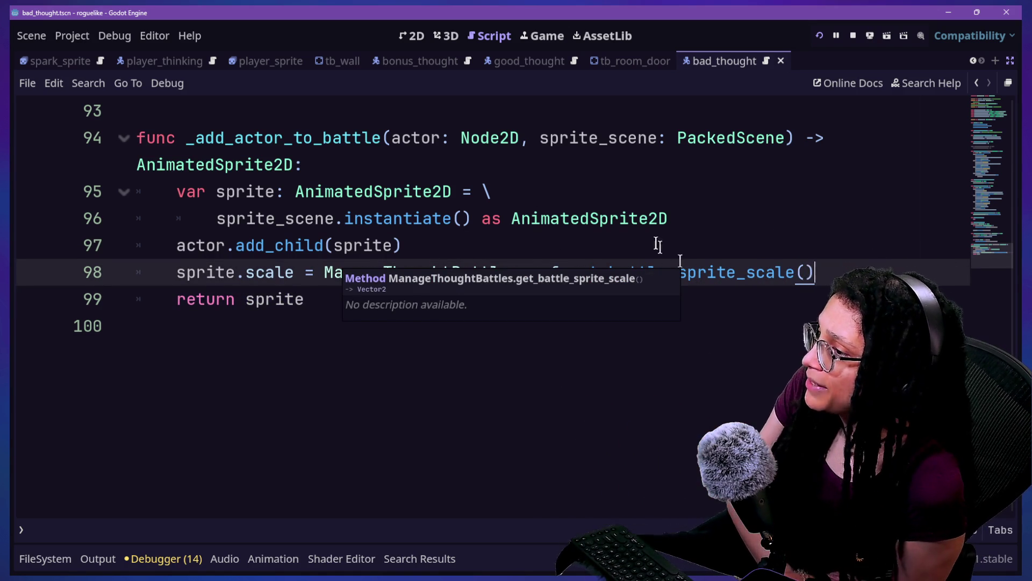
click(649, 218)
click(817, 272)
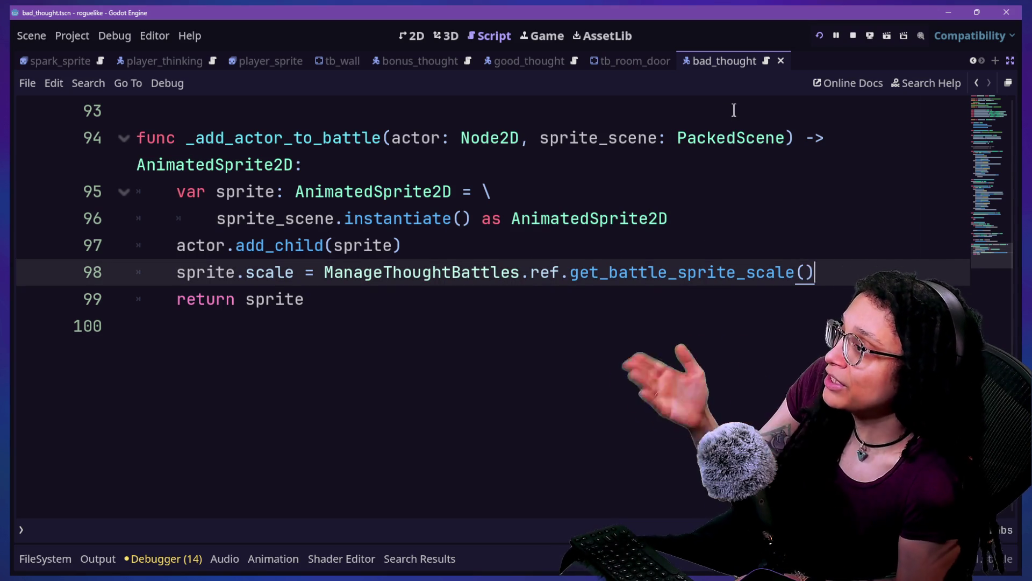
Step: Scroll back up through the function, then return to the running game view
scroll(737, 116, down, 1)
mouse_move(768, 203)
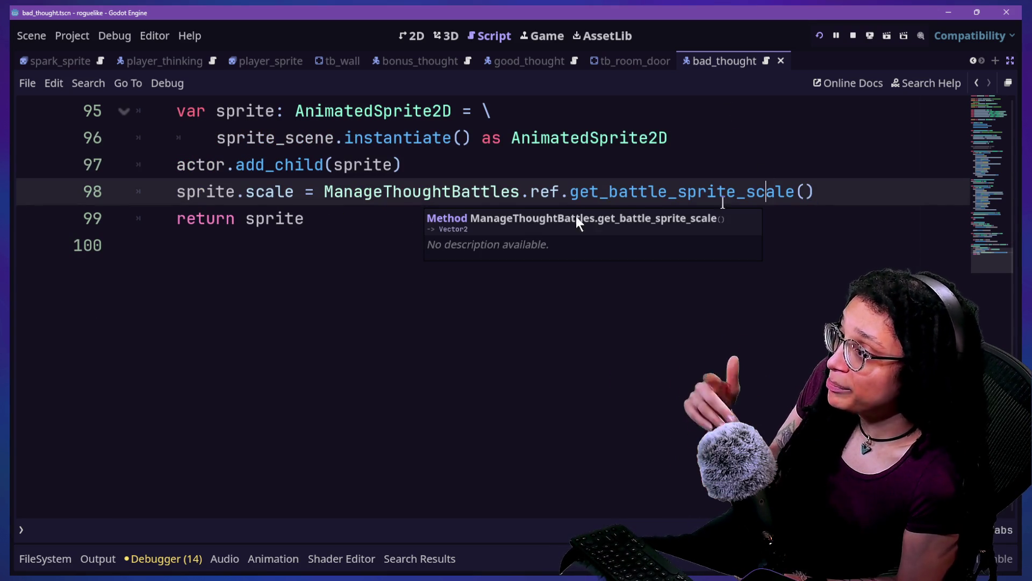
scroll(417, 229, up, 3)
drag(141, 271, 376, 390)
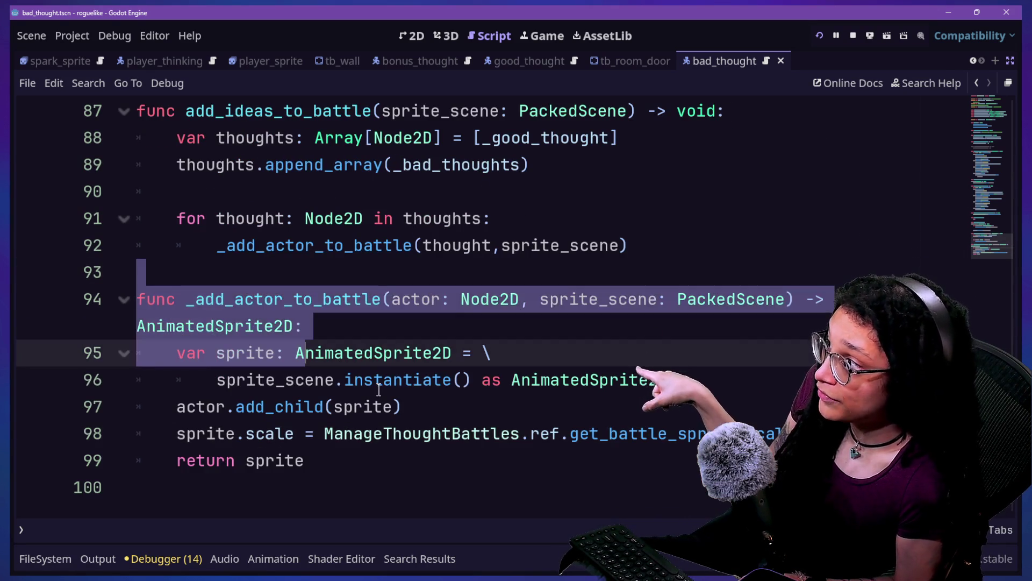
scroll(377, 390, up, 3)
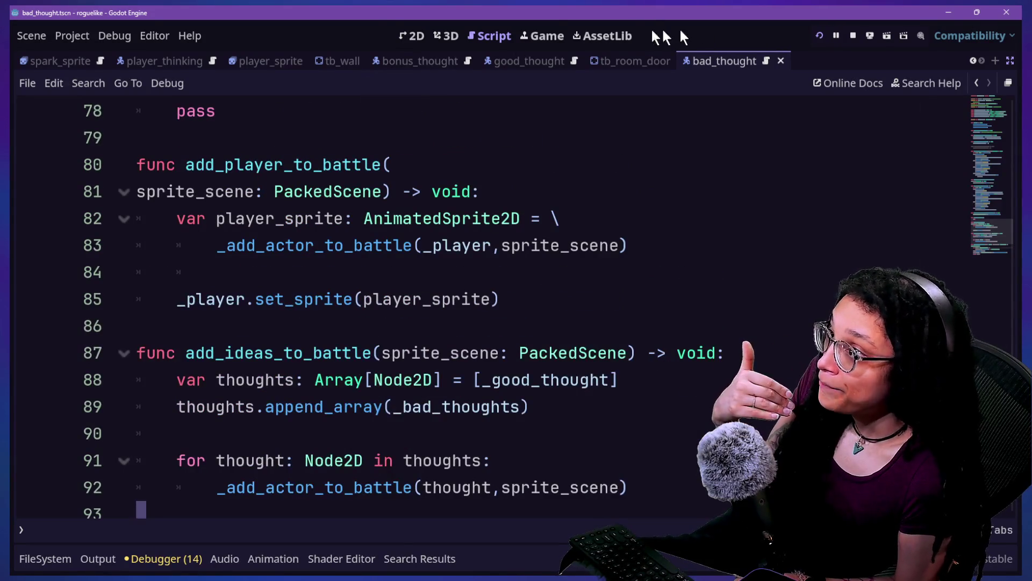
click(549, 30)
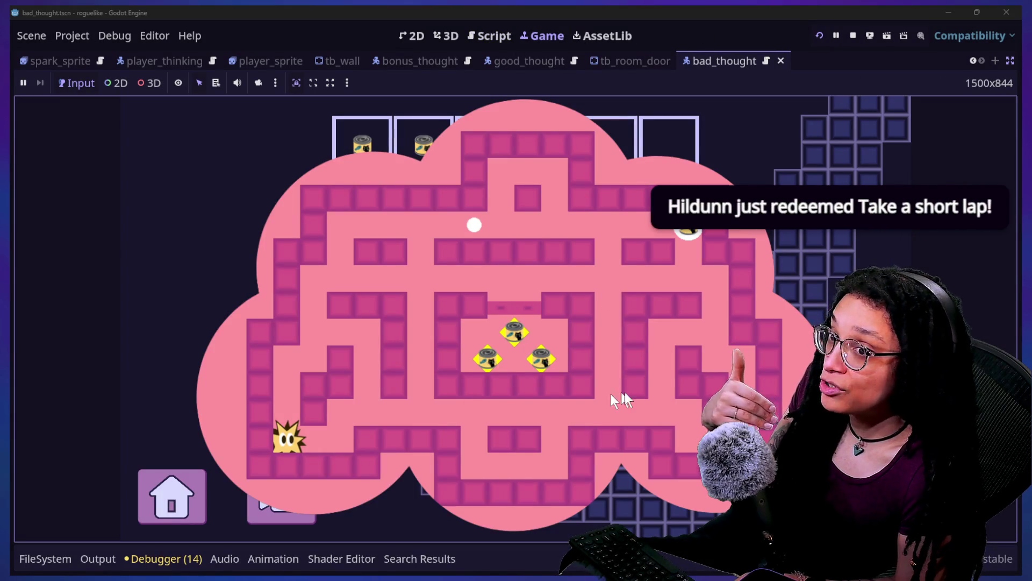
key(Right)
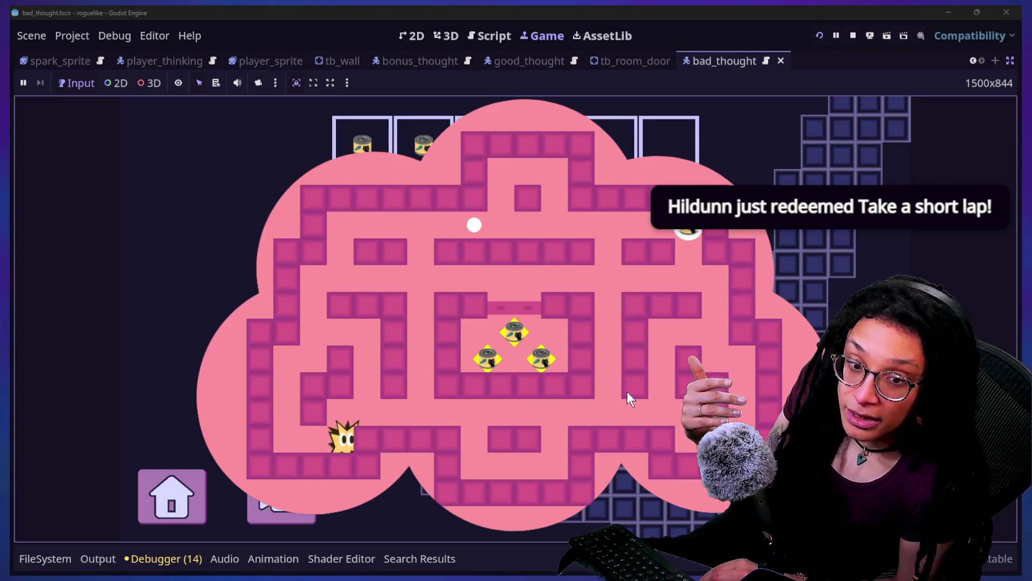
key(Left)
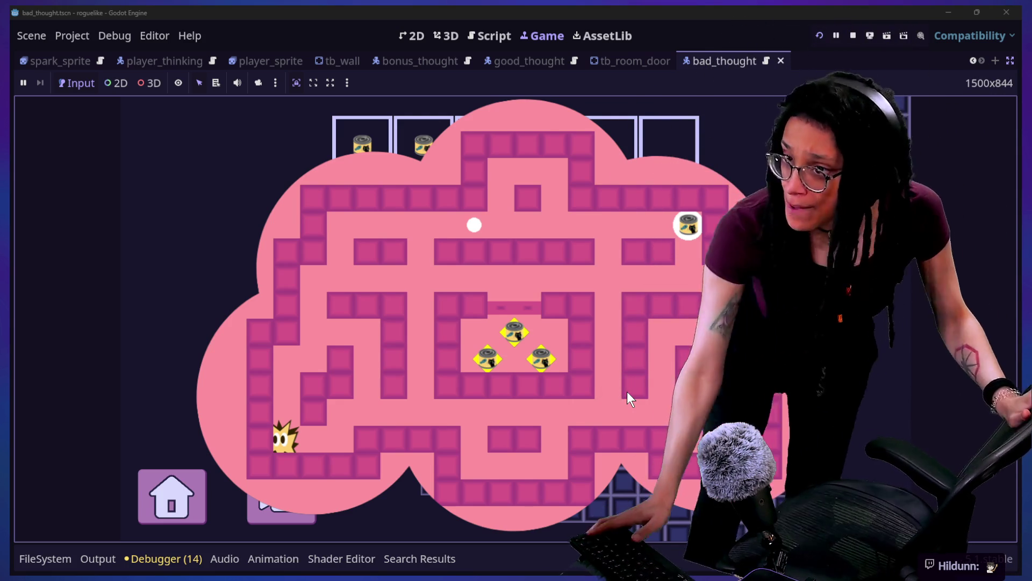
key(alt+Tab)
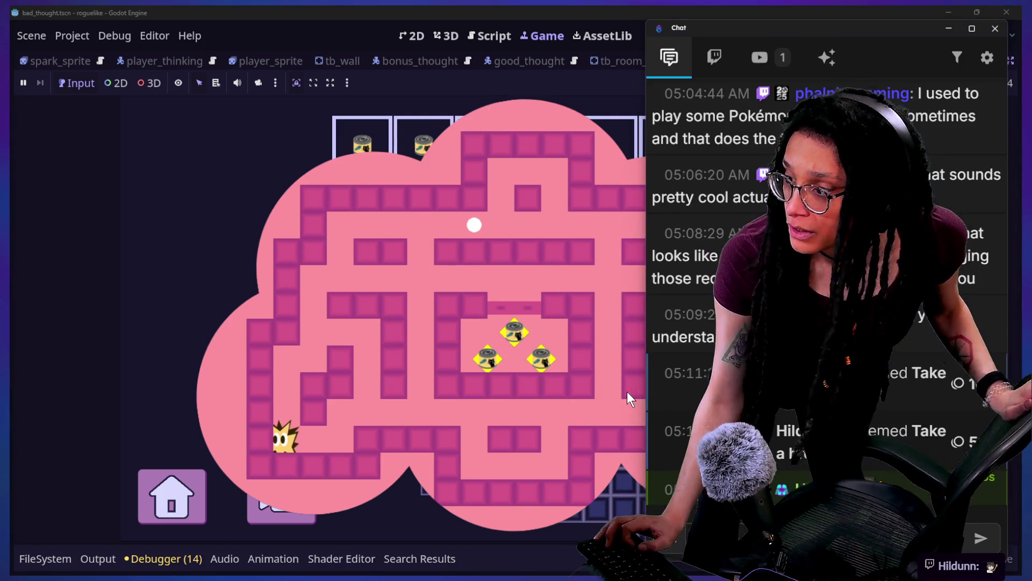
key(alt+Tab)
click(115, 210)
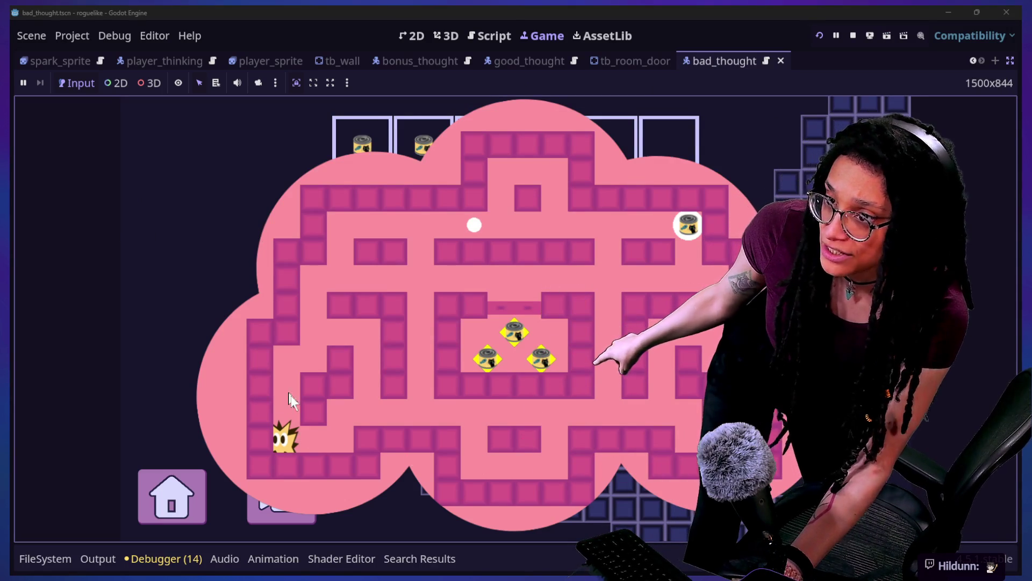
click(485, 35)
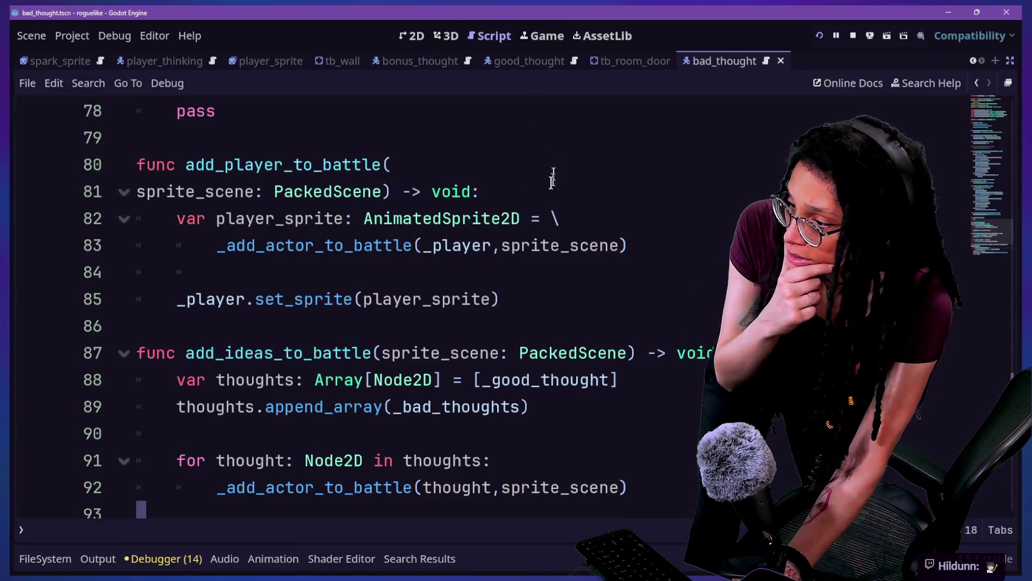
Step: Jump from get_battle_sprite_scale() on line 98 to the _BATTLE_SPRITE_SCALE constant, Vector2(1.,1.), then switch to the browser
click(458, 191)
key(Down)
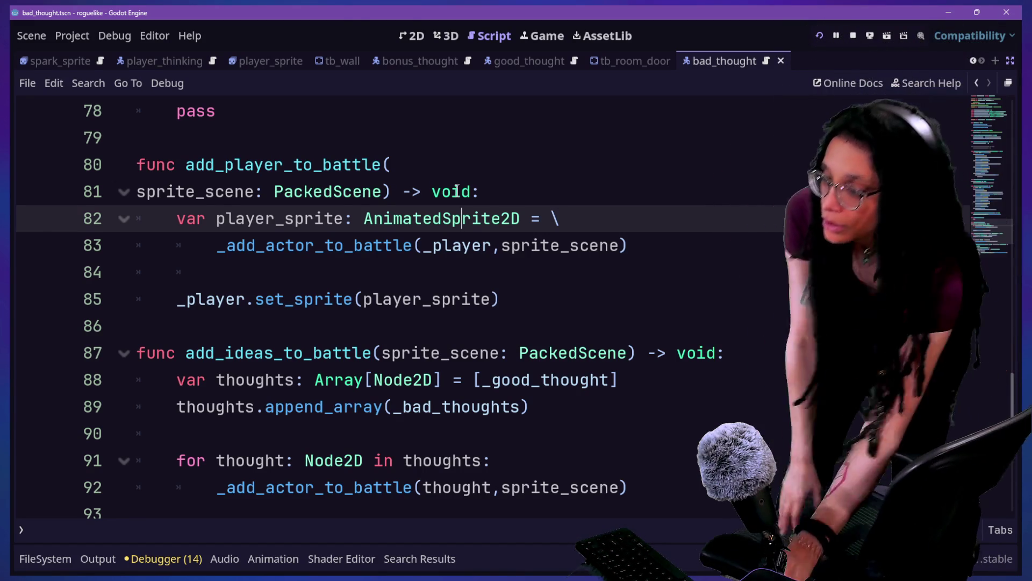
scroll(247, 282, down, 6)
scroll(594, 239, up, 3)
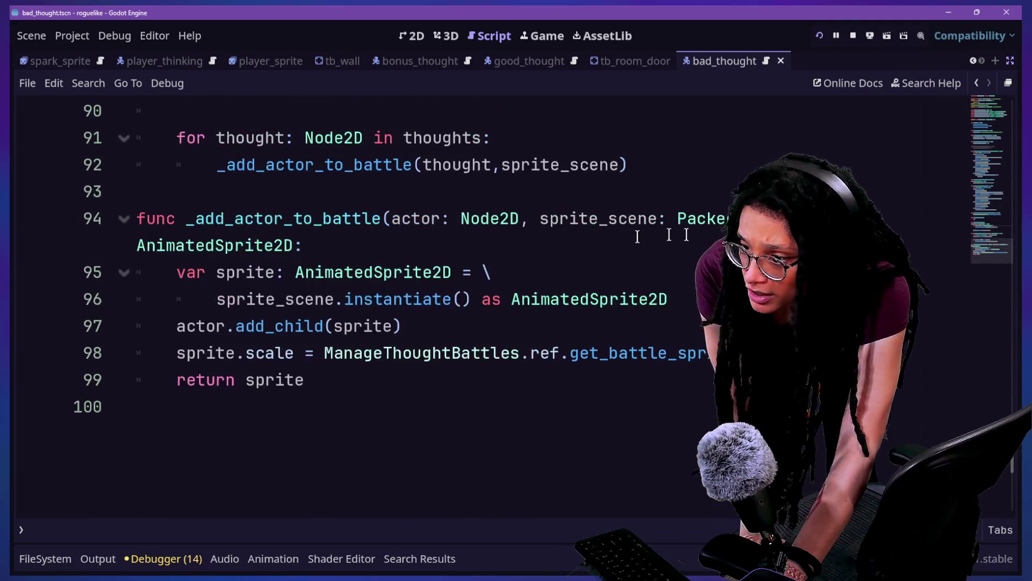
ctrl+click(627, 355)
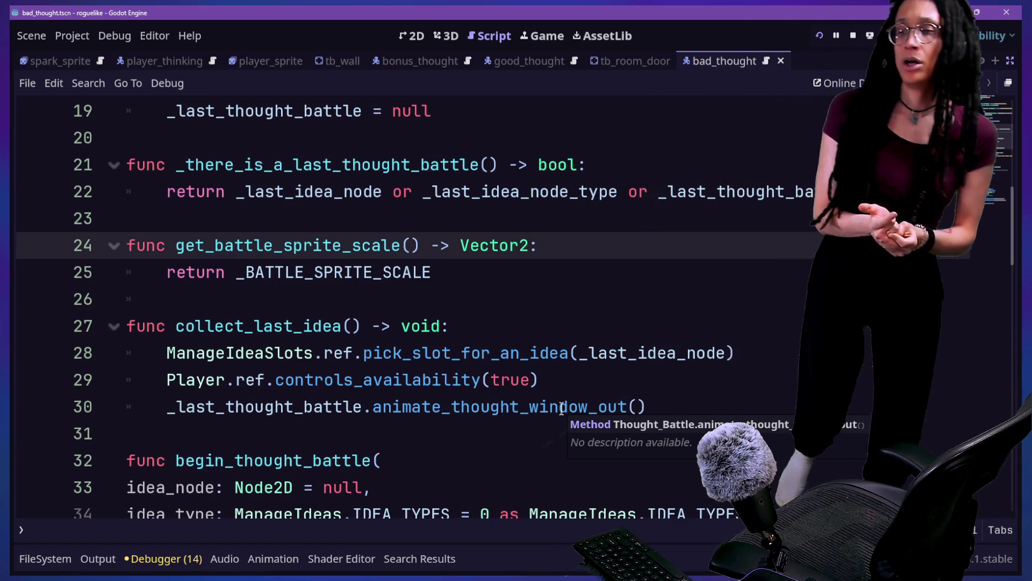
ctrl+click(353, 285)
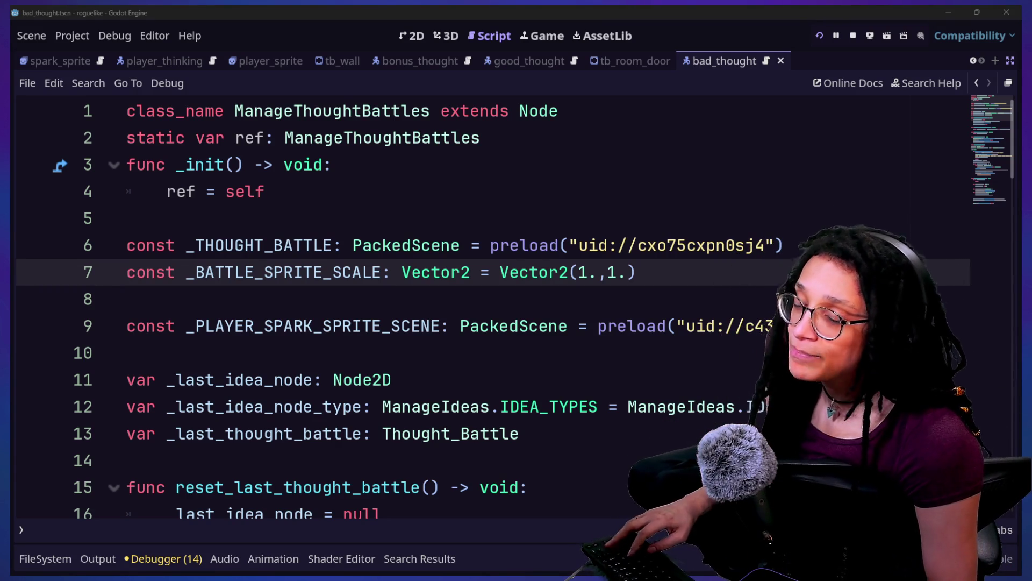
key(alt+Tab)
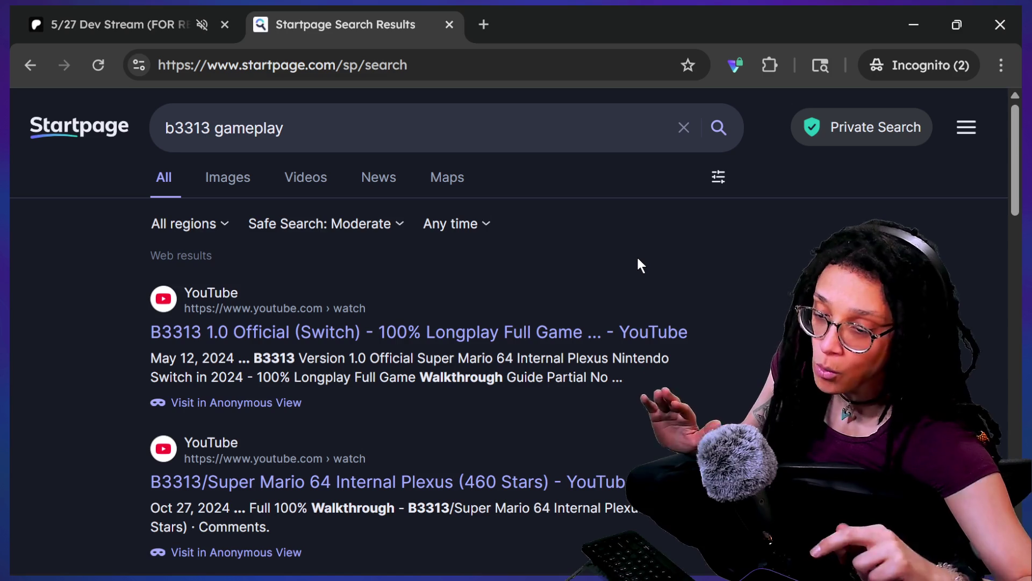
Step: Clear the Startpage results address and open a new incognito tab
click(164, 65)
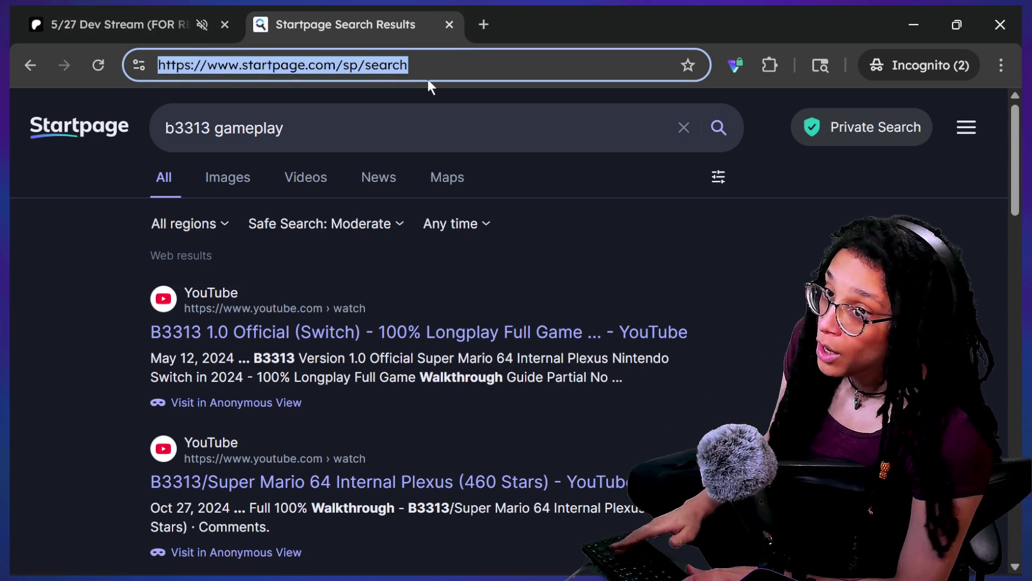
key(BackSpace)
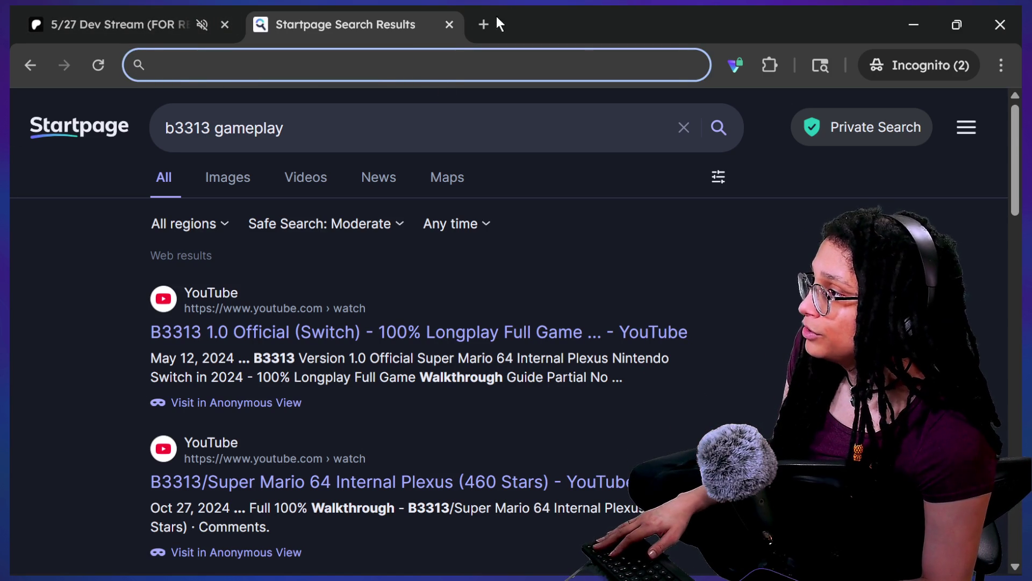
click(484, 24)
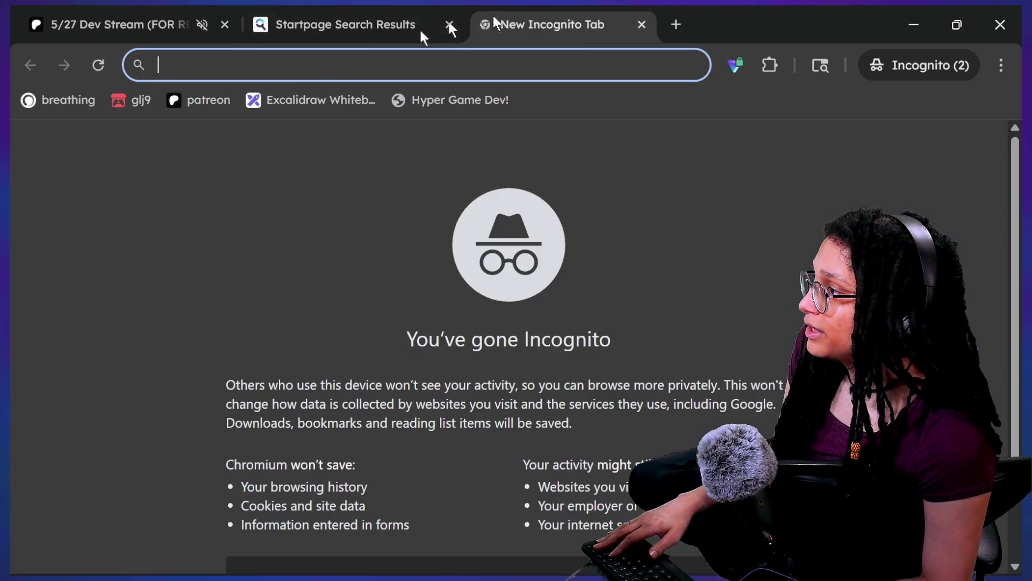
Step: Load the breathing bookmark, try the HRV, 4-7-8 and 4-2-4 timers, then run Box breathing
click(70, 105)
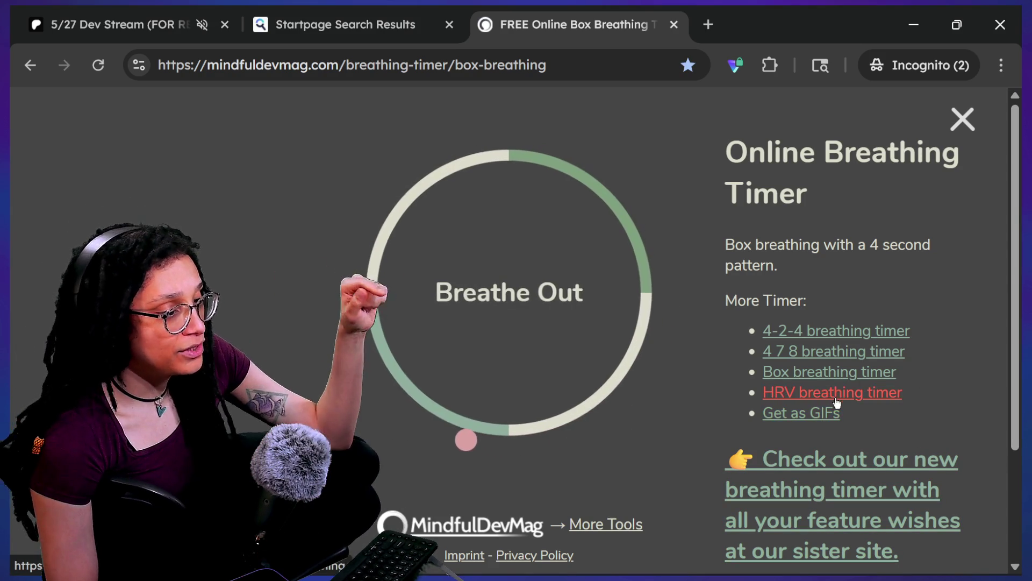
click(818, 400)
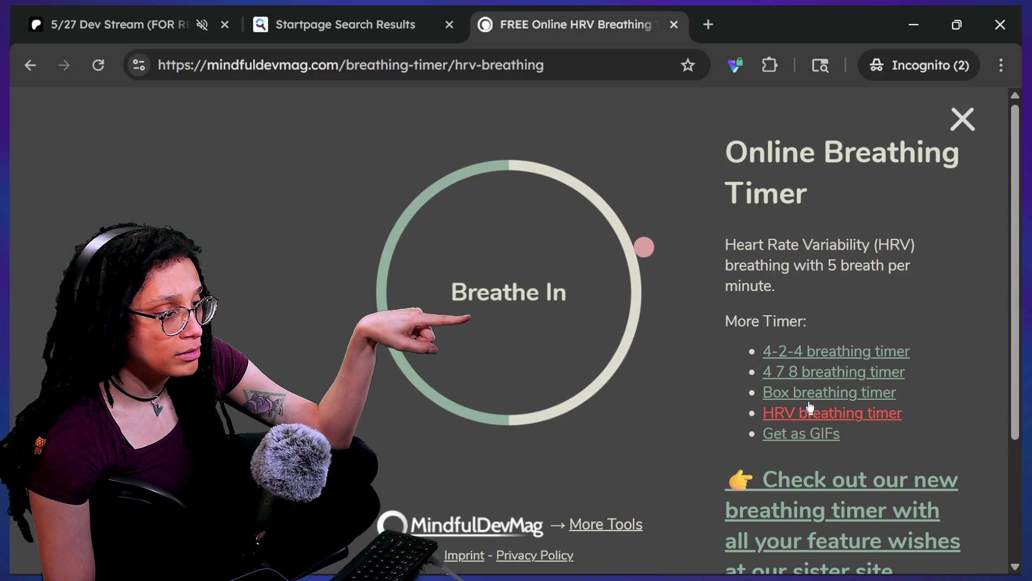
click(809, 373)
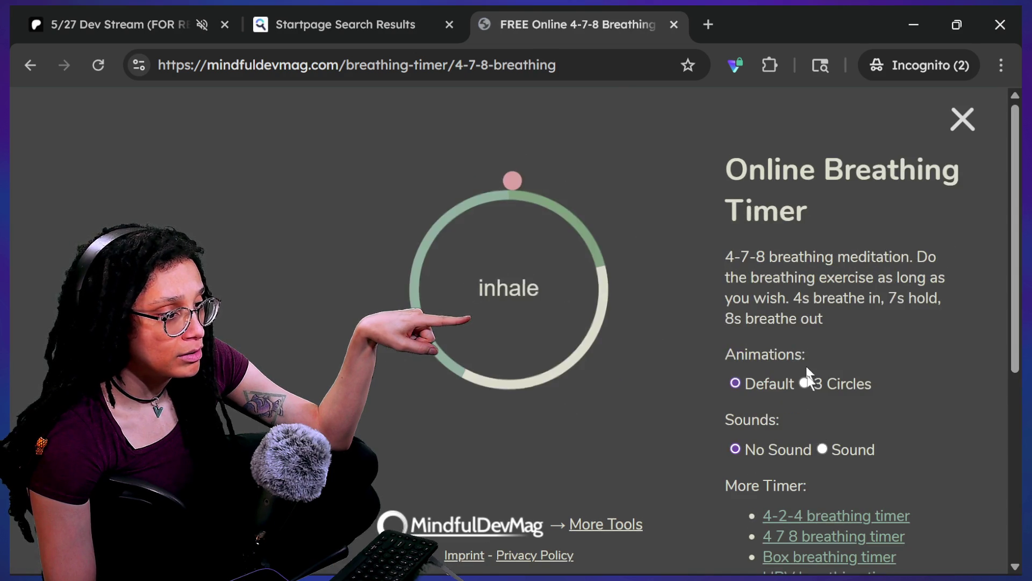
click(840, 515)
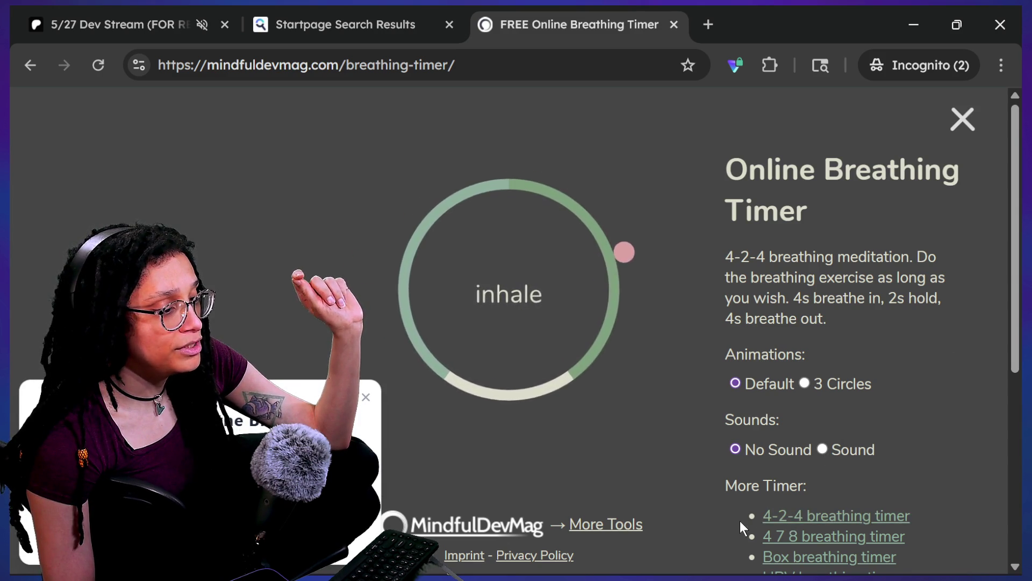
scroll(753, 524, down, 1)
click(784, 490)
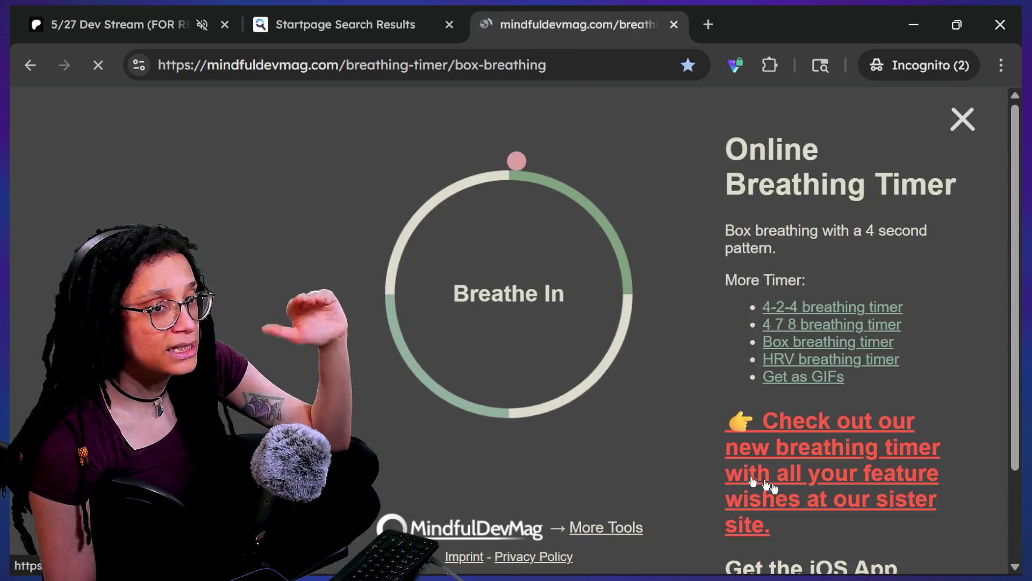
click(404, 73)
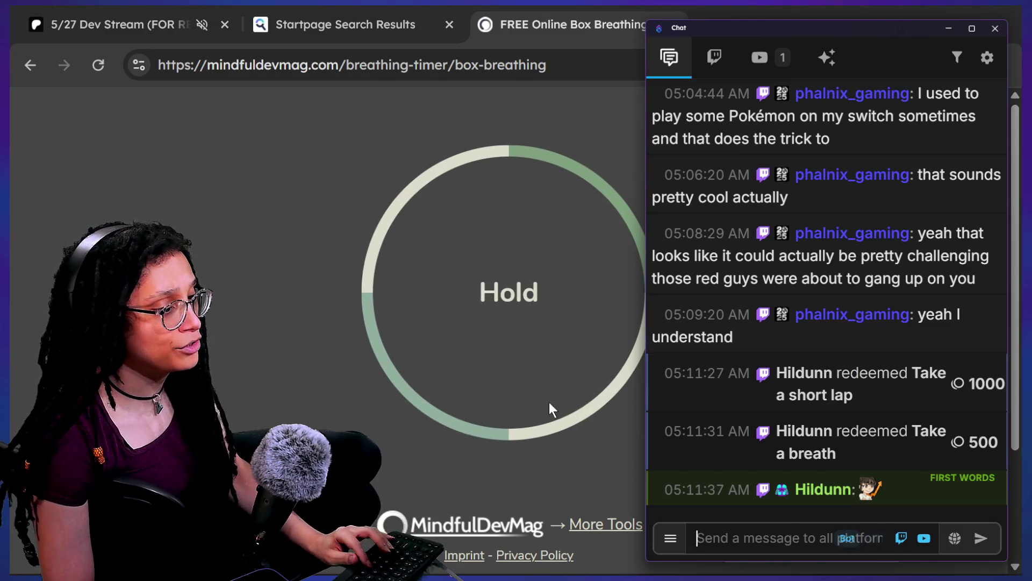
click(331, 383)
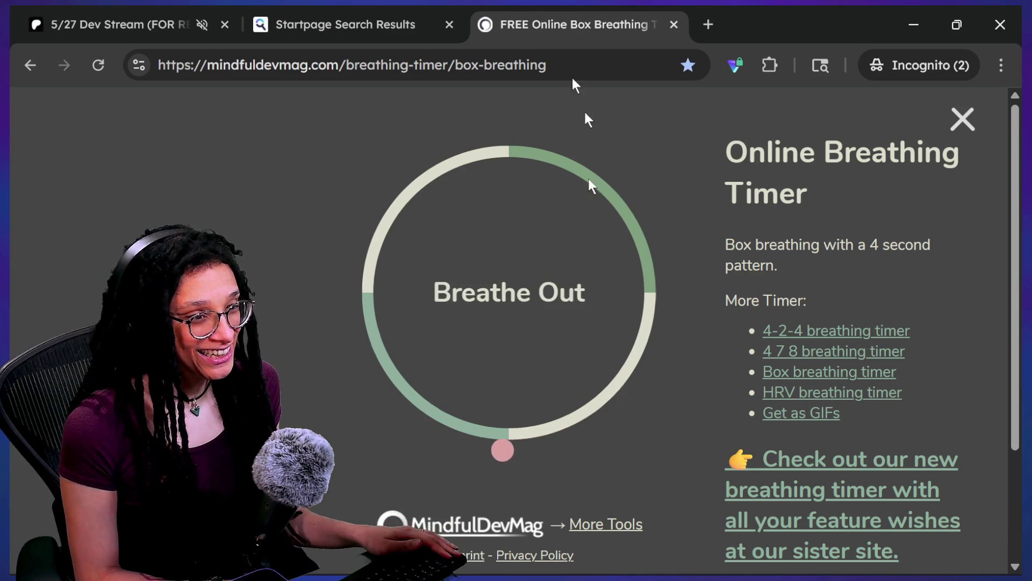
click(673, 24)
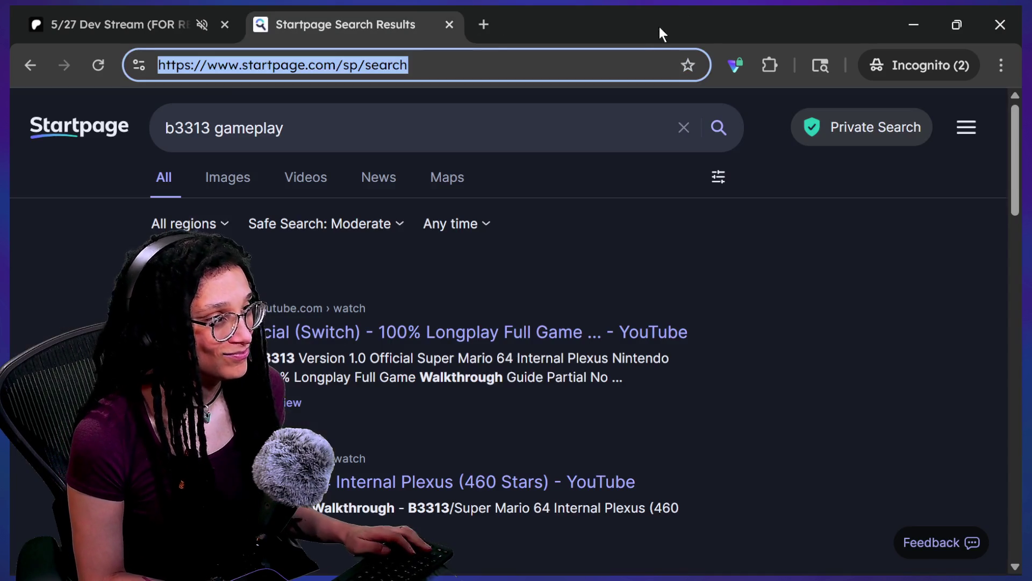
Step: Back in ManageThoughtBattles, select _BATTLE_SPRITE_SCALE on line 7 and run Find in Files on it
key(alt+Tab)
key(alt+Tab)
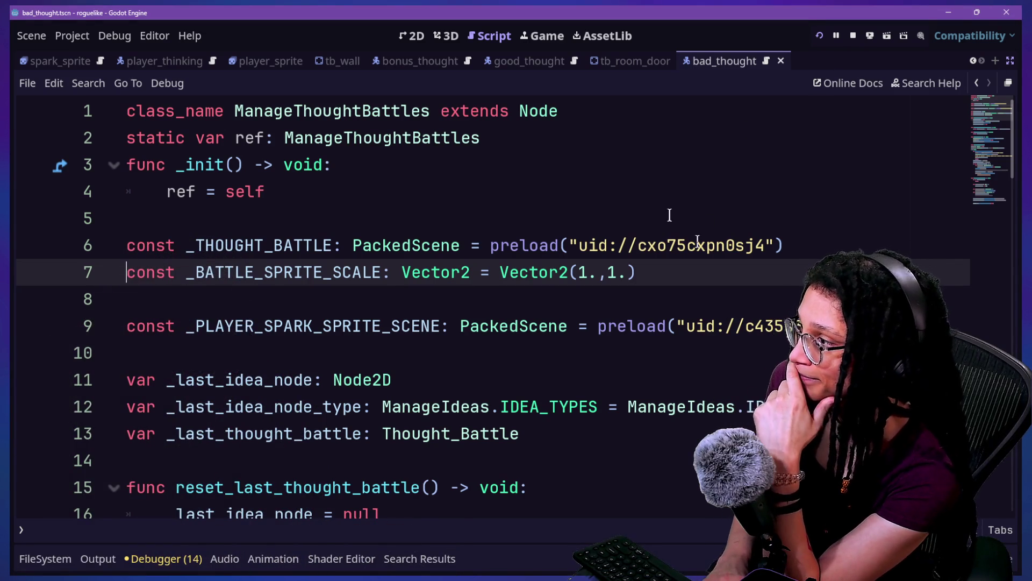
click(417, 349)
click(464, 310)
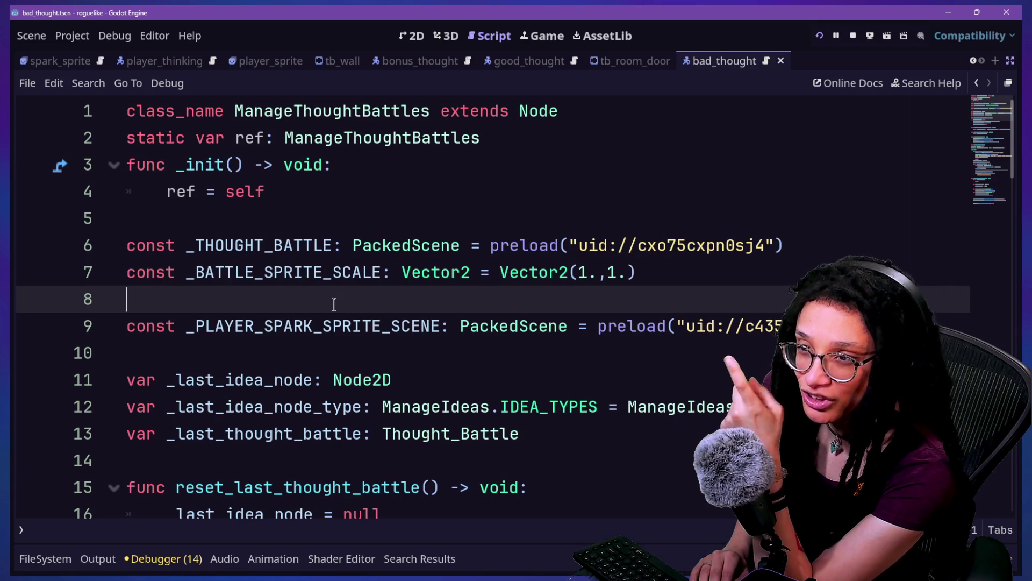
key(Down)
key(Down)
key(Down)
key(Down)
key(Down)
key(Down)
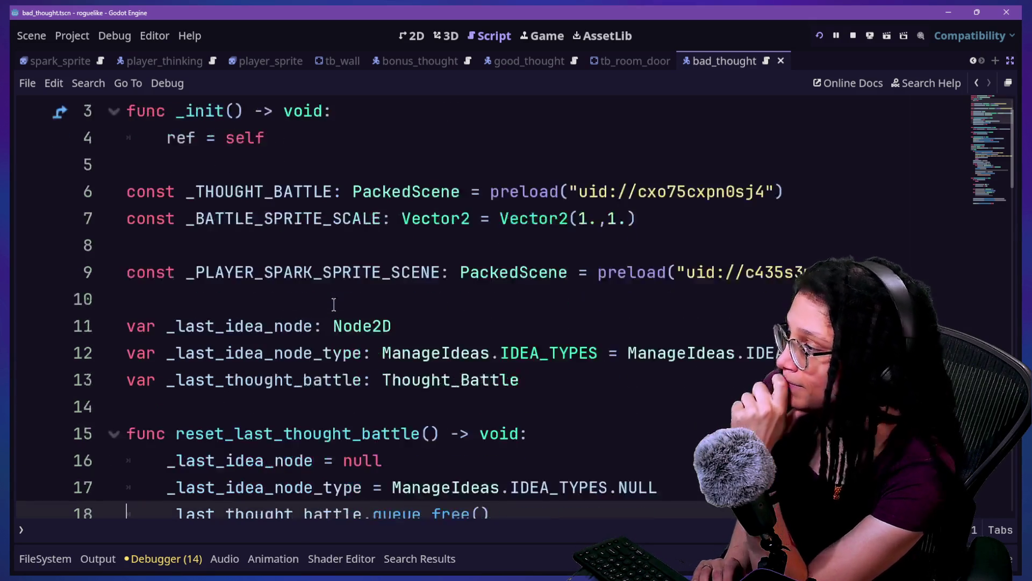
key(Up)
key(Up)
key(Up)
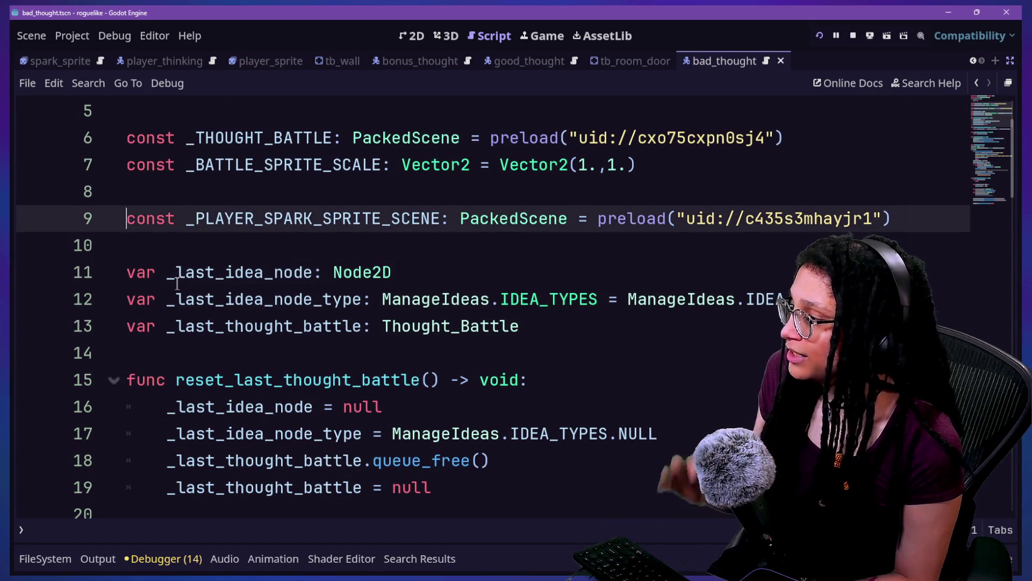
drag(187, 165, 385, 172)
key(ctrl+shift+f)
key(Return)
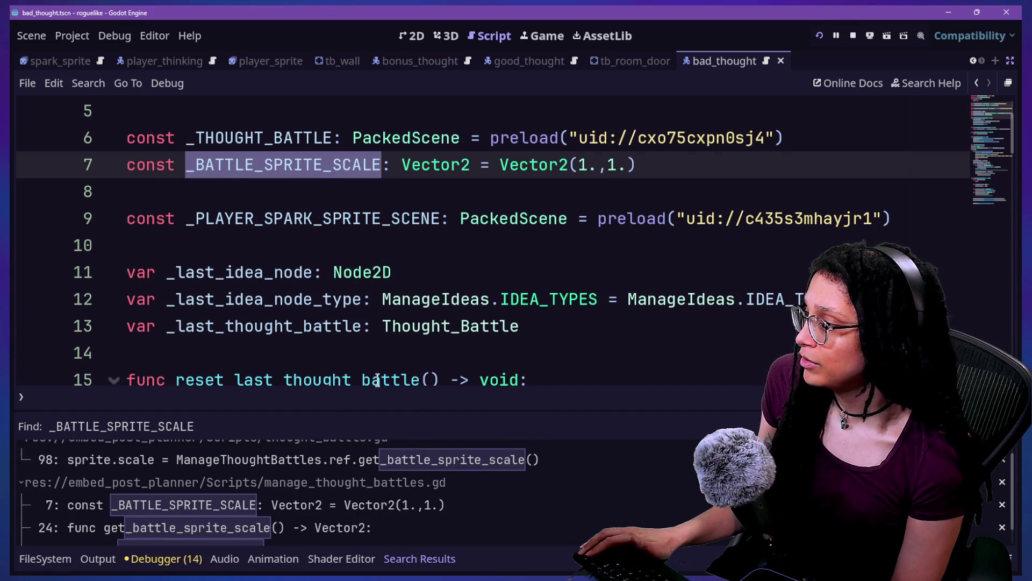
Step: Enlarge the Search Results panel and open the matches on lines 24, 25 and 98, then shrink it
drag(369, 412, 337, 178)
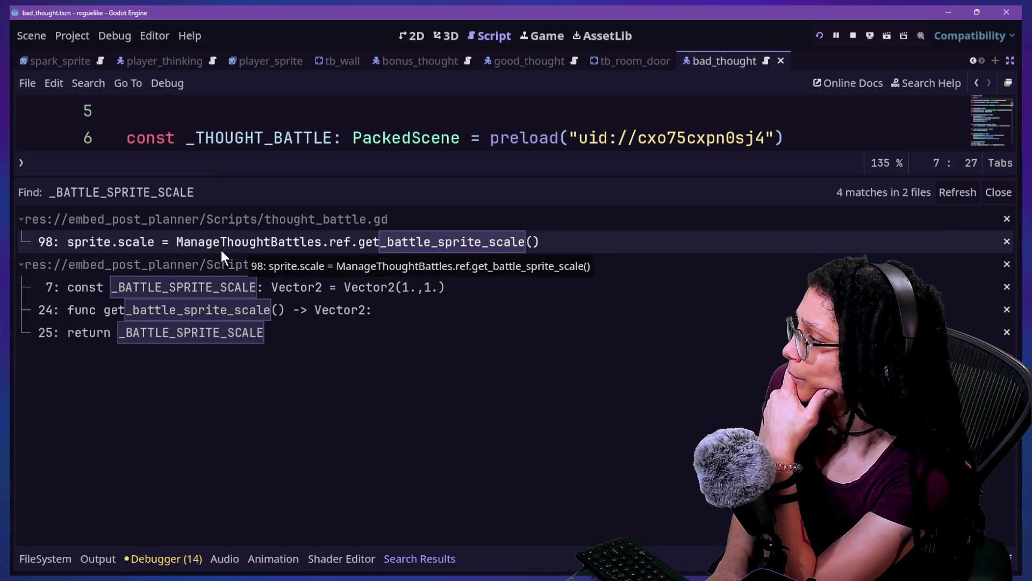
click(247, 310)
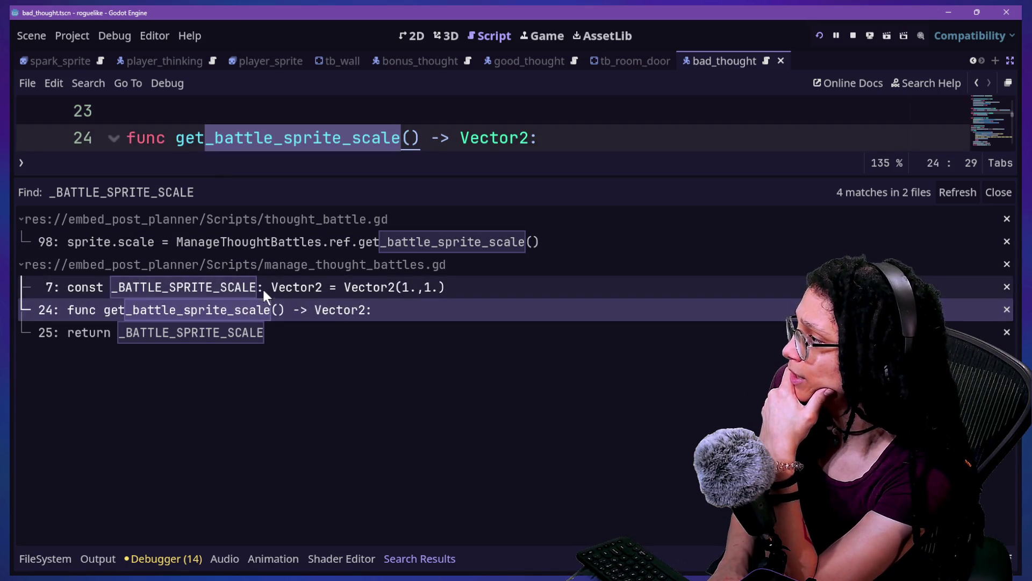
click(246, 331)
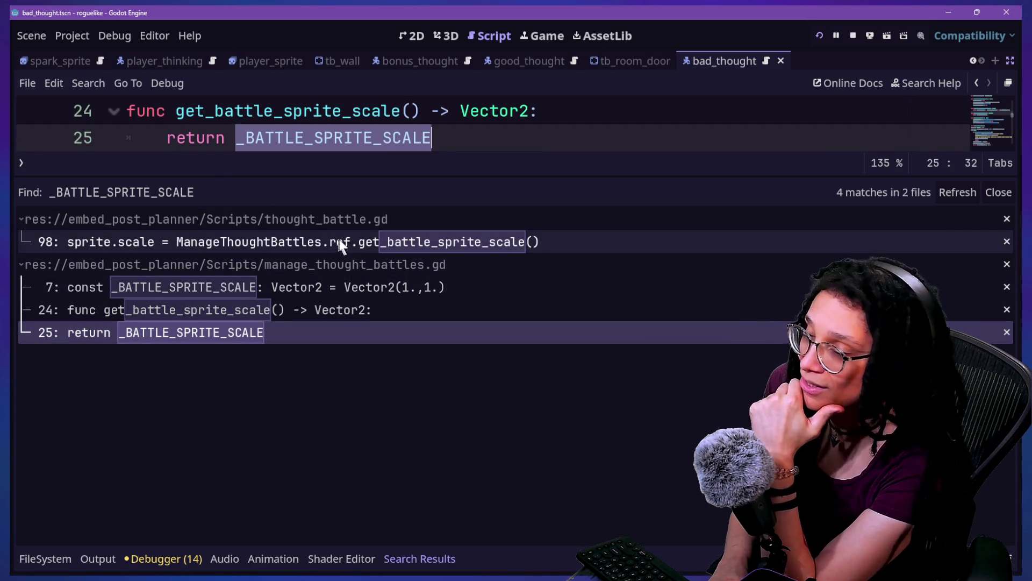
click(370, 243)
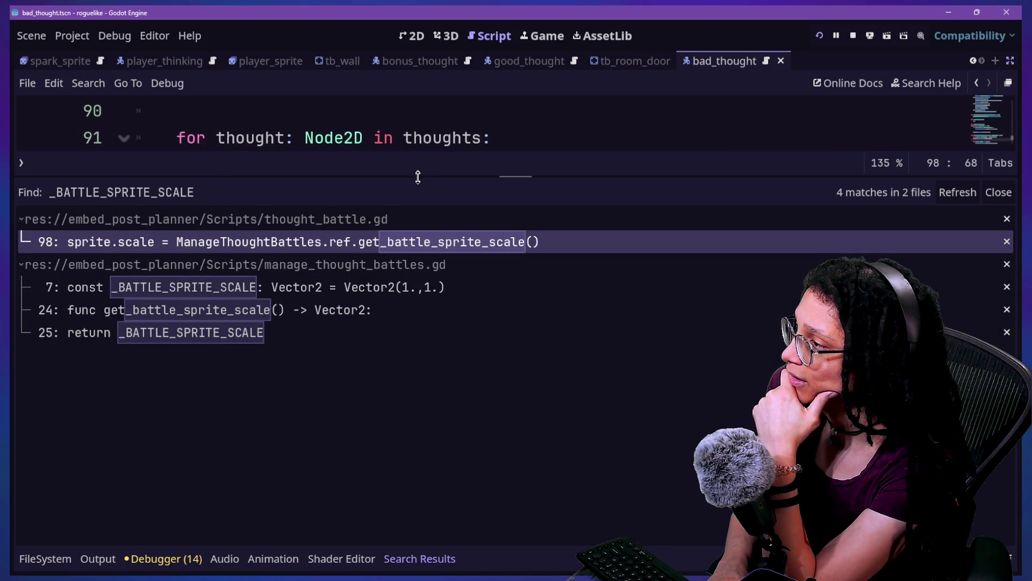
drag(418, 176, 450, 450)
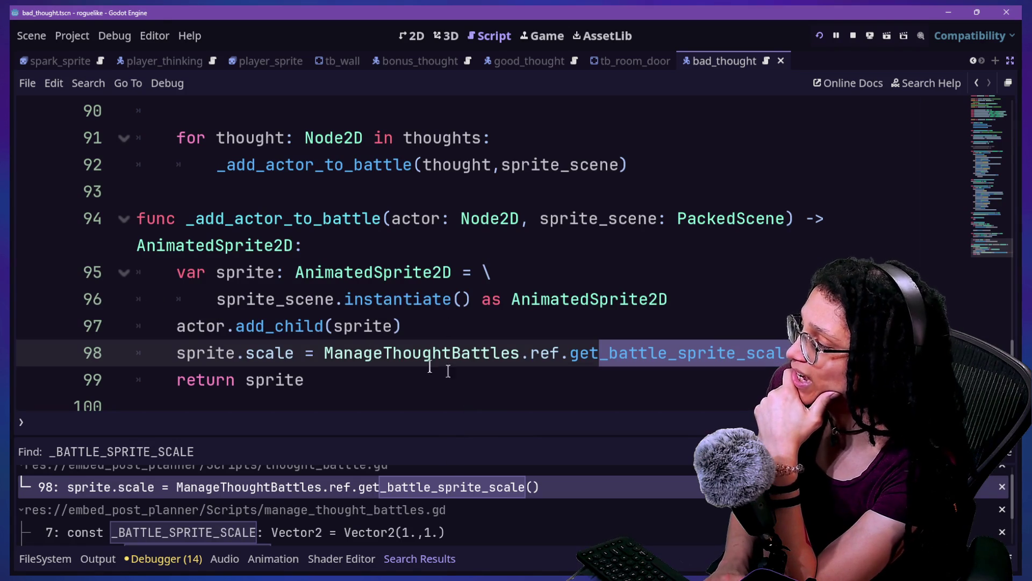
Step: Read lines 96–100, where sprite.scale comes from get_battle_sprite_scale(), then collapse the results panel
drag(167, 356, 530, 422)
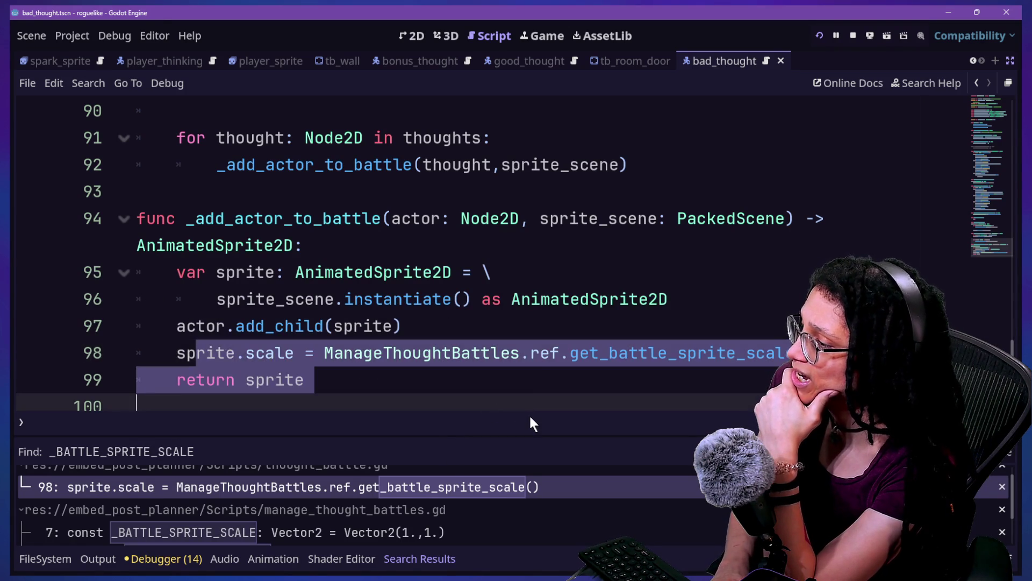
click(541, 374)
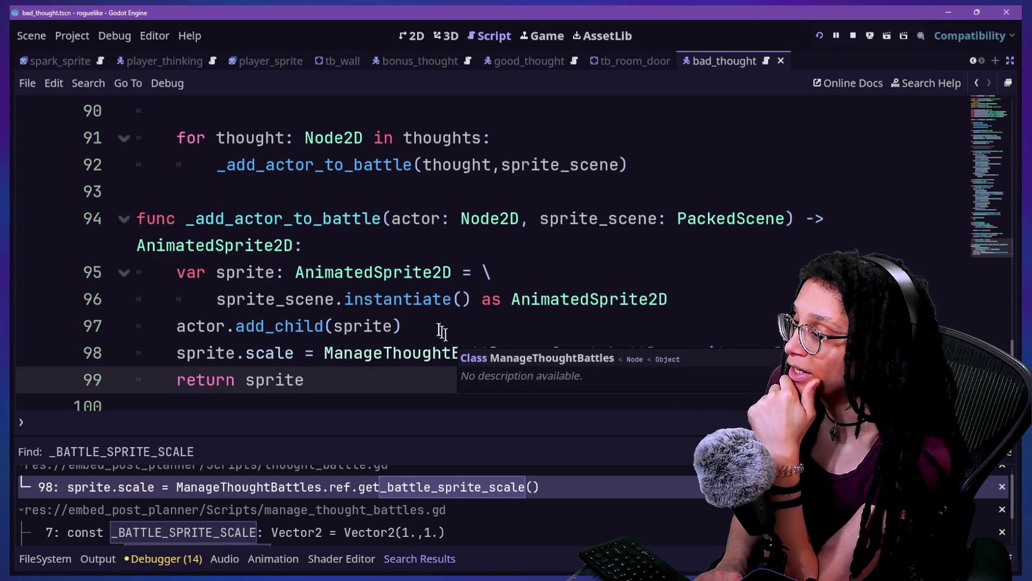
click(303, 296)
click(531, 347)
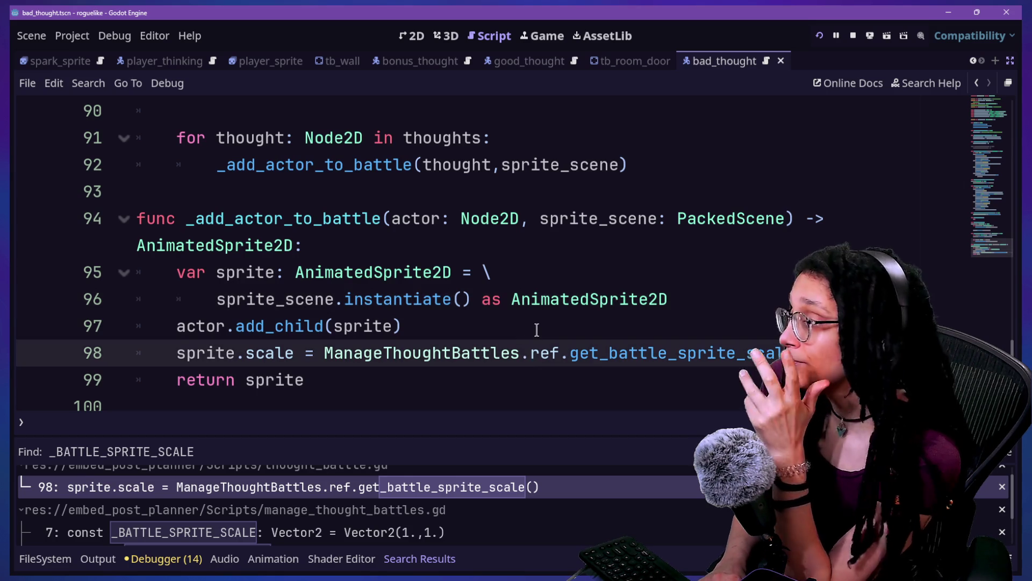
click(811, 299)
key(Down)
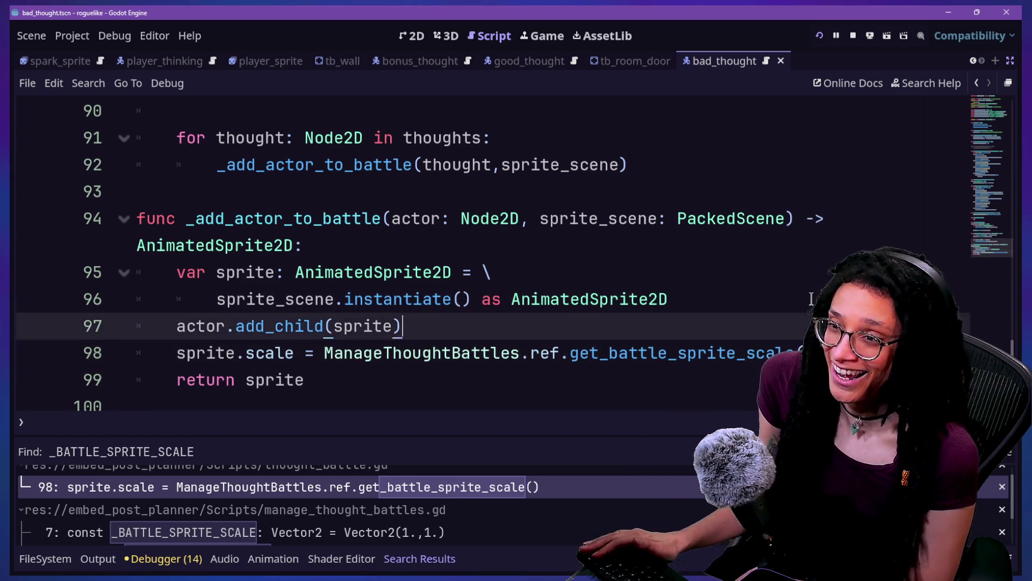
key(Down)
key(Down)
key(Down)
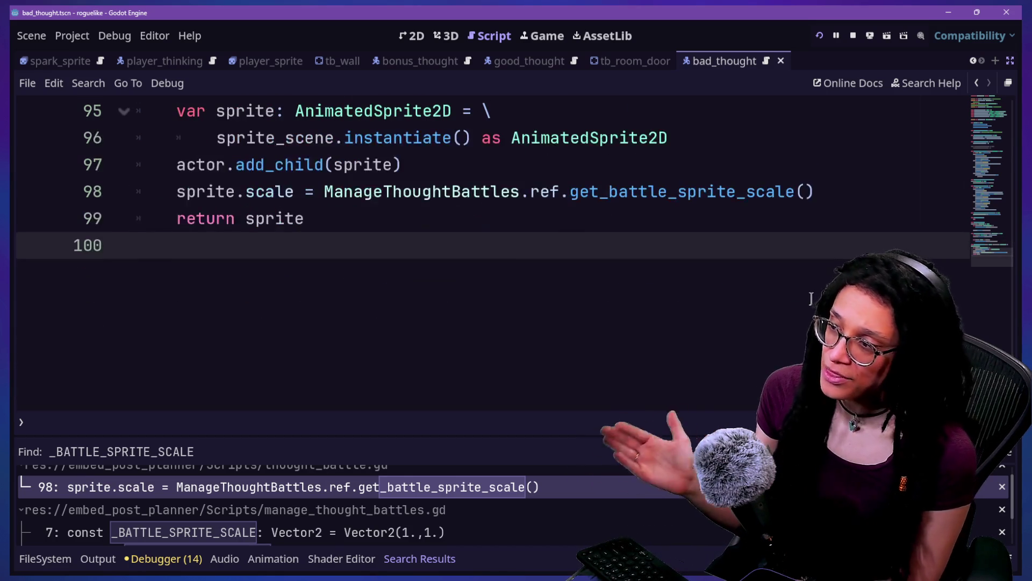
click(827, 203)
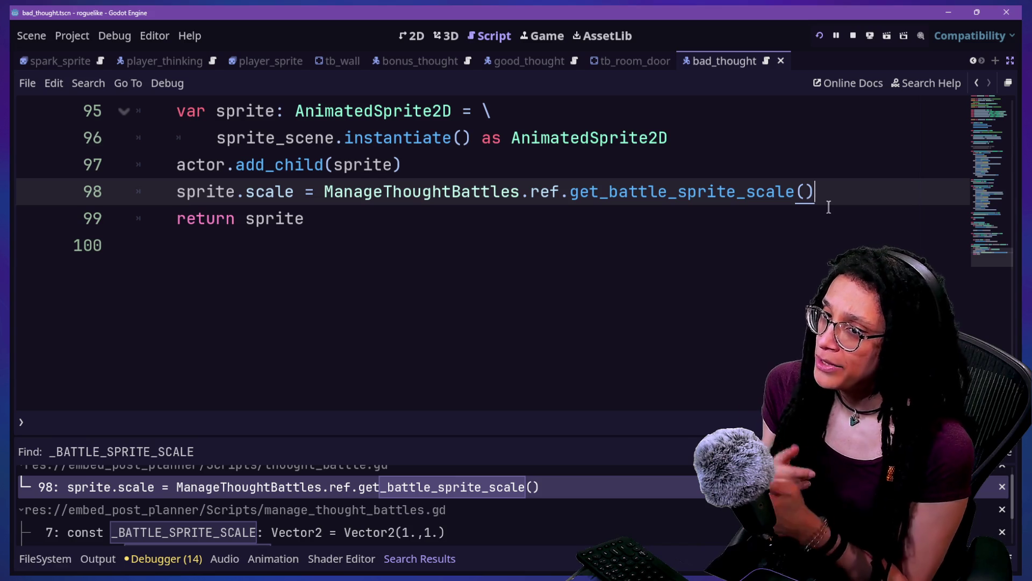
scroll(829, 207, up, 2)
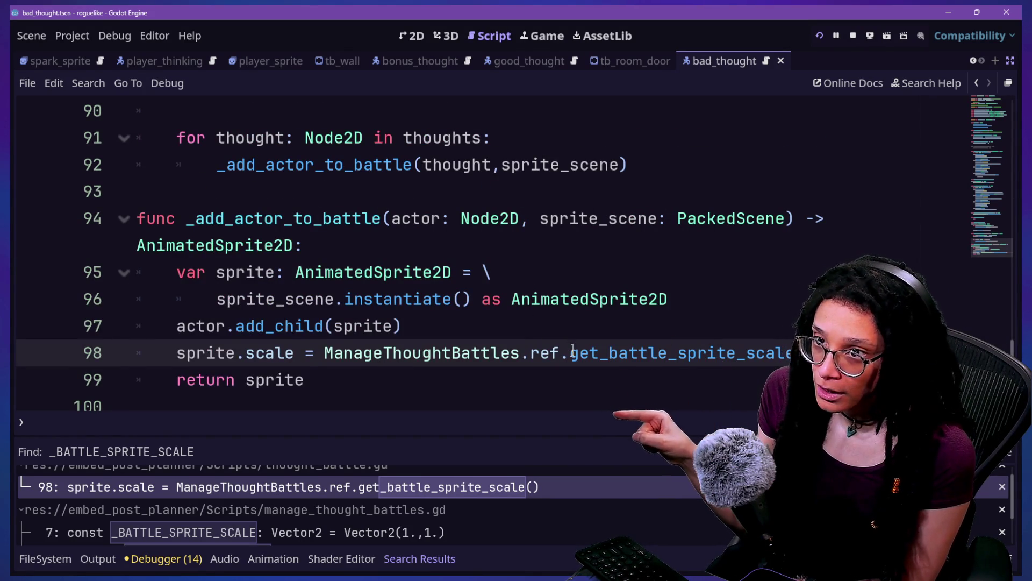
click(686, 376)
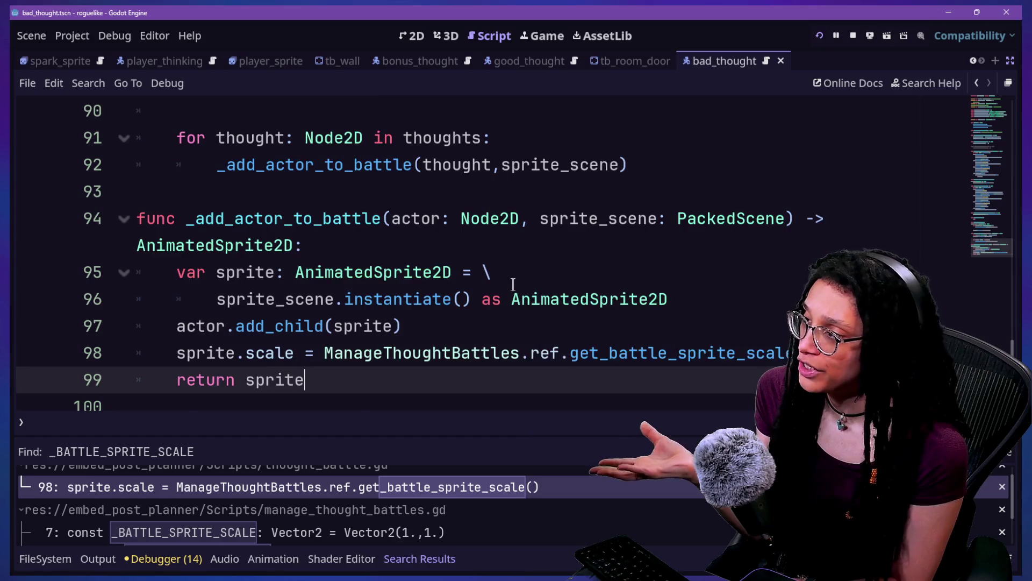
scroll(513, 284, up, 1)
scroll(514, 284, down, 1)
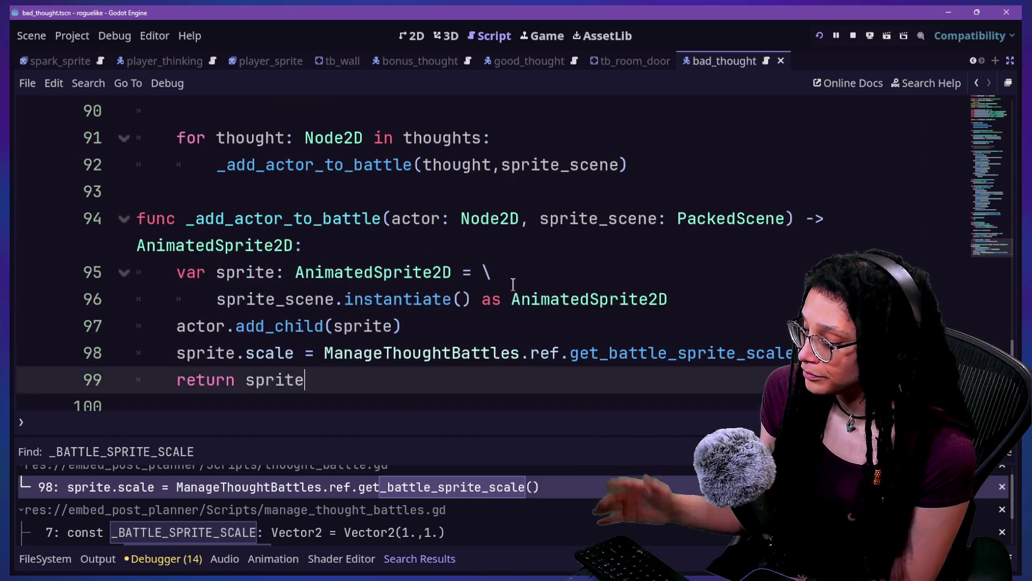
key(alt+o)
key(alt+o)
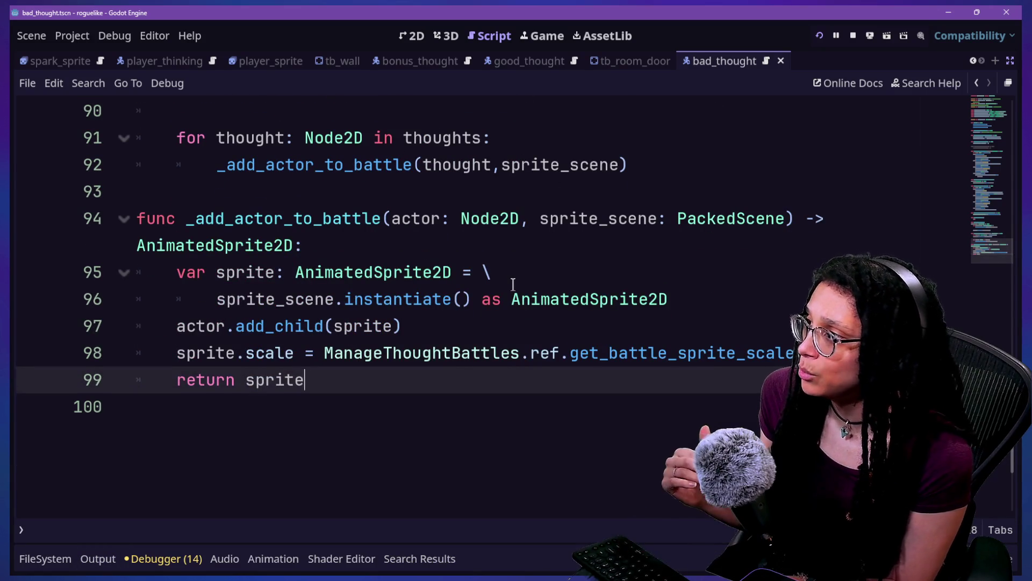
scroll(514, 284, up, 1)
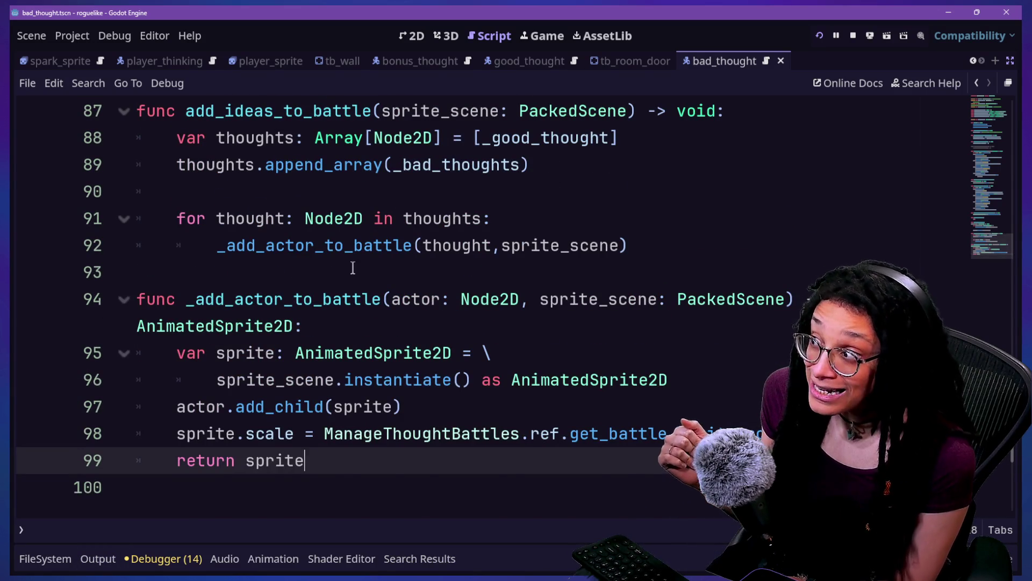
scroll(353, 268, up, 1)
drag(177, 219, 353, 279)
click(364, 299)
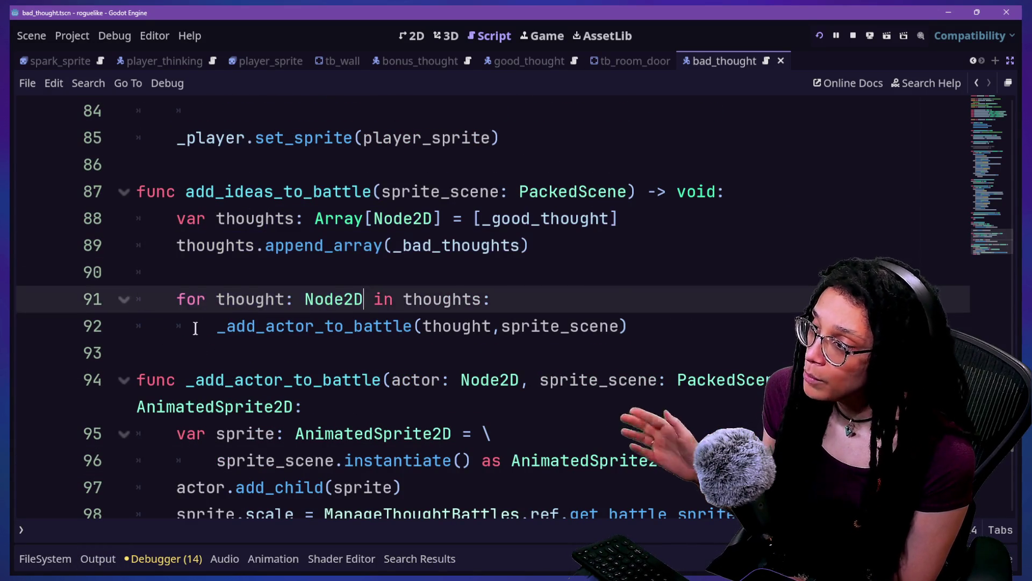
scroll(346, 285, up, 1)
click(175, 272)
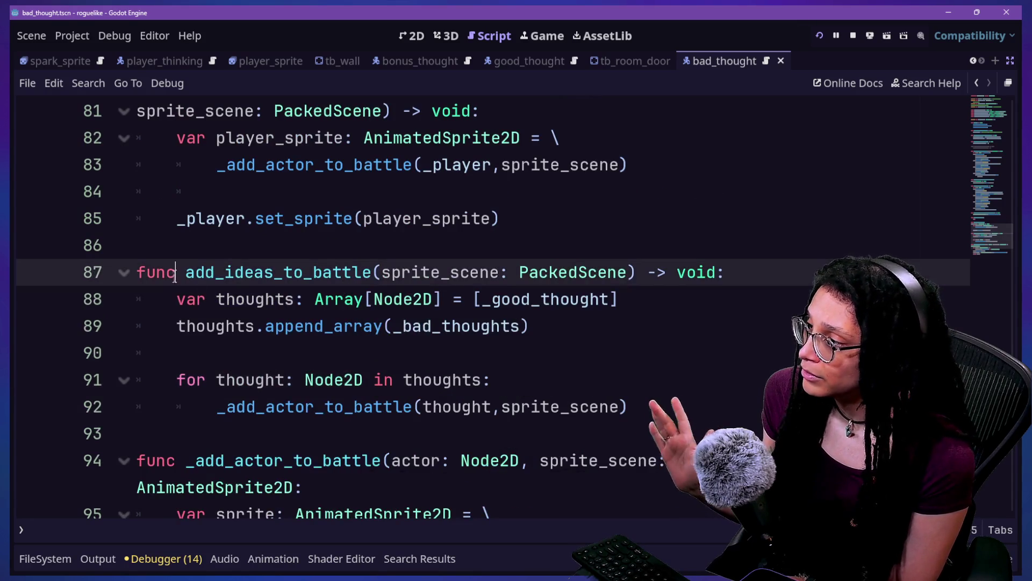
scroll(424, 362, down, 1)
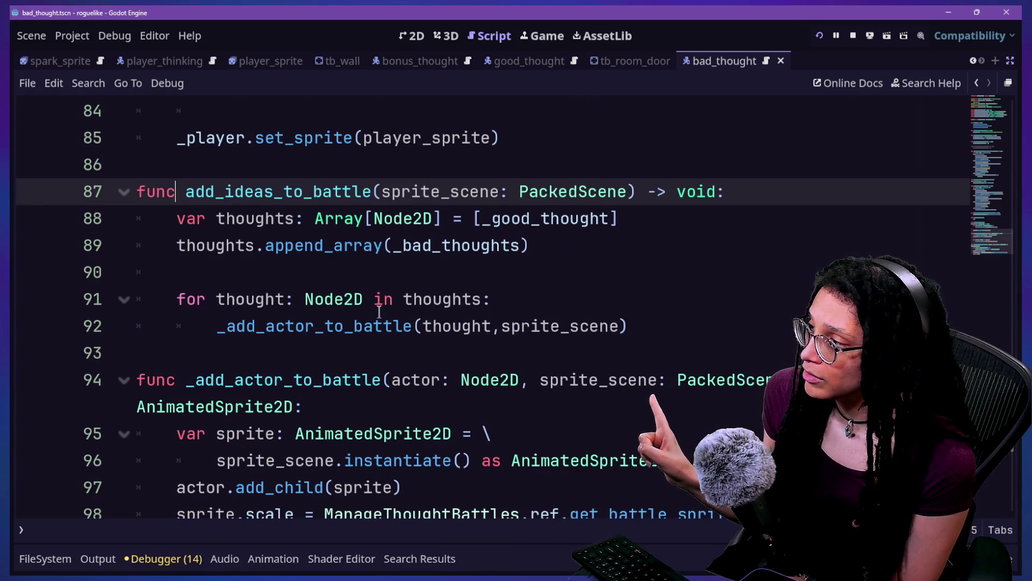
drag(269, 194, 409, 296)
click(409, 296)
drag(277, 194, 266, 236)
click(269, 272)
drag(138, 192, 230, 190)
click(272, 292)
drag(276, 245, 322, 325)
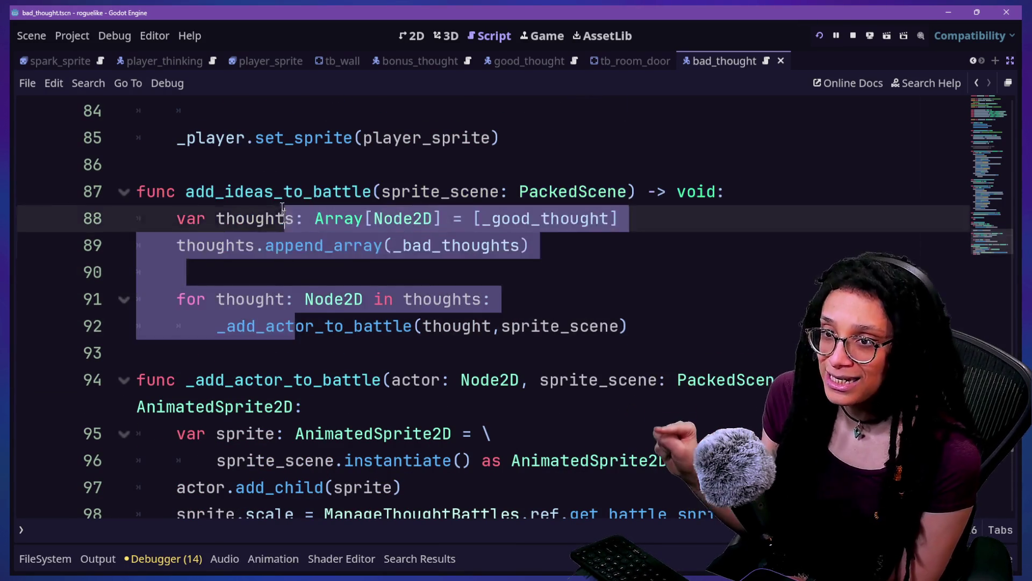
click(255, 138)
drag(137, 191, 290, 328)
click(286, 343)
click(295, 215)
drag(303, 191, 339, 279)
click(428, 380)
scroll(426, 333, up, 2)
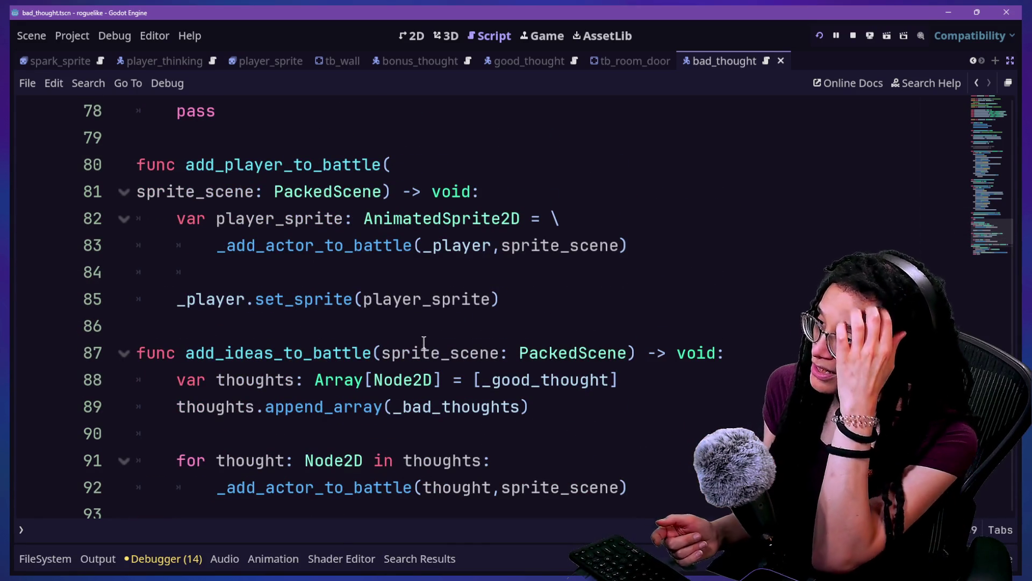
scroll(423, 341, down, 4)
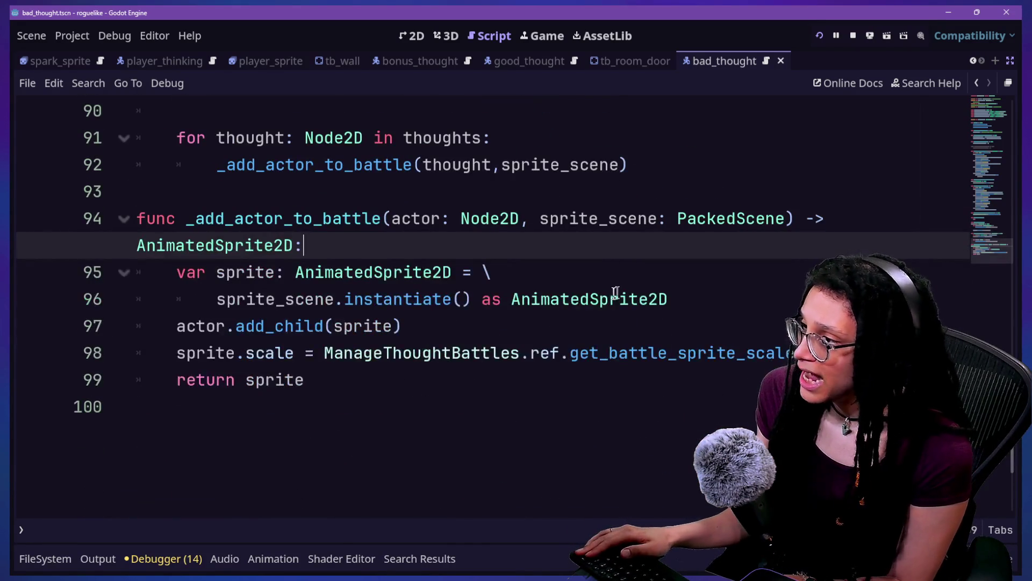
click(387, 219)
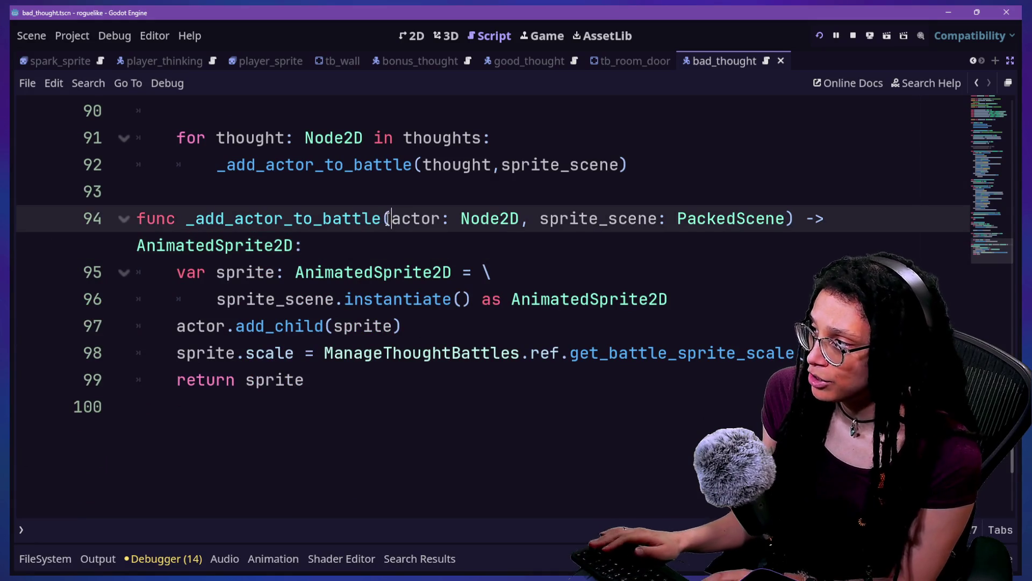
Step: Split _add_actor_to_battle's parameters onto separate lines, add 'scale_multiplier: int = 1', and save
key(Return)
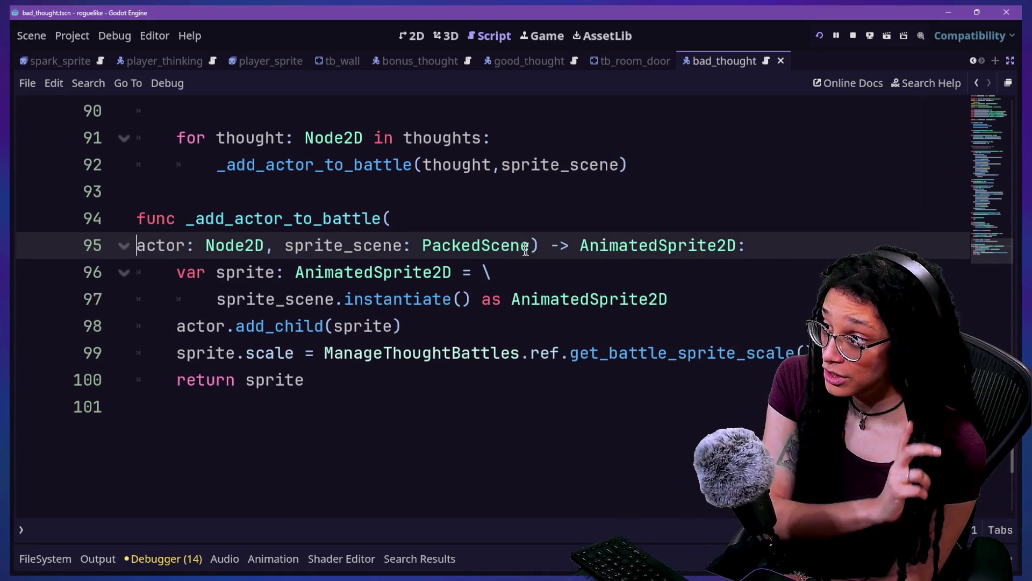
click(283, 245)
key(Return)
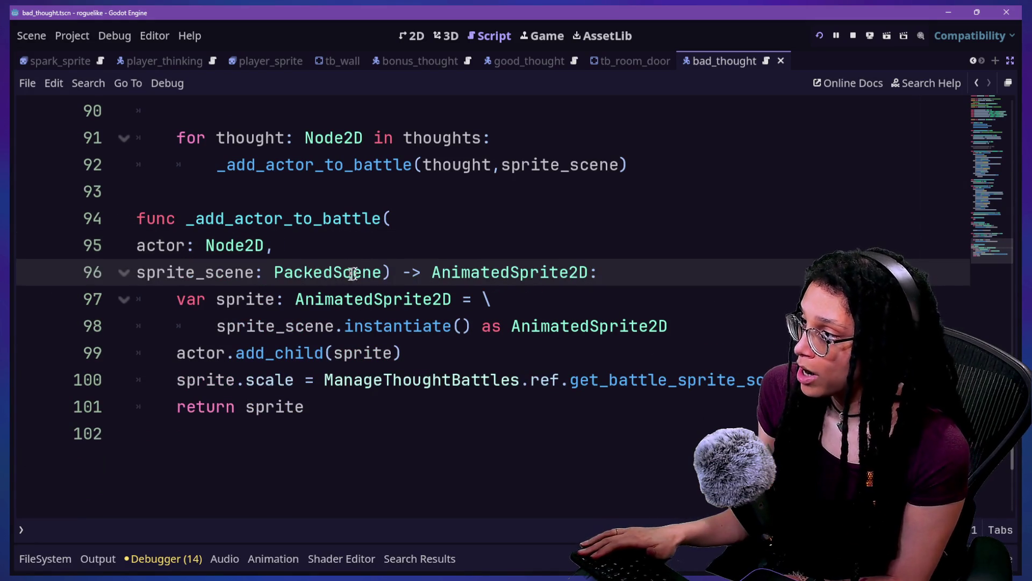
mouse_move(383, 272)
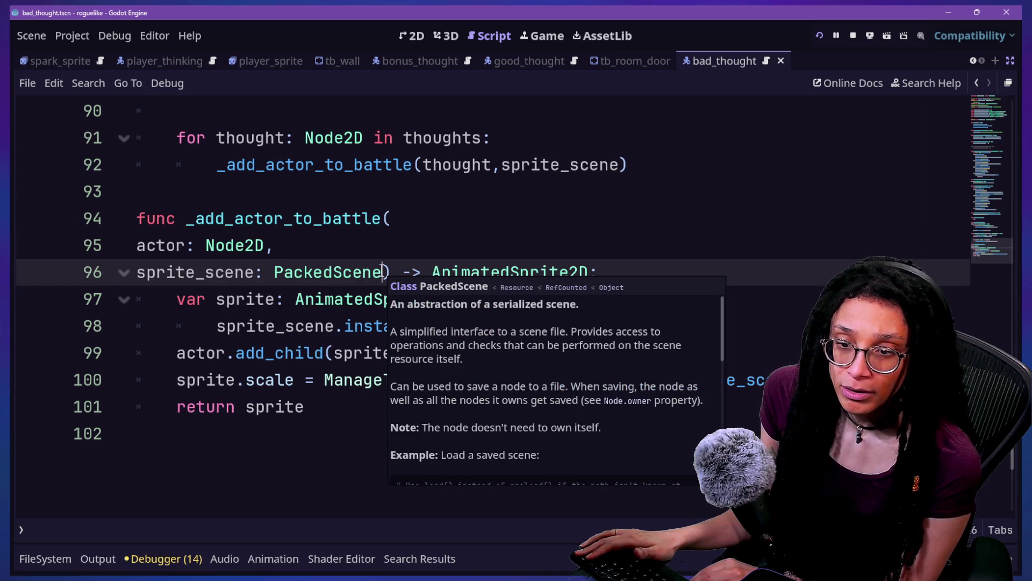
text(,)
key(Return)
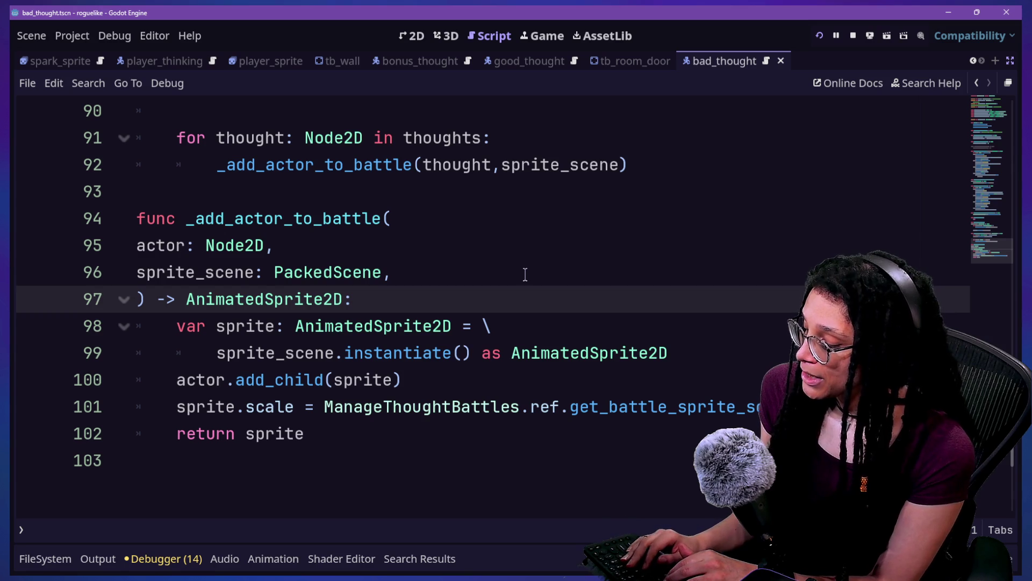
text(scale)
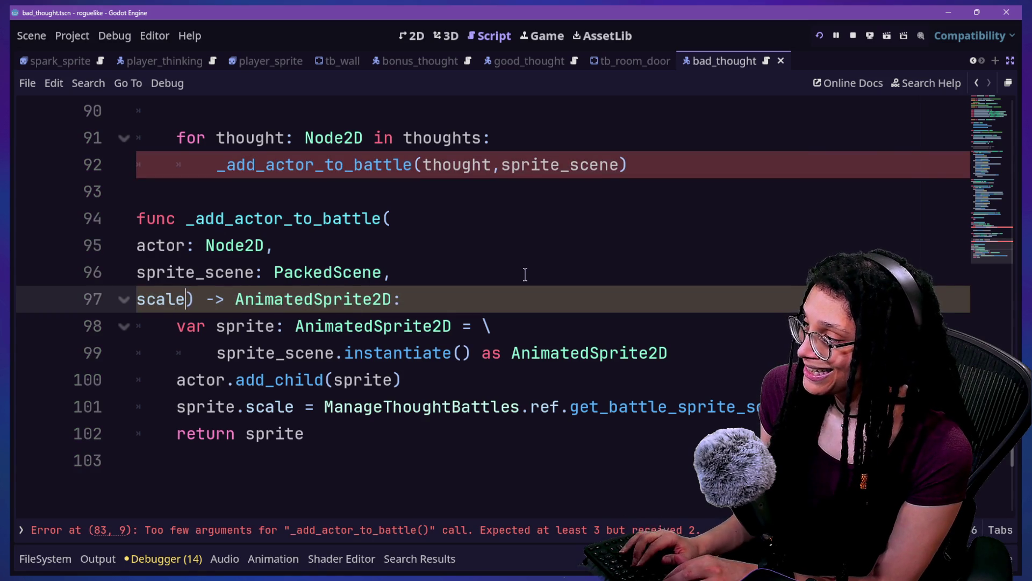
text(_multip)
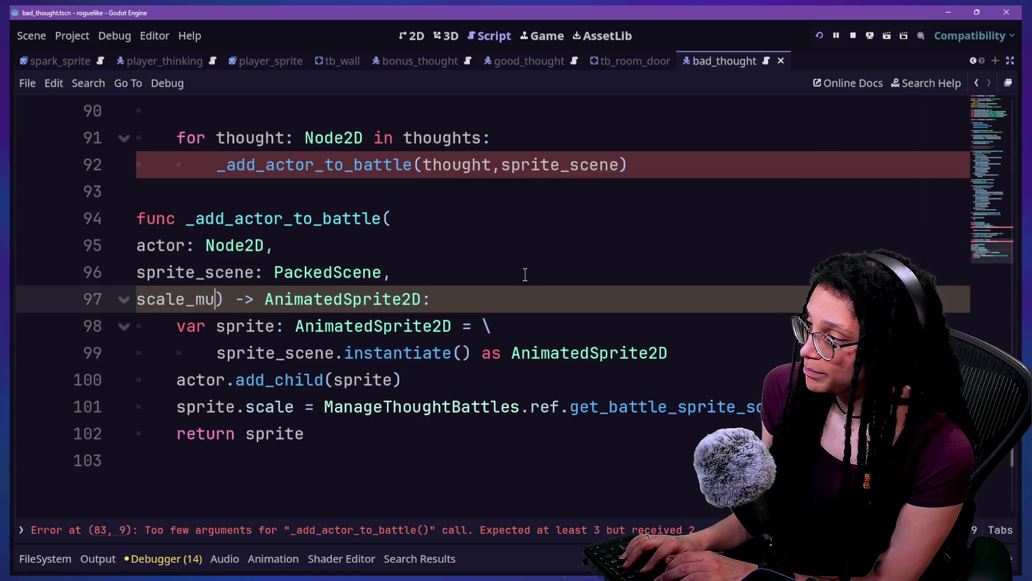
text(lier: int = 1)
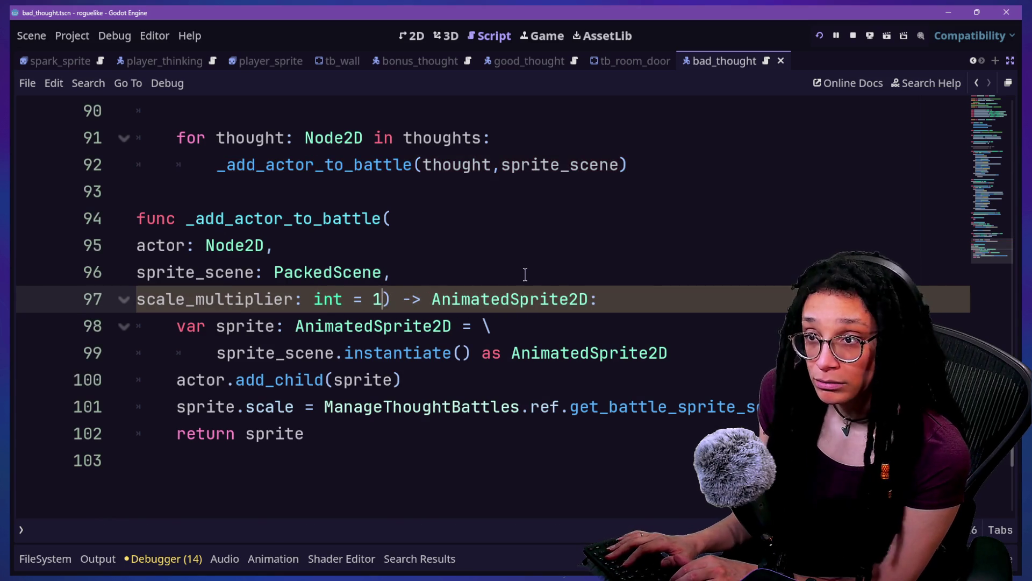
key(ctrl+s)
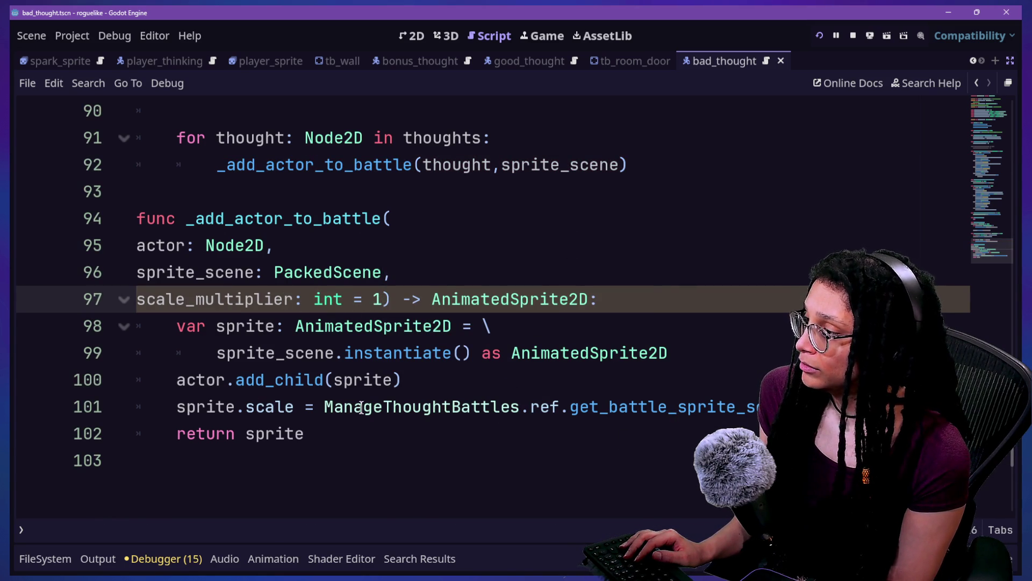
Step: Break the sprite.scale assignment with '\', add a '* scale_multiplier' continuation line, and save
click(316, 407)
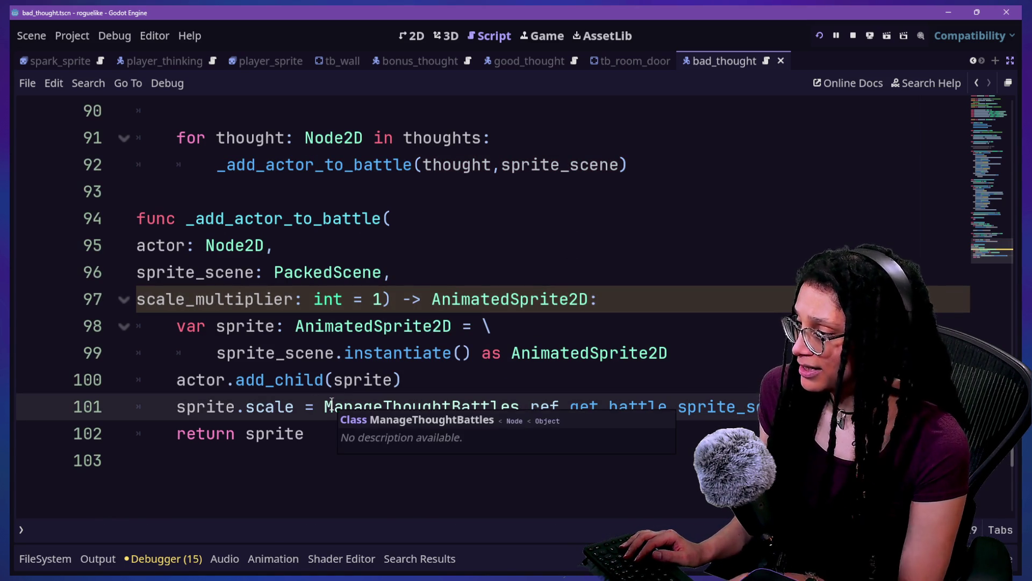
text(\)
key(Return)
click(410, 457)
click(708, 433)
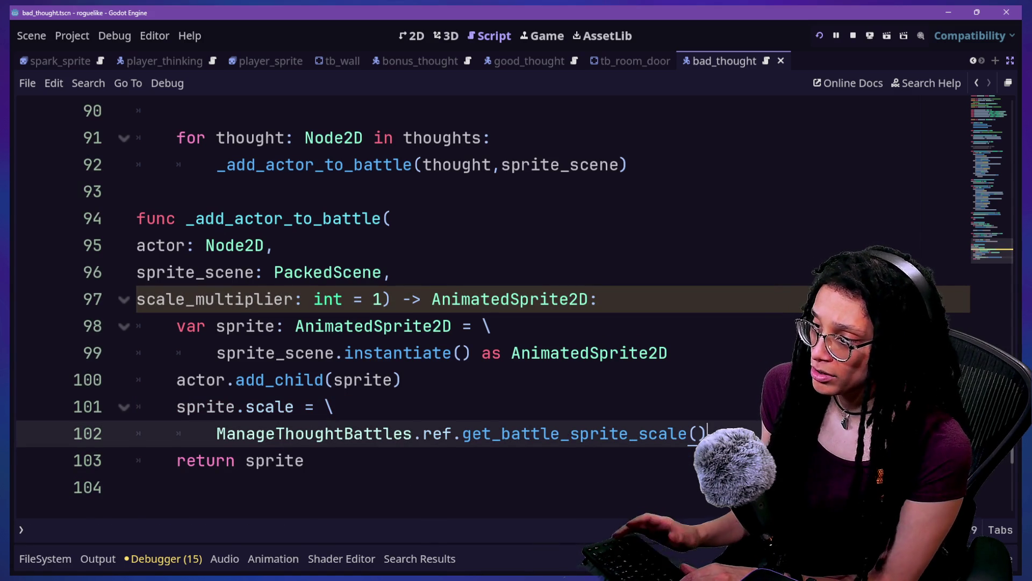
key(Return)
text(* scale_multi)
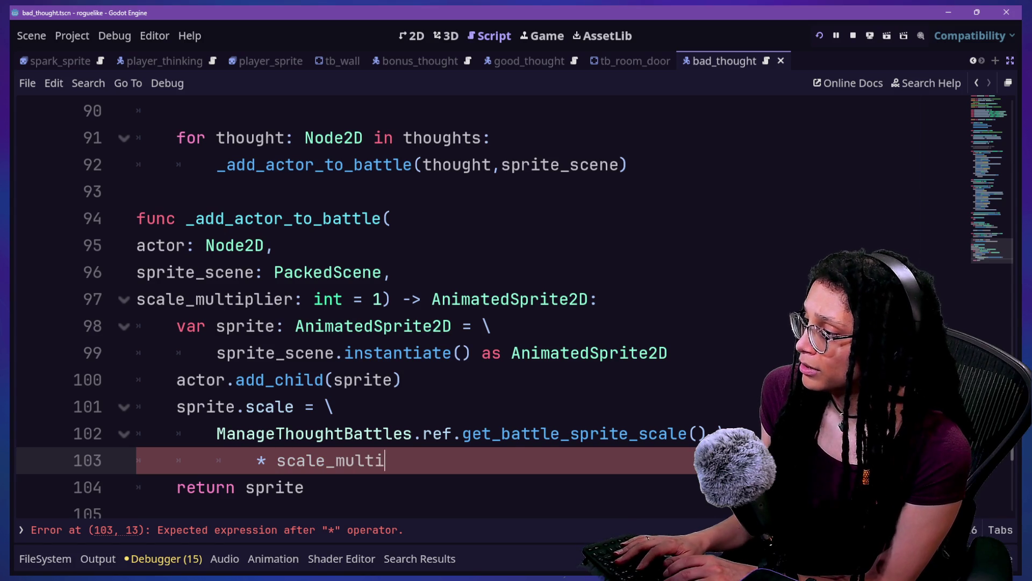
text(p)
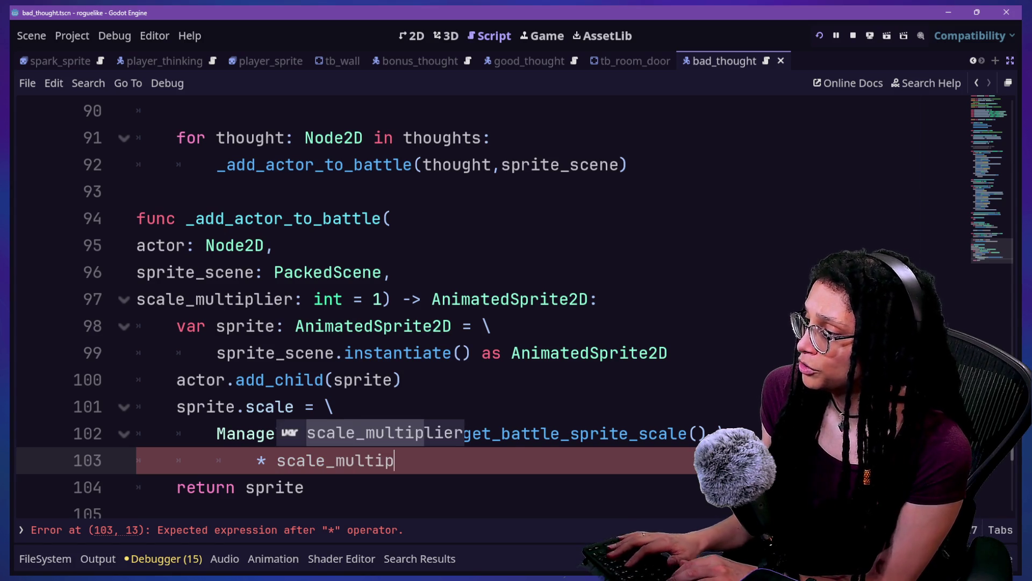
key(Return)
click(742, 387)
scroll(736, 388, up, 2)
key(ctrl+s)
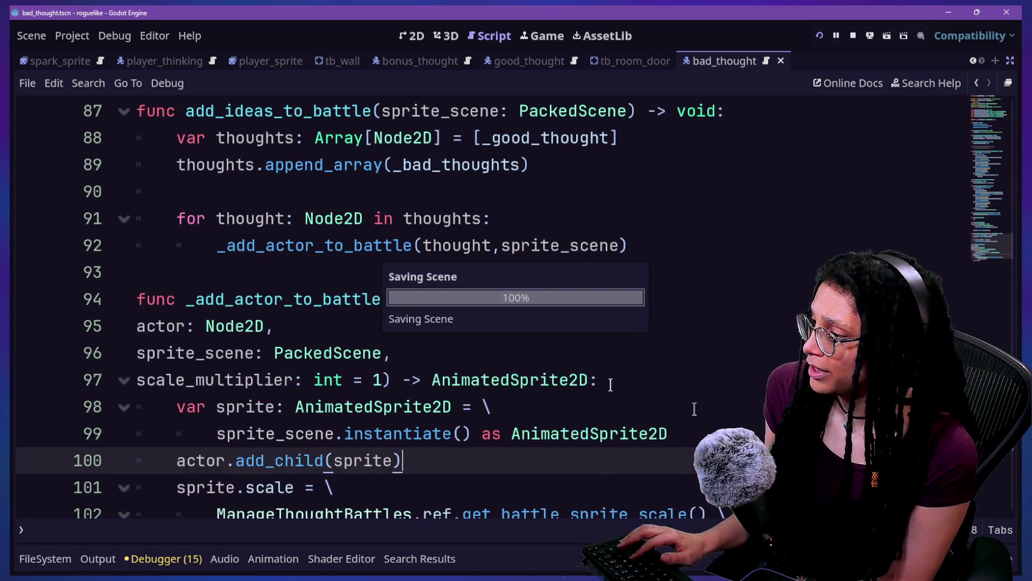
Step: Insert blank lines before and after the add_child call to separate the steps
click(668, 434)
key(Return)
scroll(466, 233, down, 3)
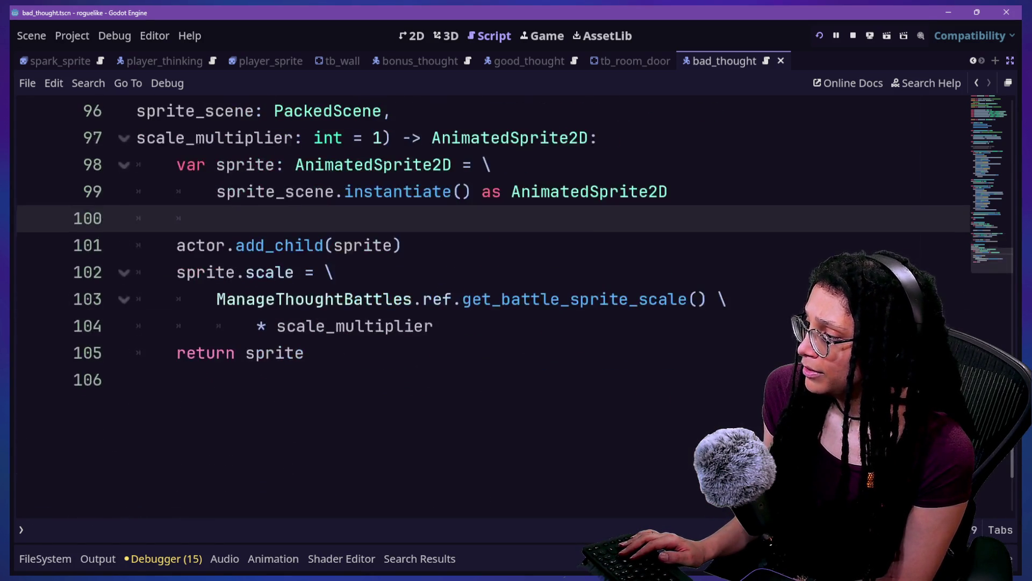
click(473, 248)
key(Return)
click(511, 355)
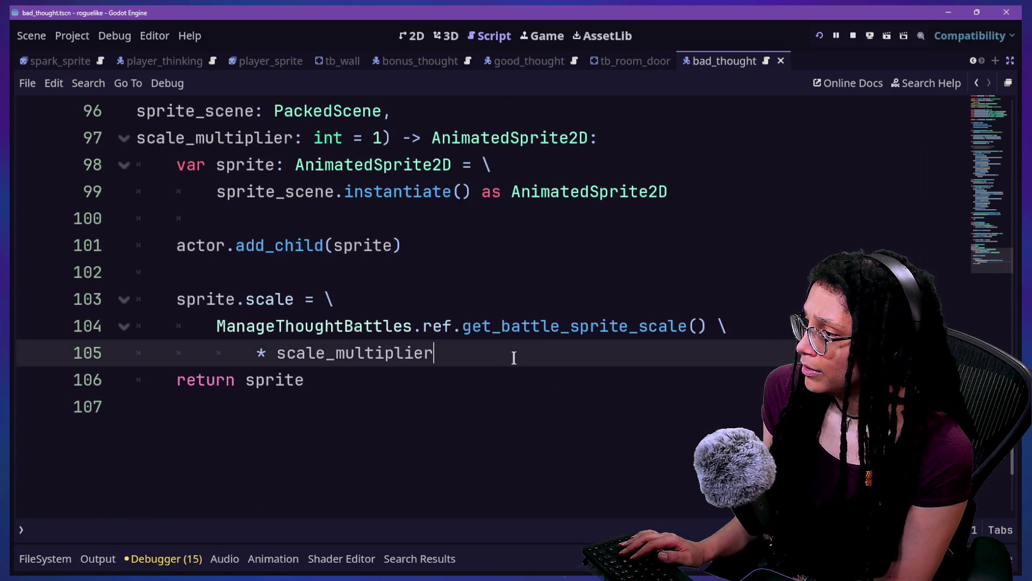
key(Return)
click(573, 360)
scroll(638, 175, up, 3)
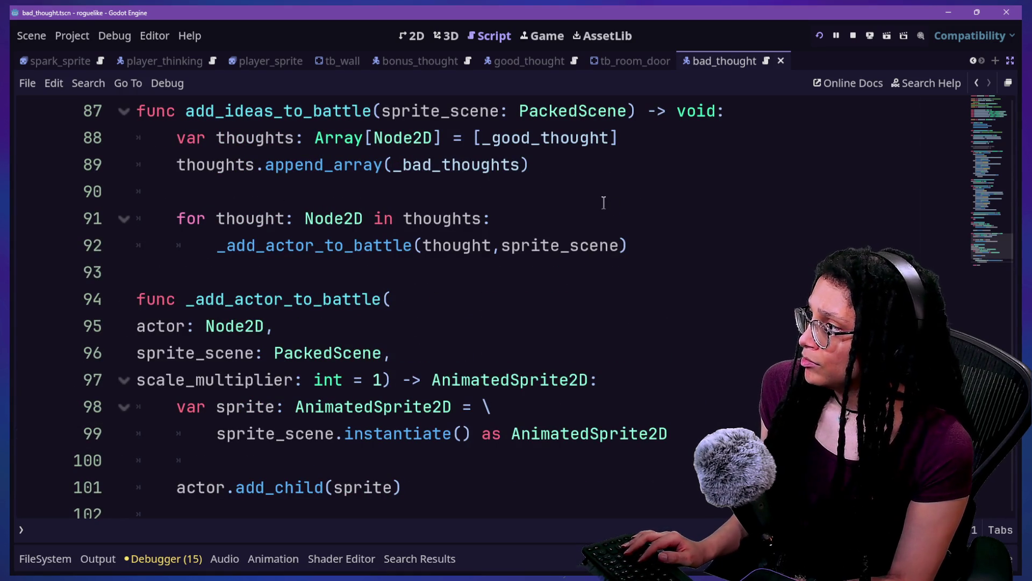
Step: Go up to the loop's _add_actor_to_battle call and place the caret after sprite_scene
click(215, 272)
scroll(254, 200, up, 1)
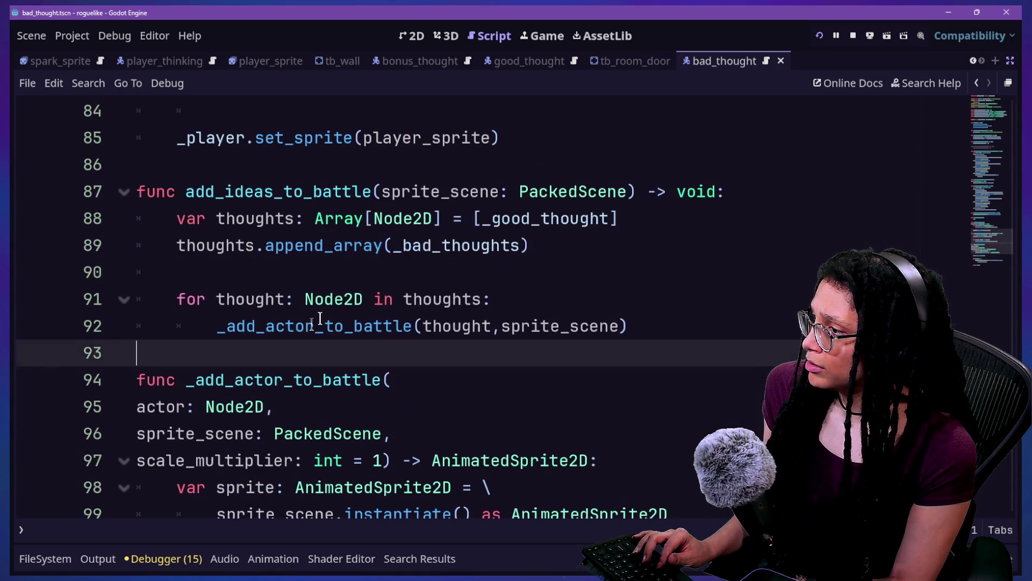
click(272, 323)
drag(256, 326, 587, 349)
click(272, 323)
click(616, 323)
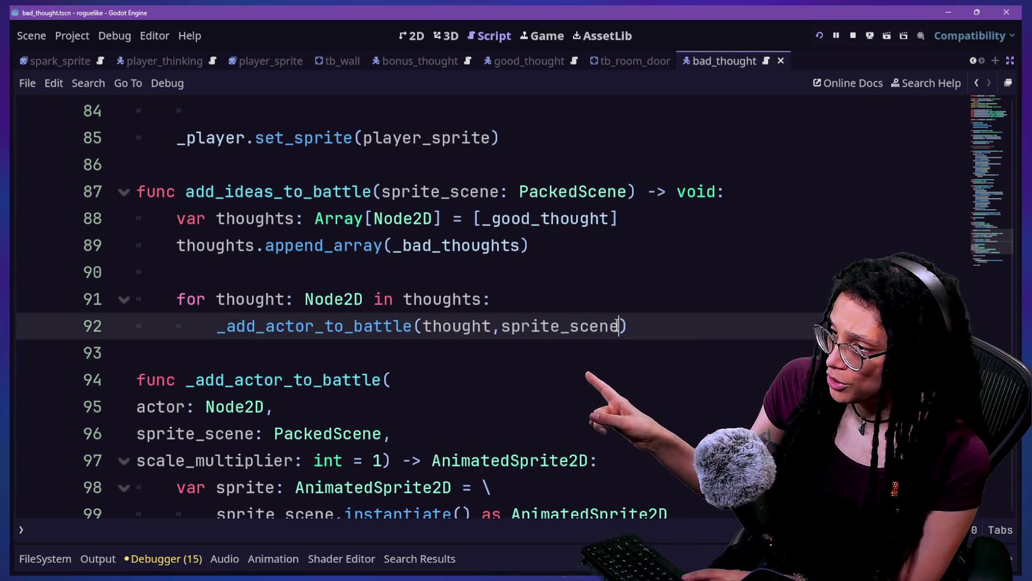
text(, )
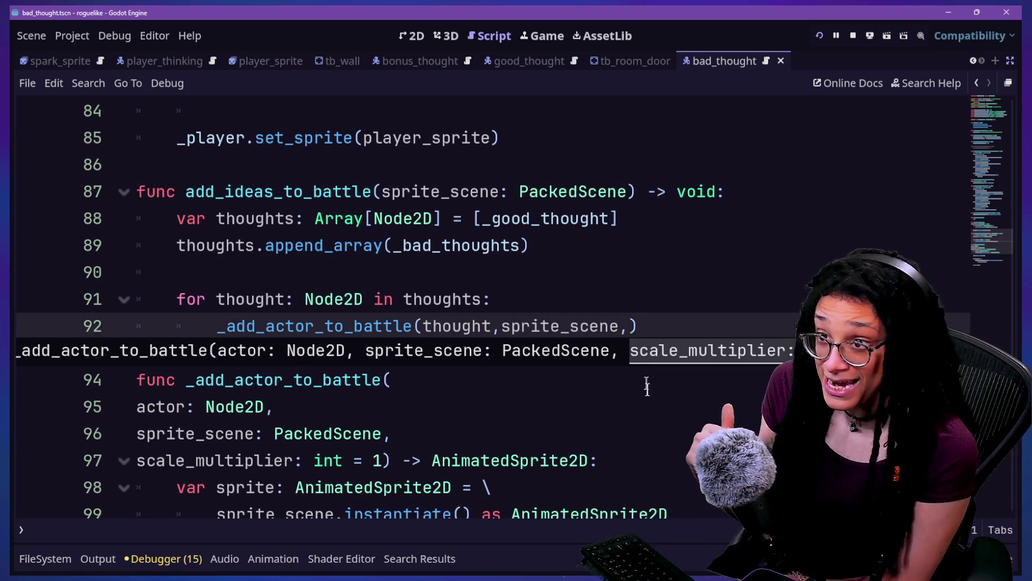
text(scale_)
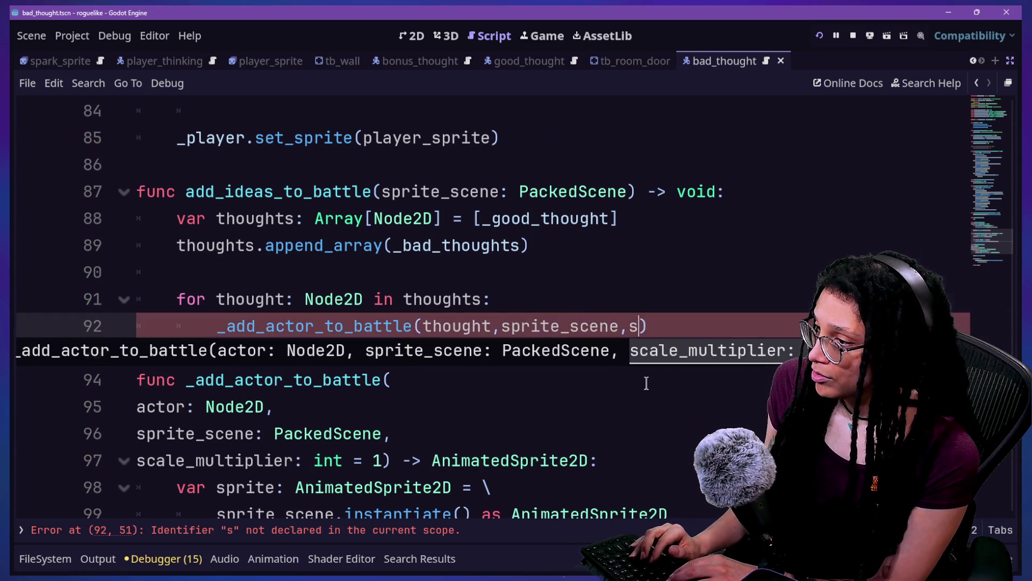
text(multiple)
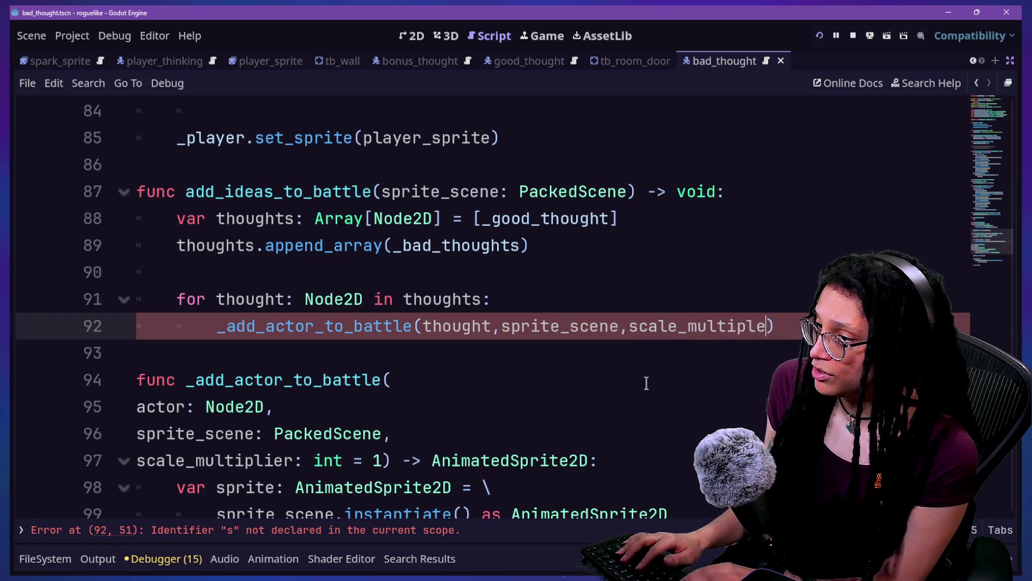
key(BackSpace)
text(ier)
key(Home)
key(ctrl+Right)
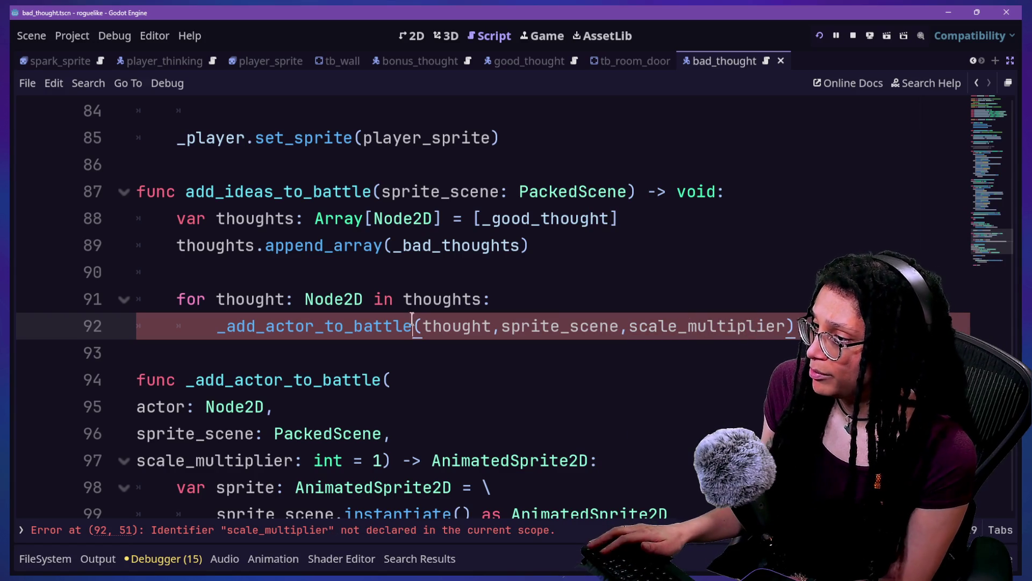
click(567, 253)
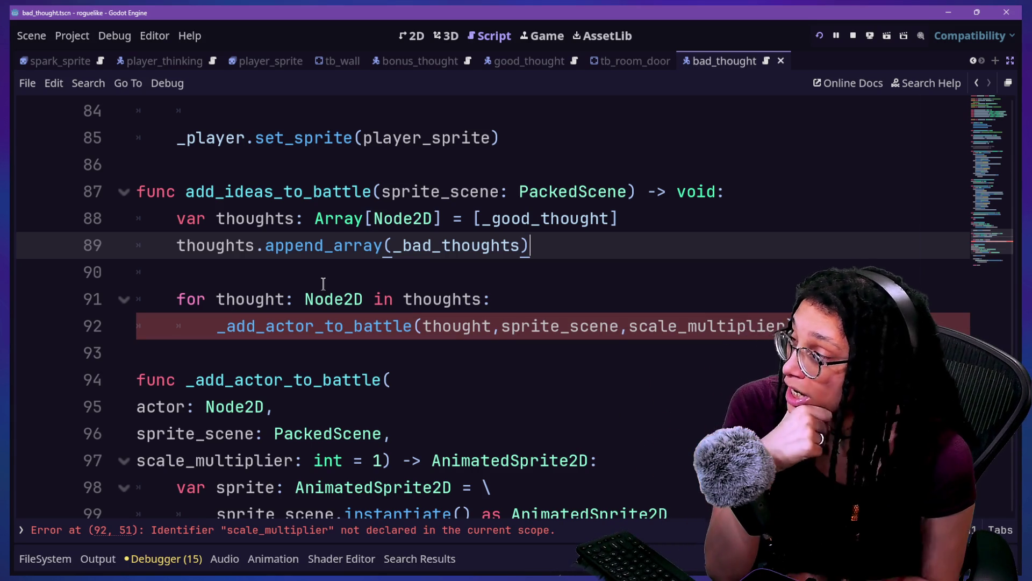
drag(306, 299, 383, 299)
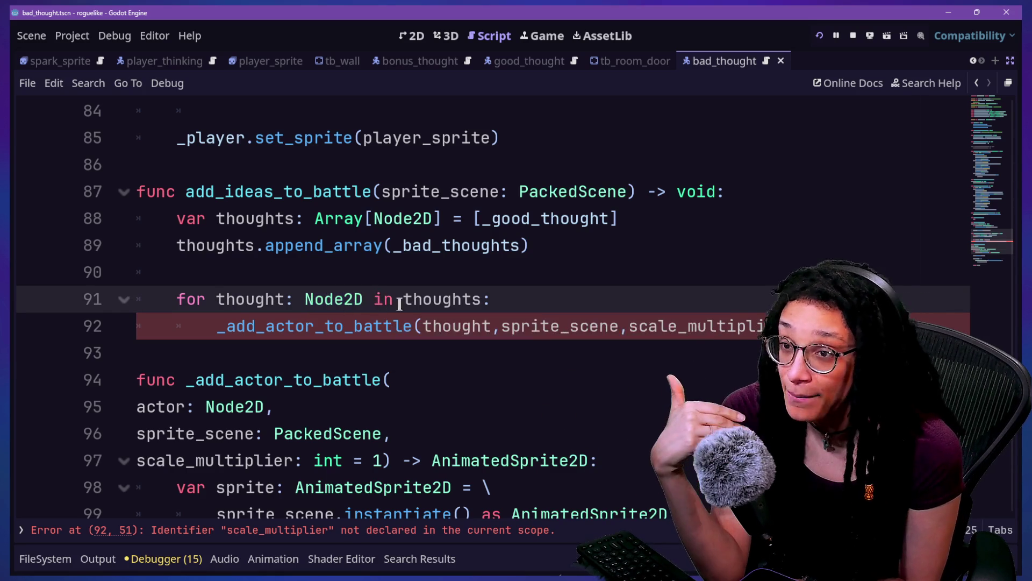
click(417, 325)
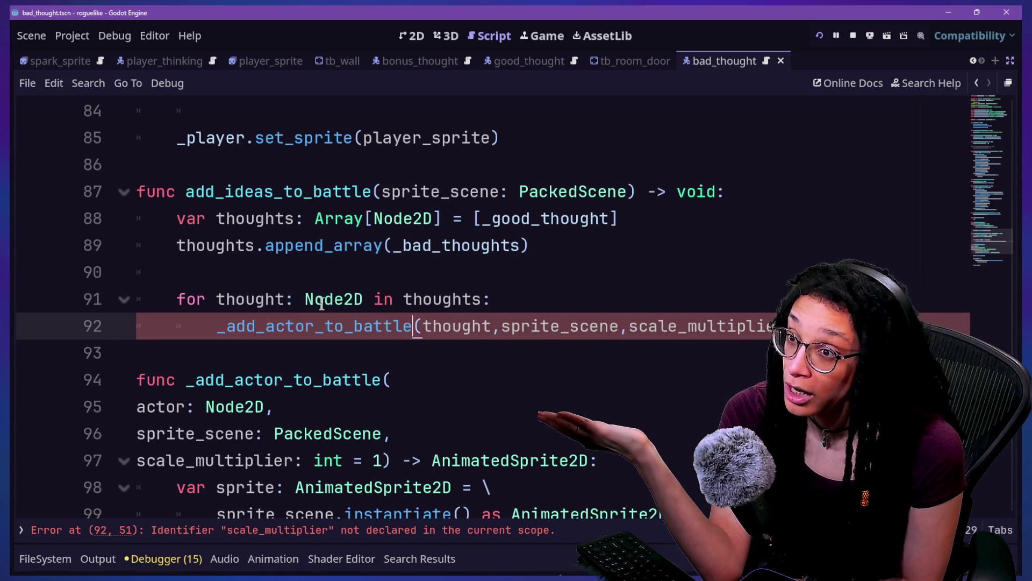
mouse_move(353, 299)
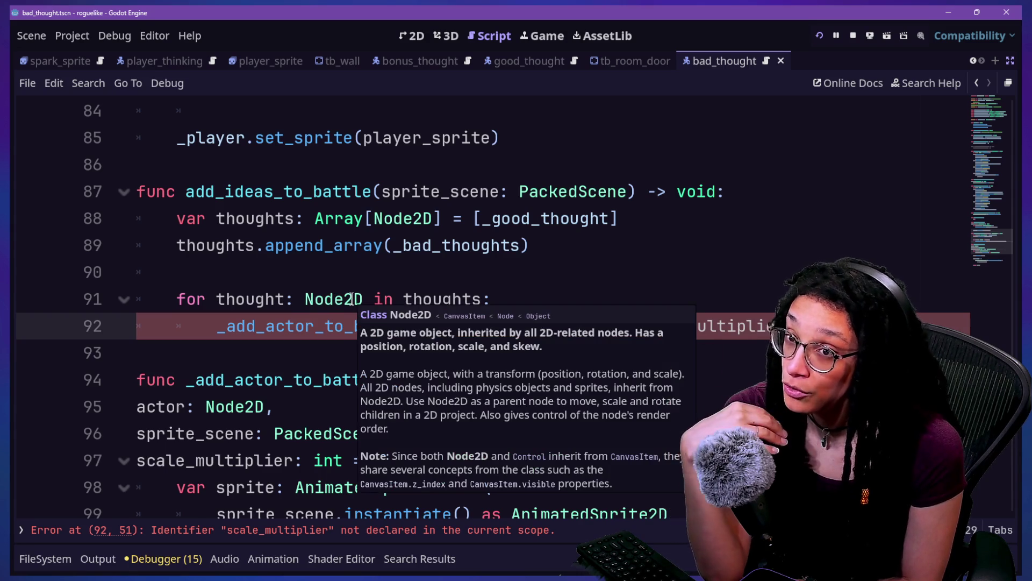
click(698, 299)
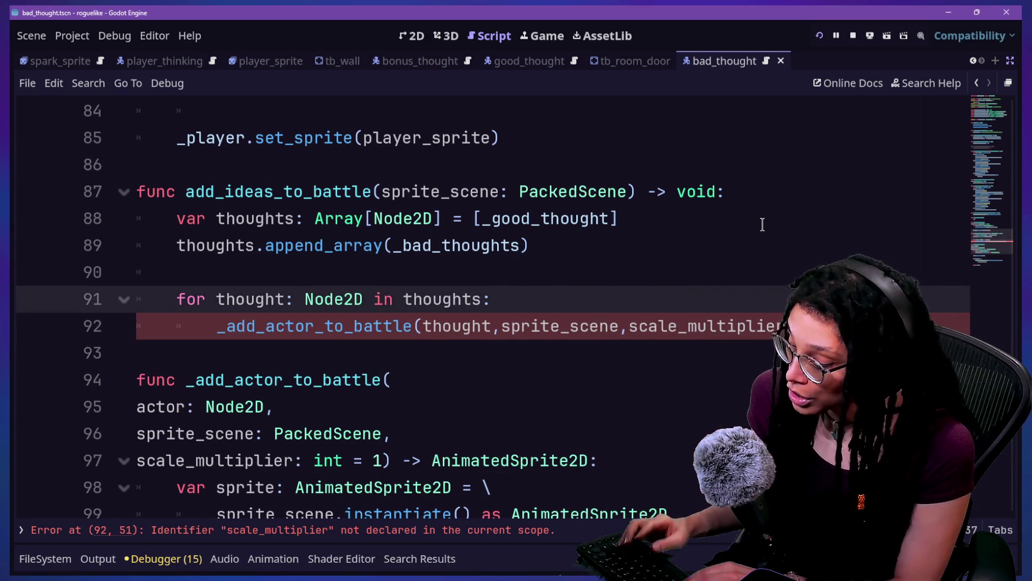
key(shift+alt+o)
text(thought)
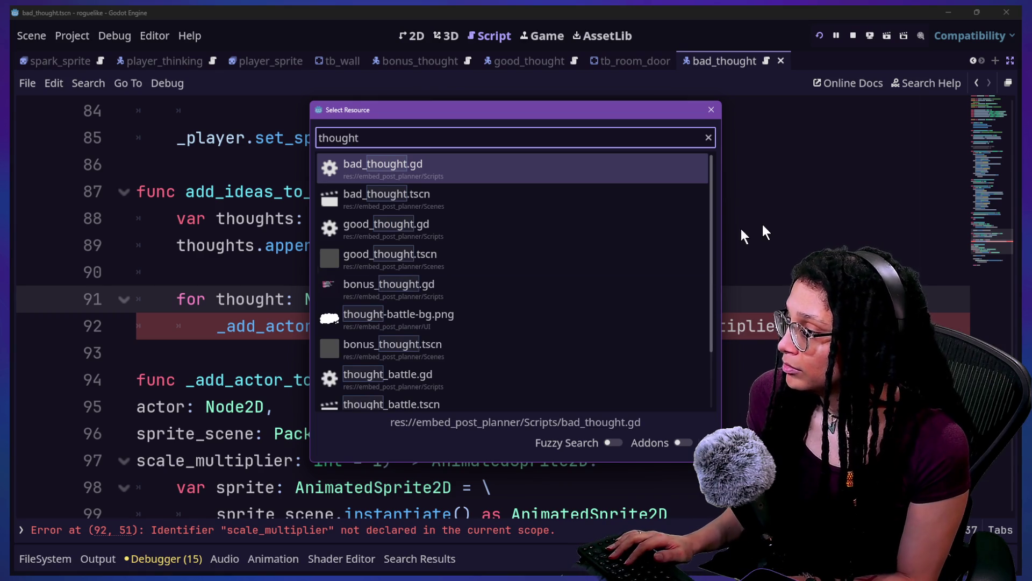
Step: Search for 'thought.gd' and open the abstract Thought base script
scroll(578, 255, down, 3)
text(,)
key(BackSpace)
text(.g)
double_click(400, 261)
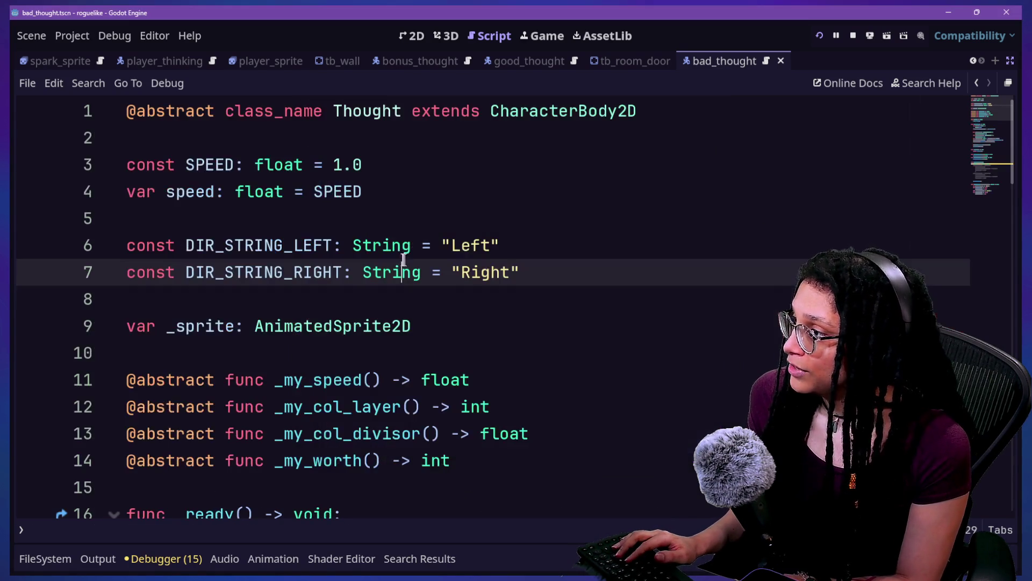
Step: Review the get_worth function and jump to the _my_worth definition
scroll(323, 237, down, 3)
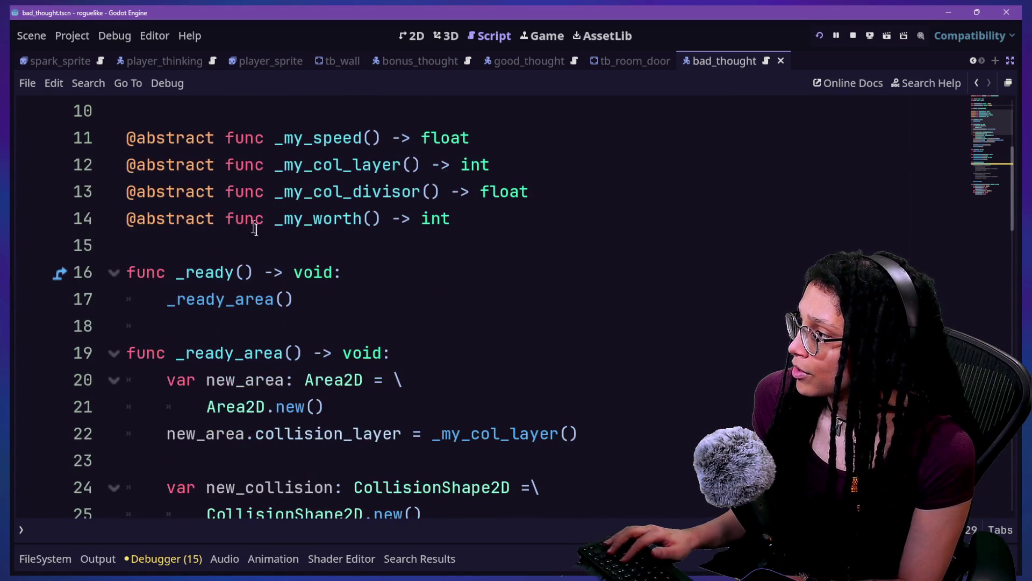
scroll(197, 360, down, 7)
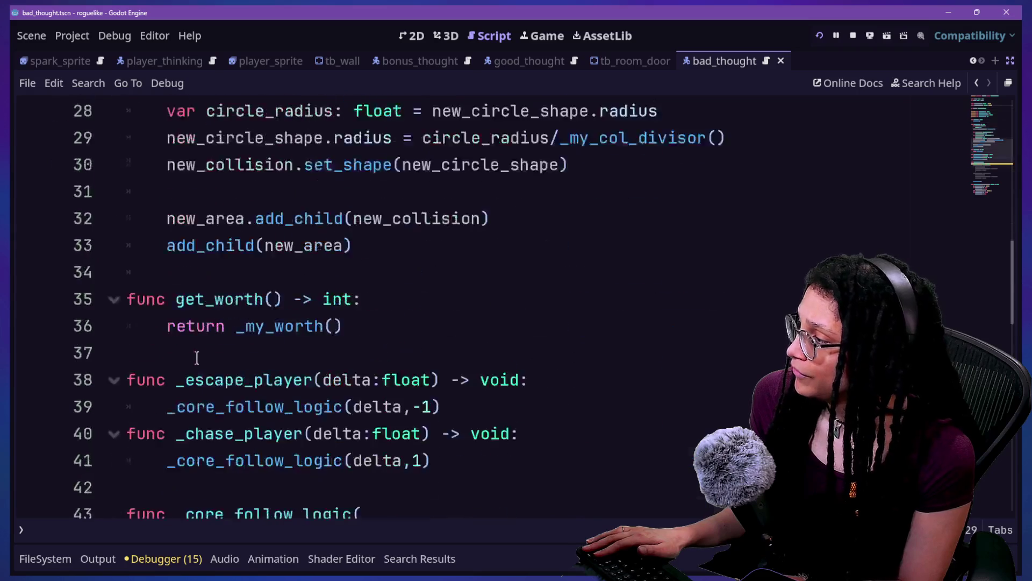
drag(130, 218, 387, 273)
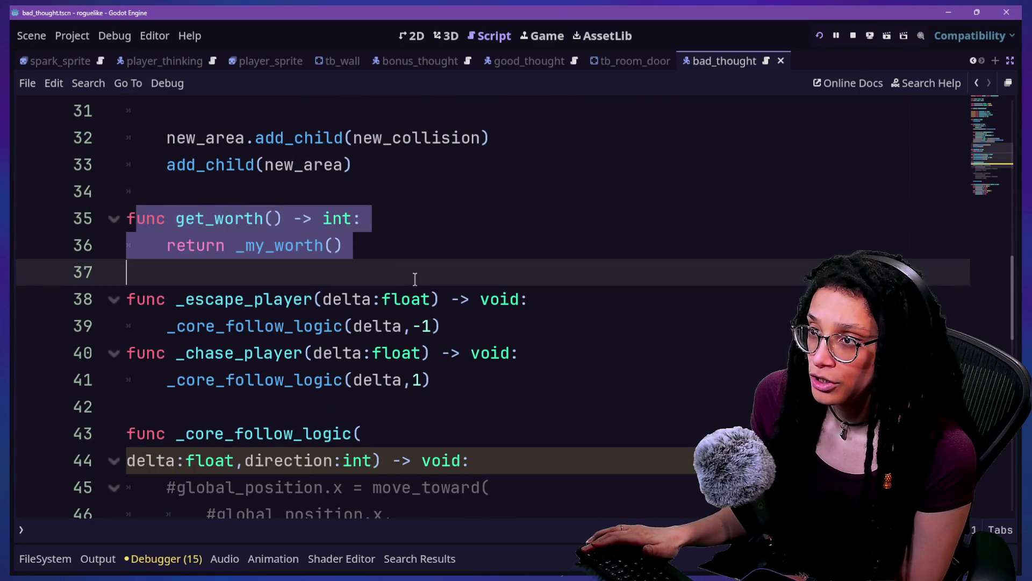
click(414, 277)
ctrl+click(242, 245)
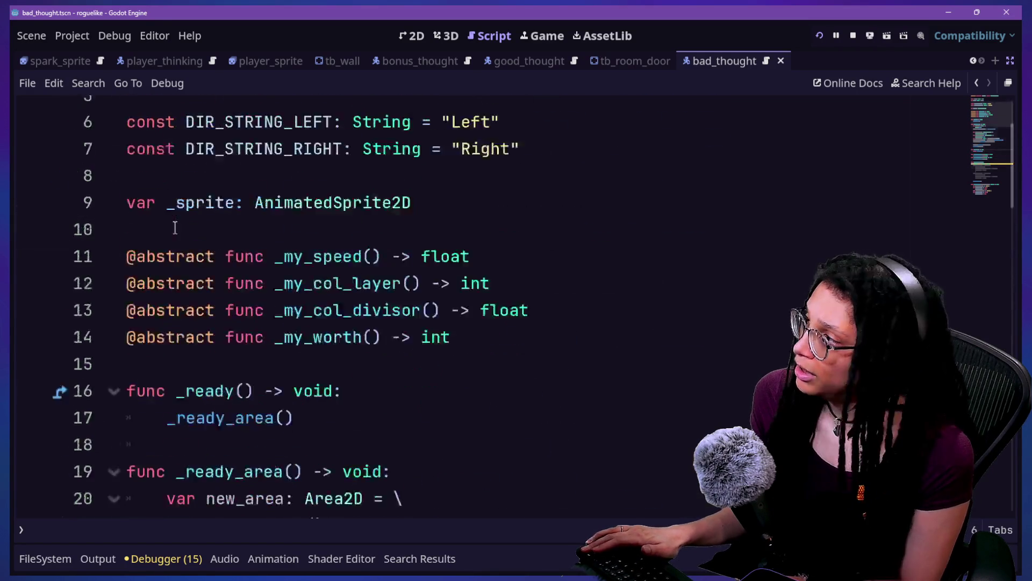
scroll(175, 227, up, 3)
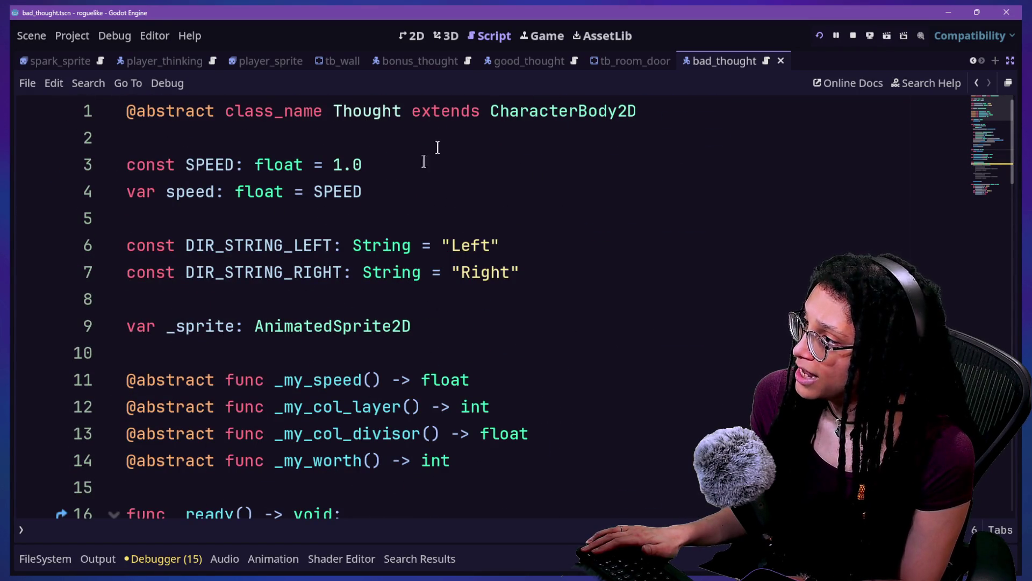
Step: Return to the battle loop on line 91 and insert a new line inside it
click(976, 84)
click(976, 83)
click(977, 82)
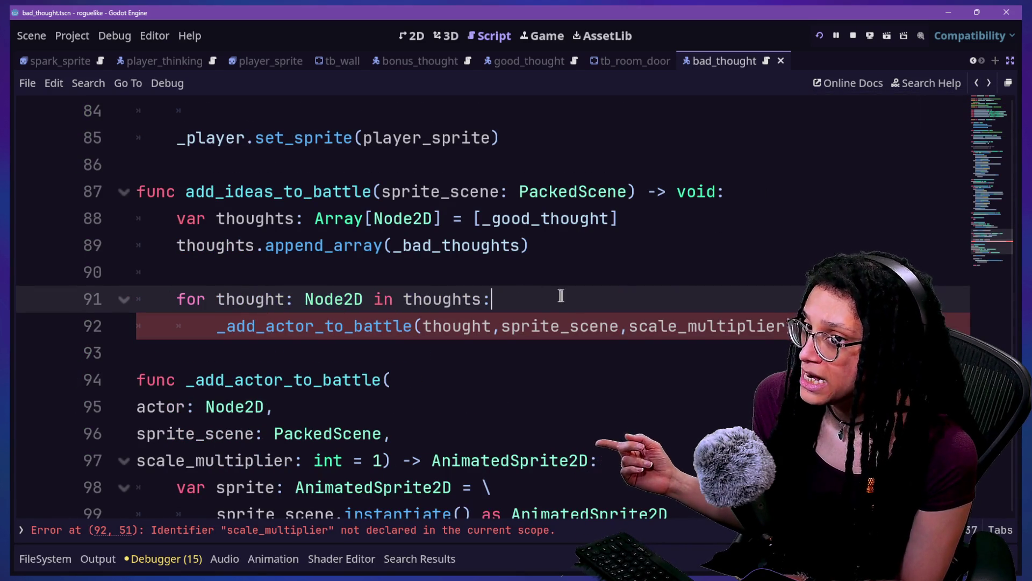
key(Return)
text(var actual_t)
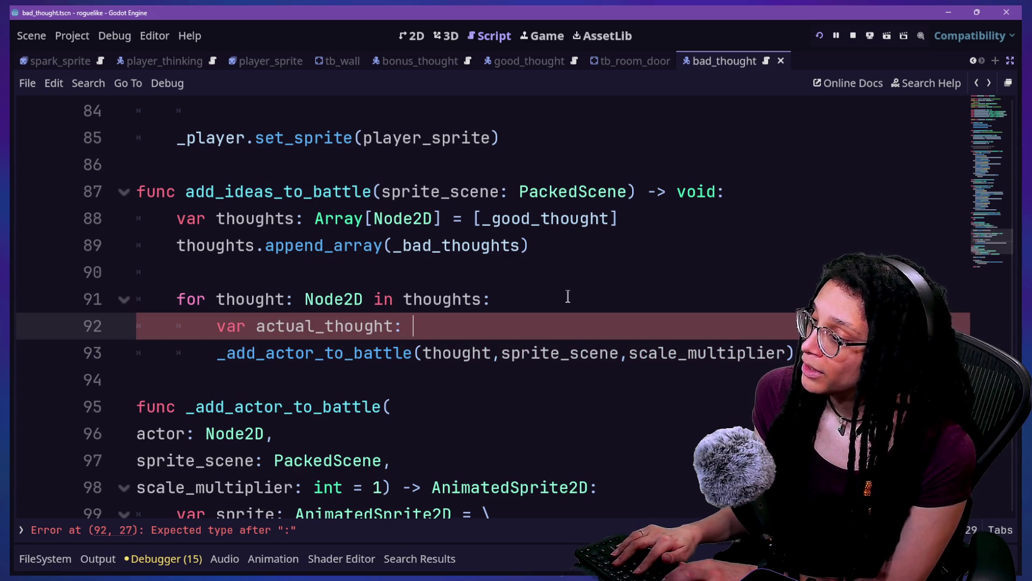
Step: Finish the loop line as 'var actual_thought: Thought = thought as Thought'
text(hought)
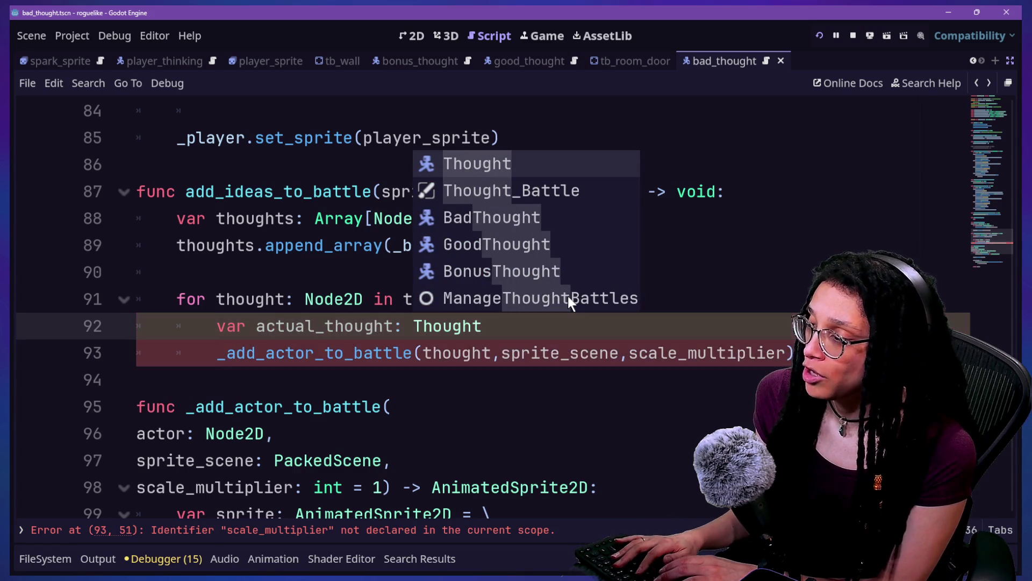
text(=)
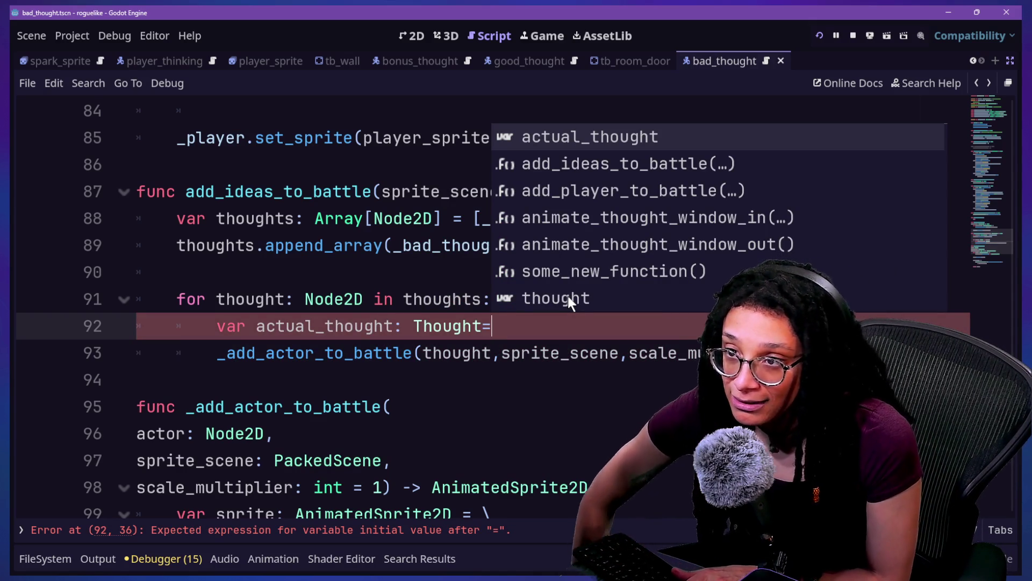
key(BackSpace)
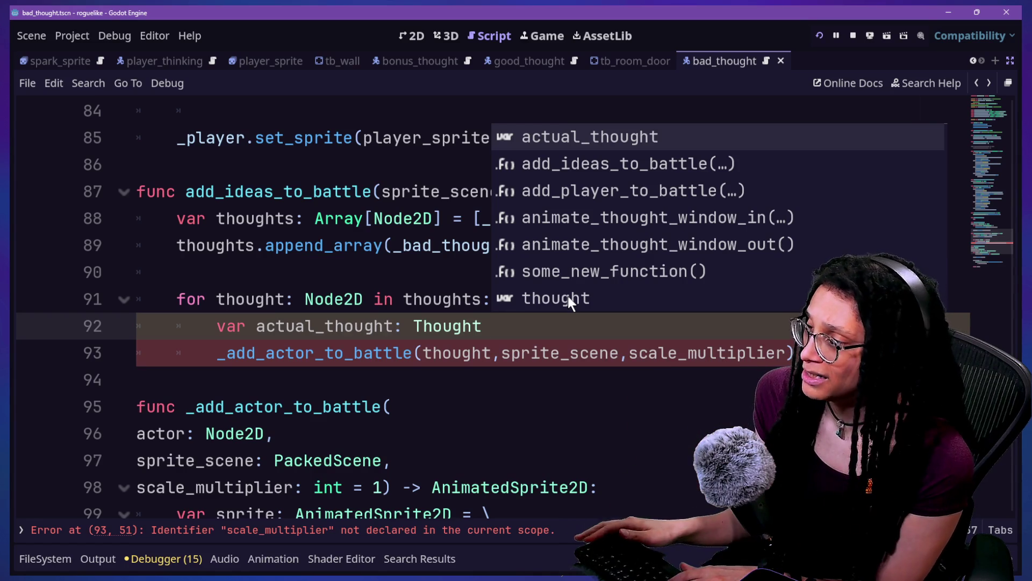
text(=)
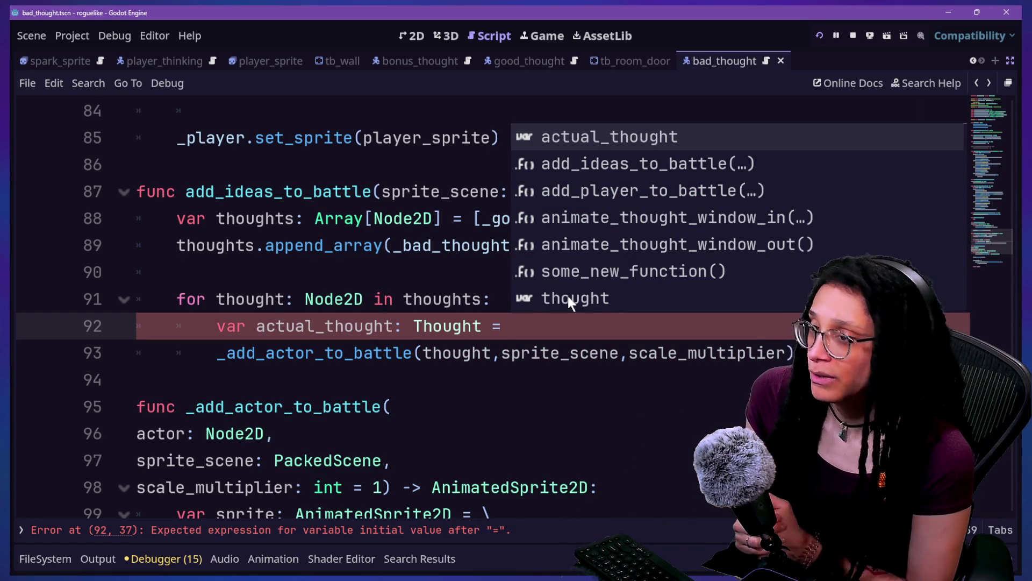
text( thought a)
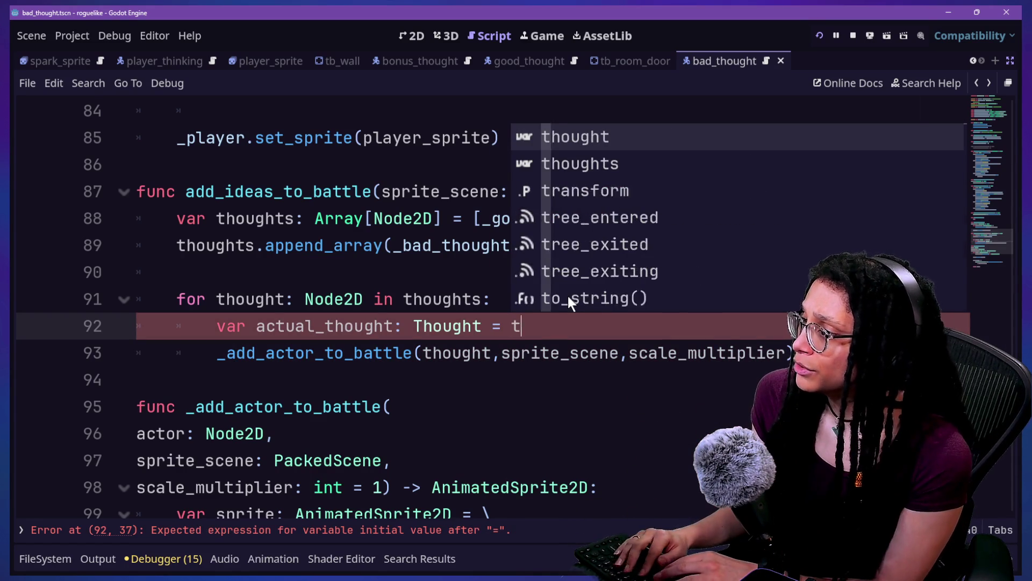
text(s)
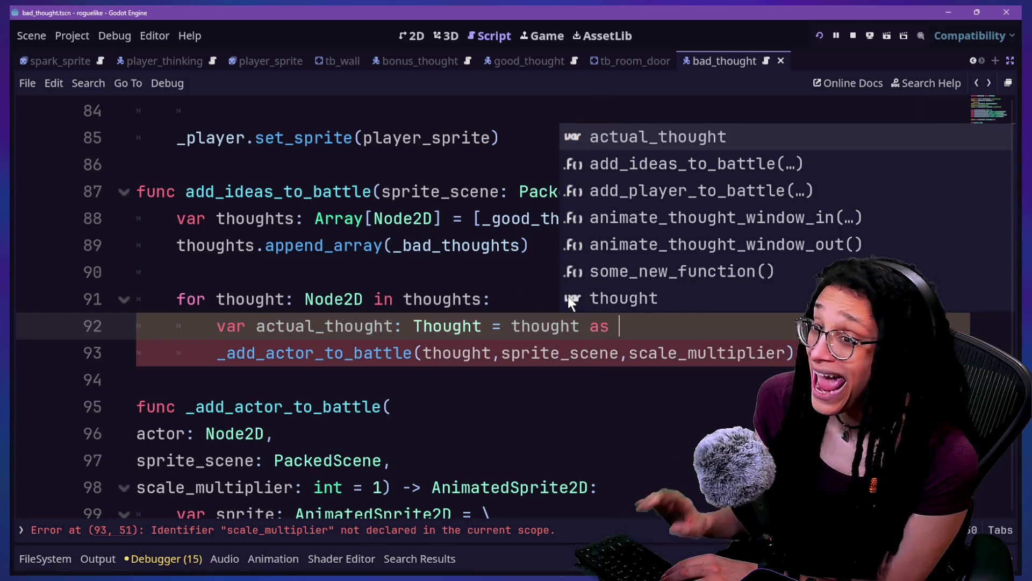
text( Thought)
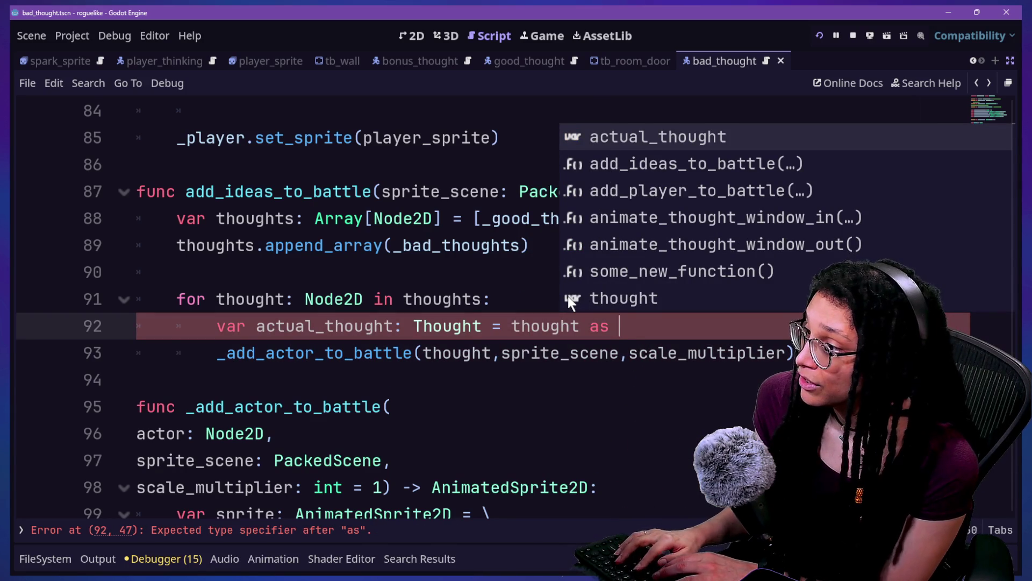
triple_click(568, 299)
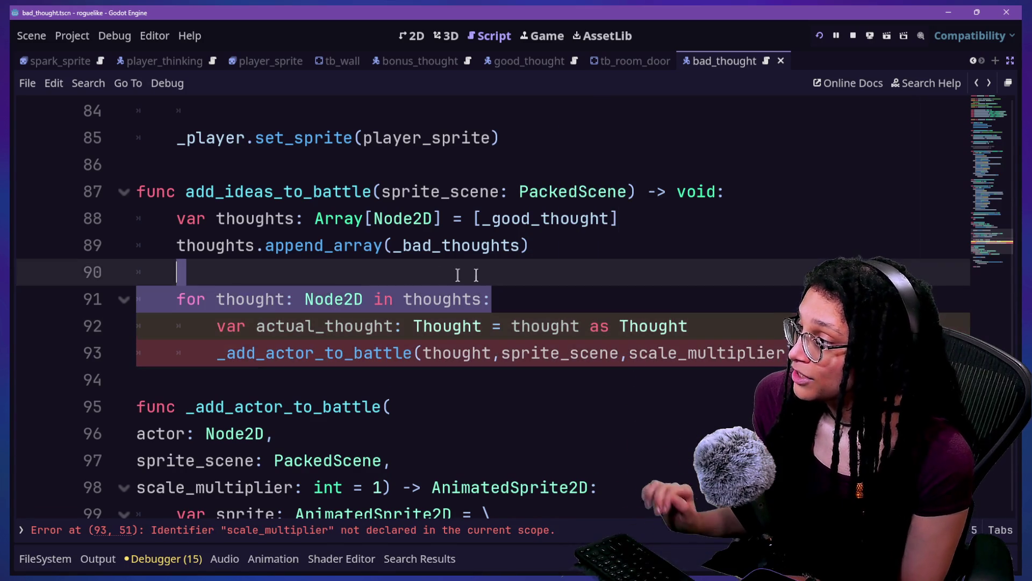
drag(214, 299, 359, 301)
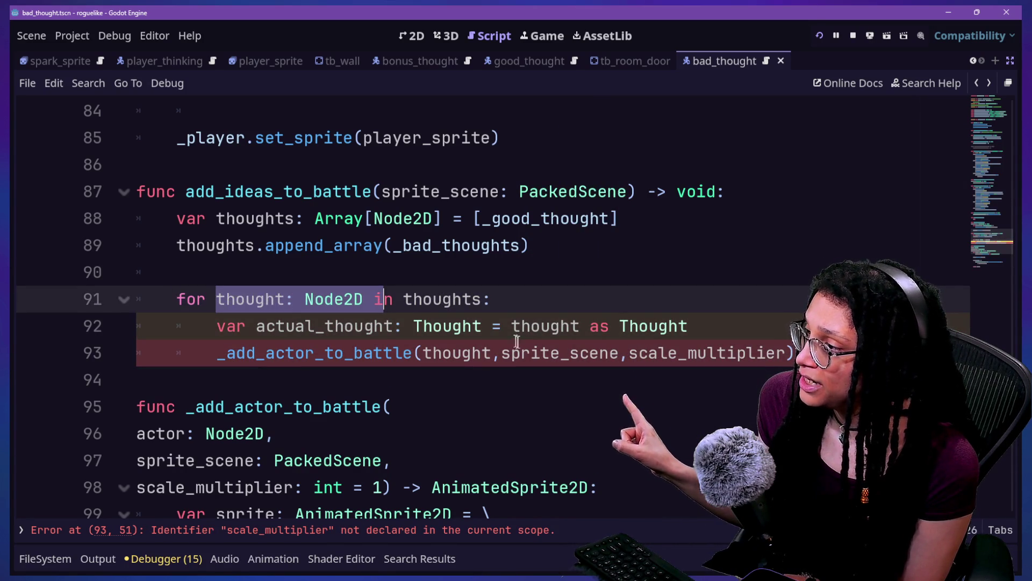
drag(521, 326, 541, 325)
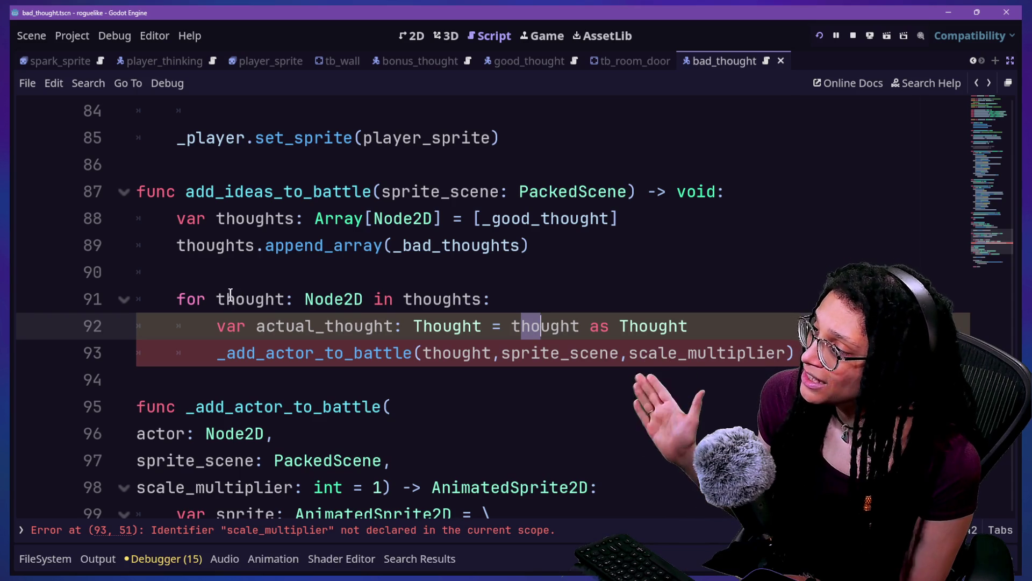
click(288, 299)
text(_node)
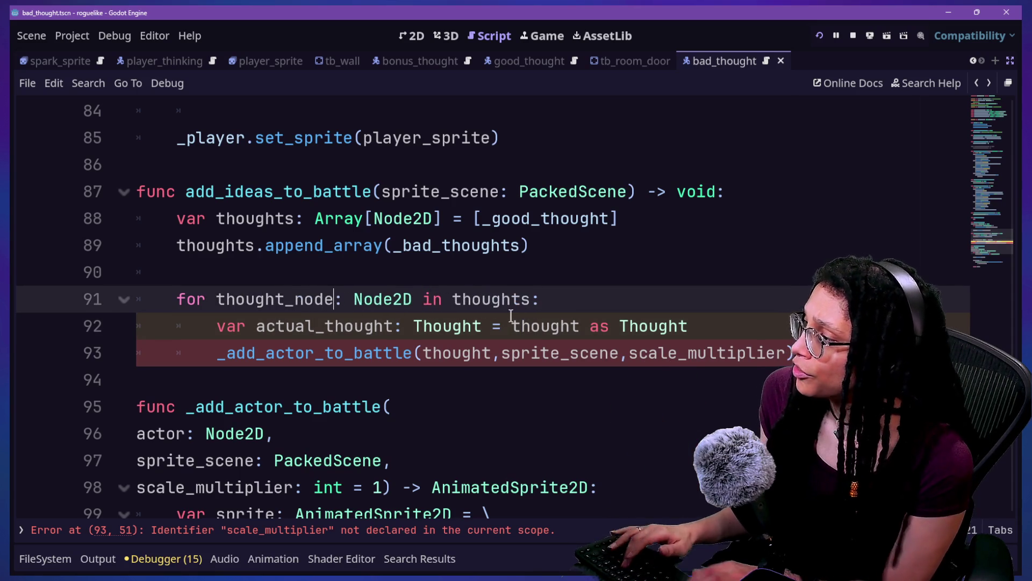
click(579, 327)
text(_nofr)
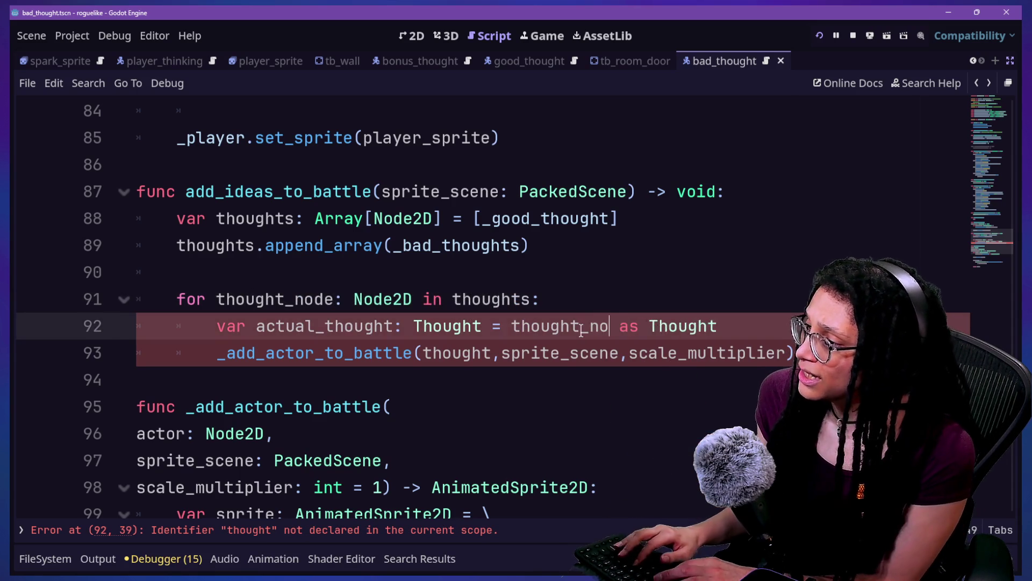
key(BackSpace)
key(BackSpace)
text(de)
click(242, 273)
mouse_move(206, 299)
mouse_down()
mouse_move(226, 280)
mouse_move(326, 304)
mouse_move(425, 305)
mouse_up()
click(393, 299)
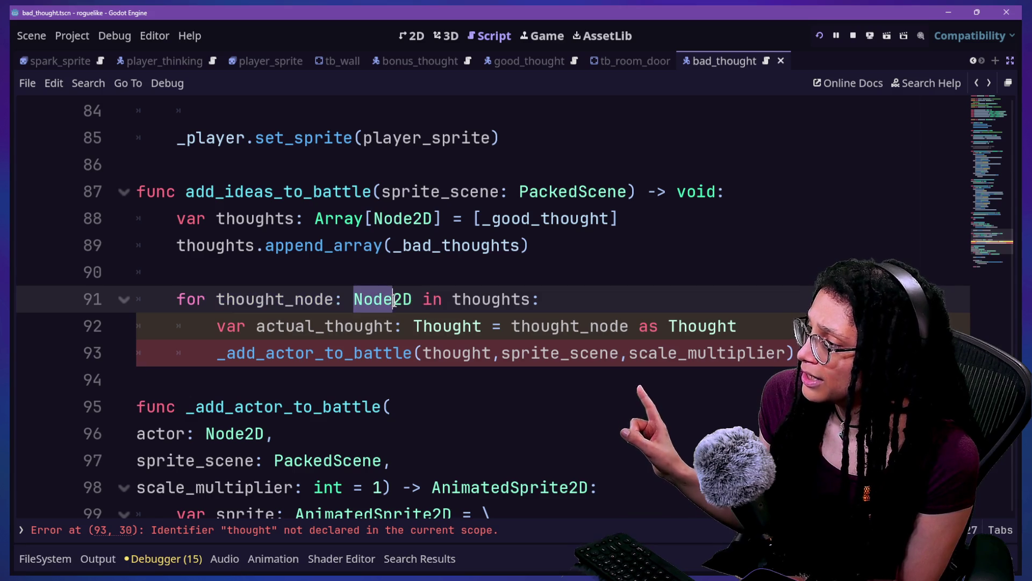
drag(257, 326, 406, 335)
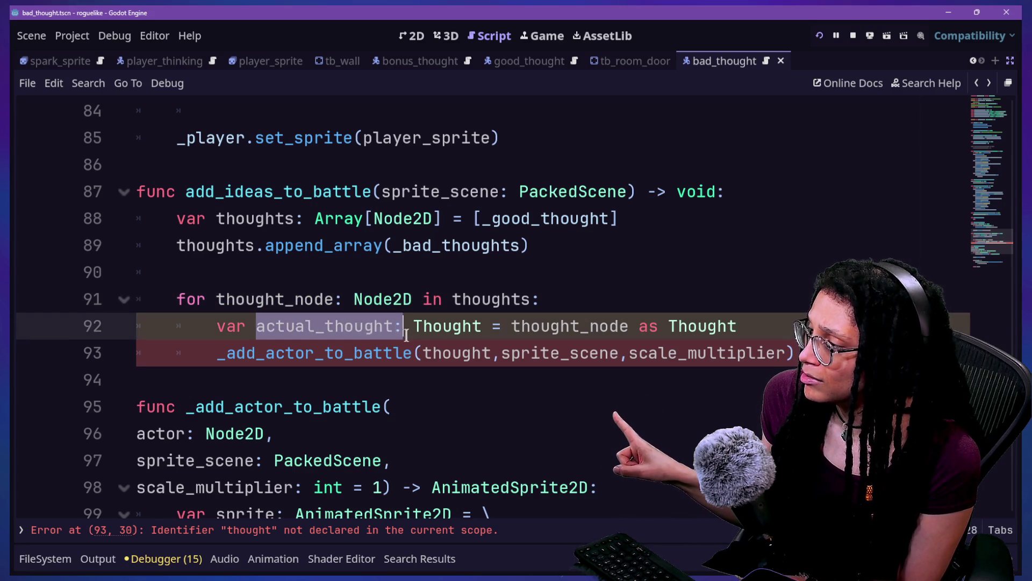
drag(670, 326, 727, 326)
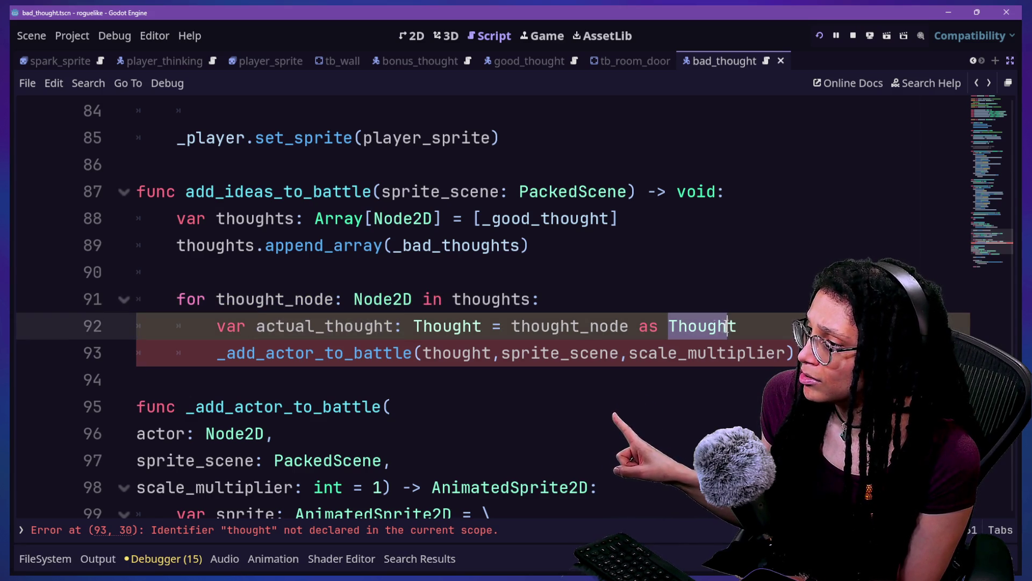
click(313, 337)
key(BackSpace)
key(BackSpace)
key(BackSpace)
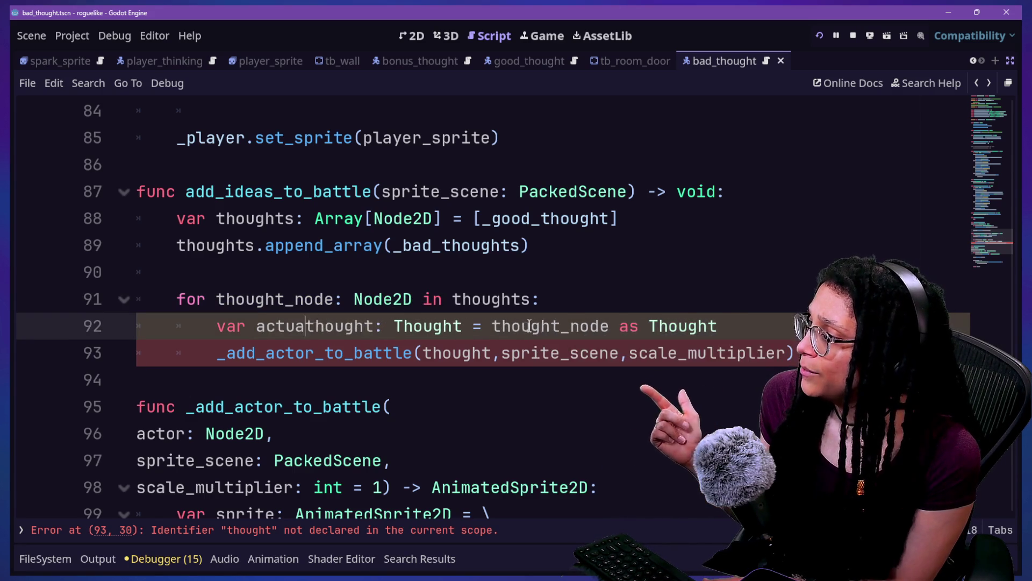
click(524, 326)
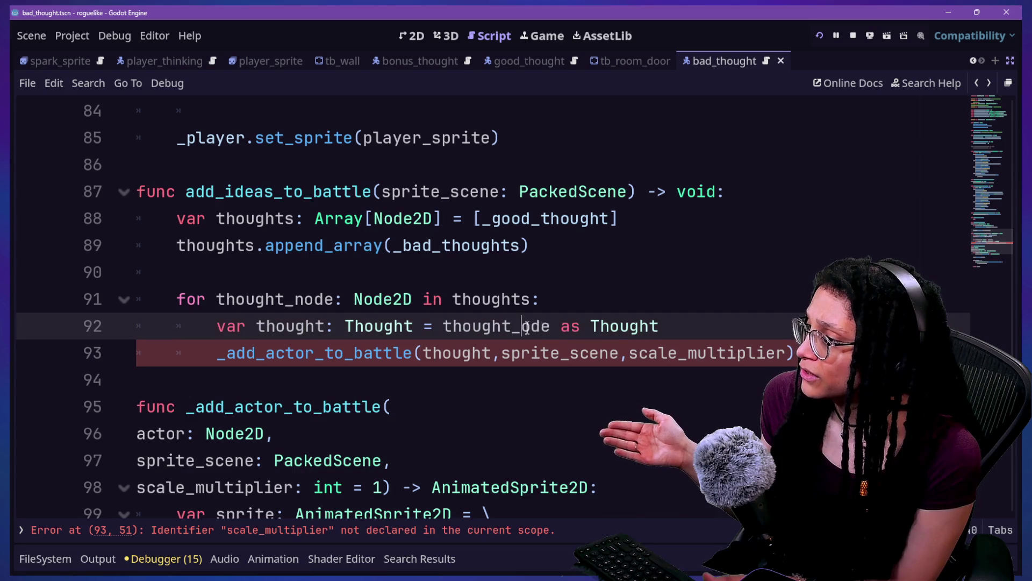
key(BackSpace)
key(ctrl+z)
click(296, 329)
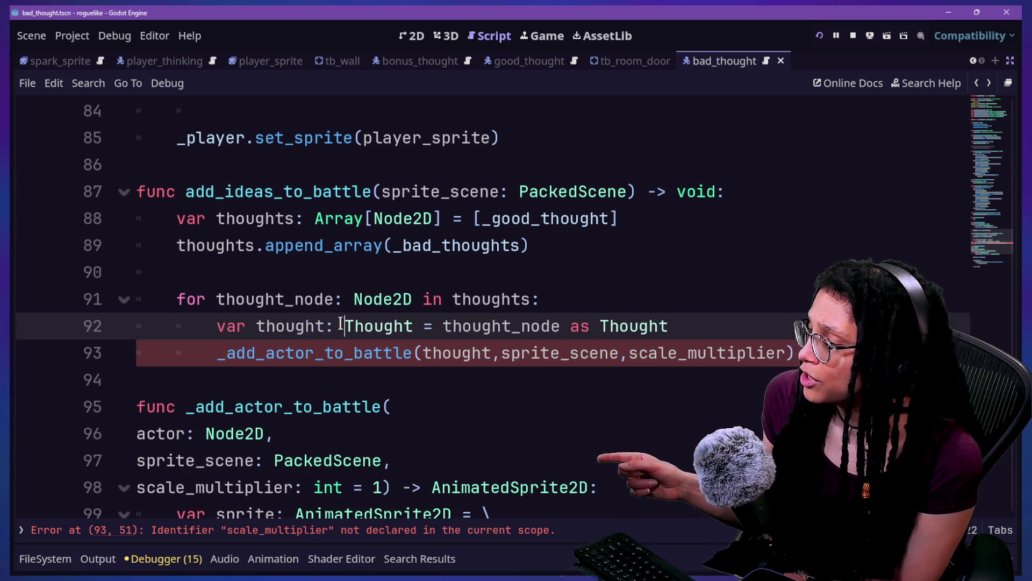
click(260, 278)
click(745, 325)
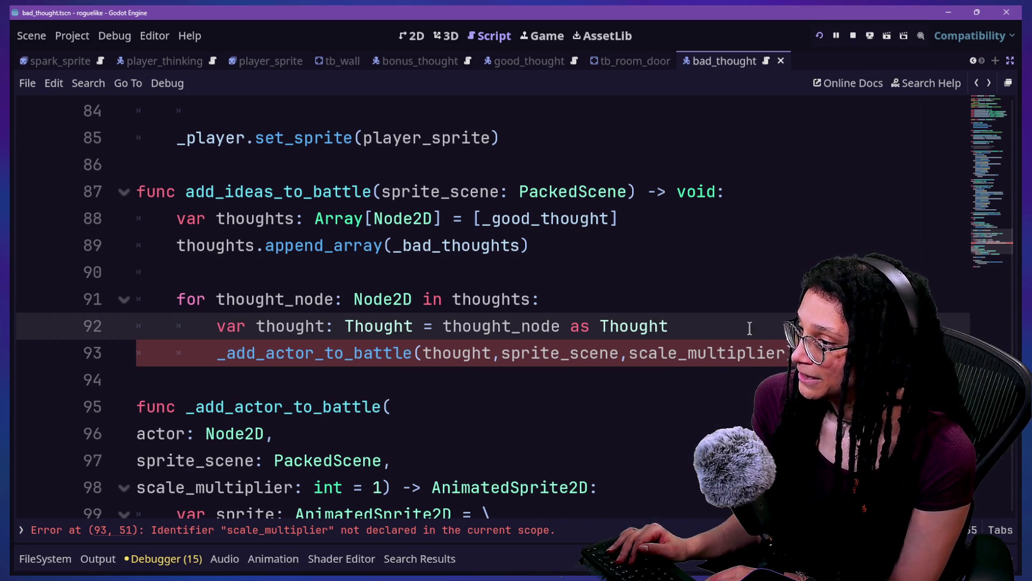
Step: Add a 'var scale_multiplier: int =' line below line 92 and dismiss the autocomplete
key(Return)
text(var s)
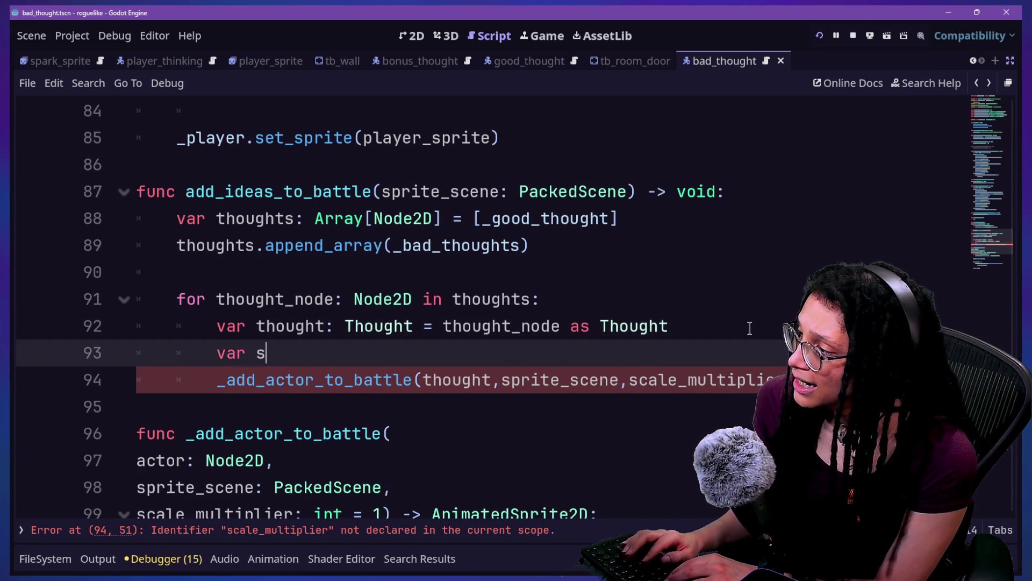
text(cale_s)
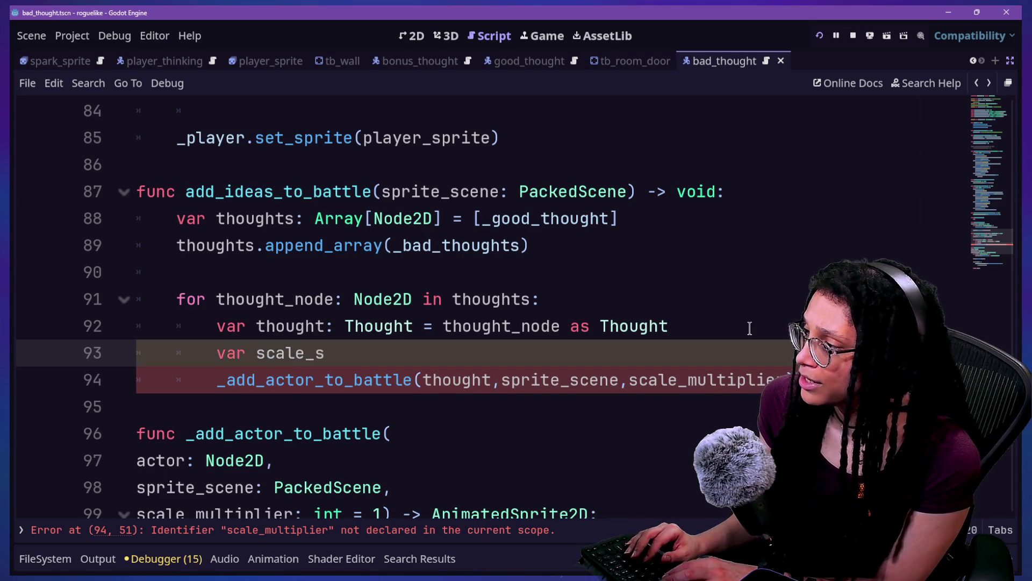
key(BackSpace)
text(multiplier)
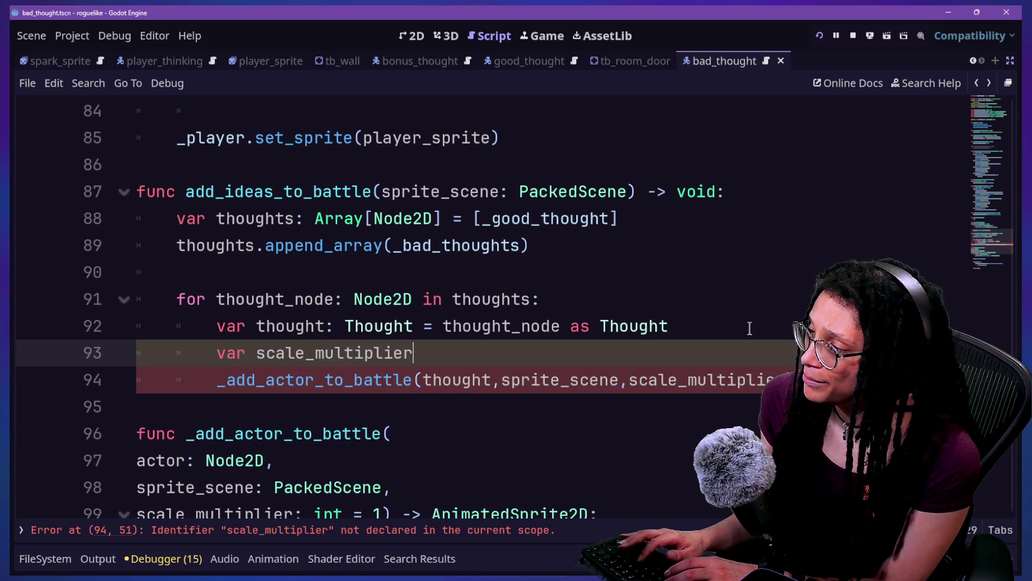
text(:)
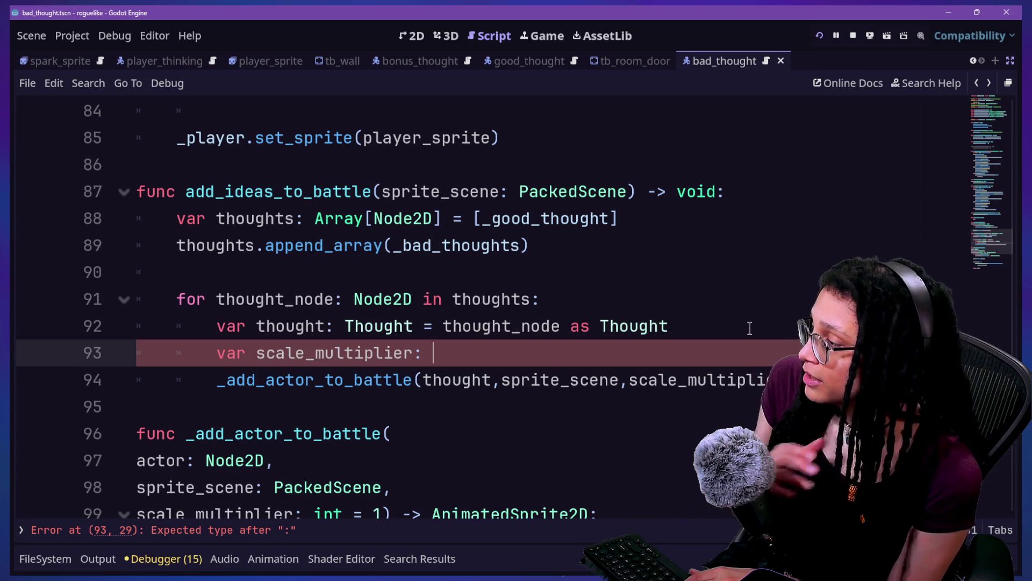
text(int =)
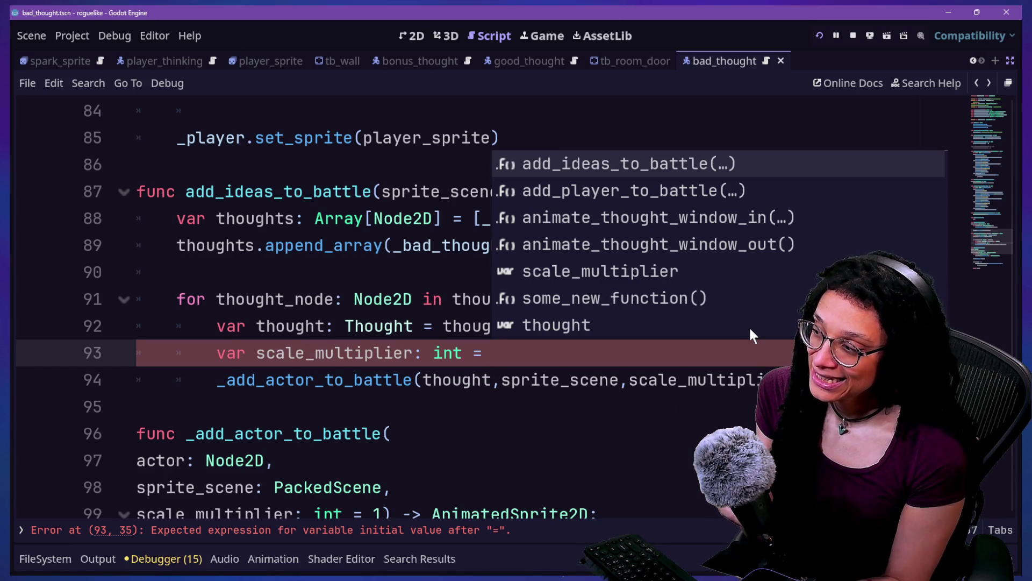
key(Up)
click(479, 458)
scroll(479, 458, down, 3)
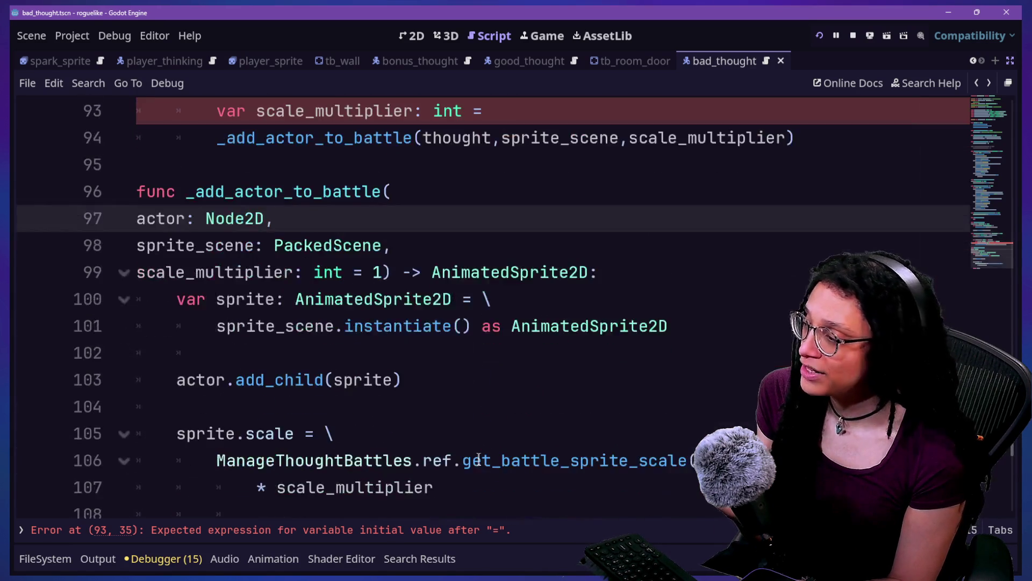
Step: Try retyping scale_multiplier on line 107, then undo back to the original
drag(280, 487, 473, 493)
text(ve)
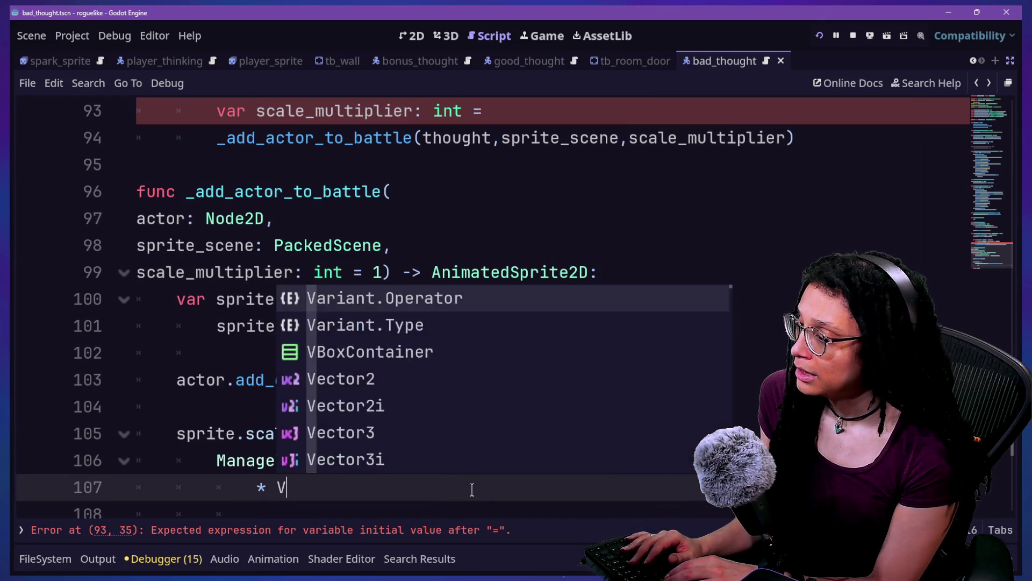
key(BackSpace)
key(BackSpace)
text(fl)
key(BackSpace)
key(BackSpace)
text(fl)
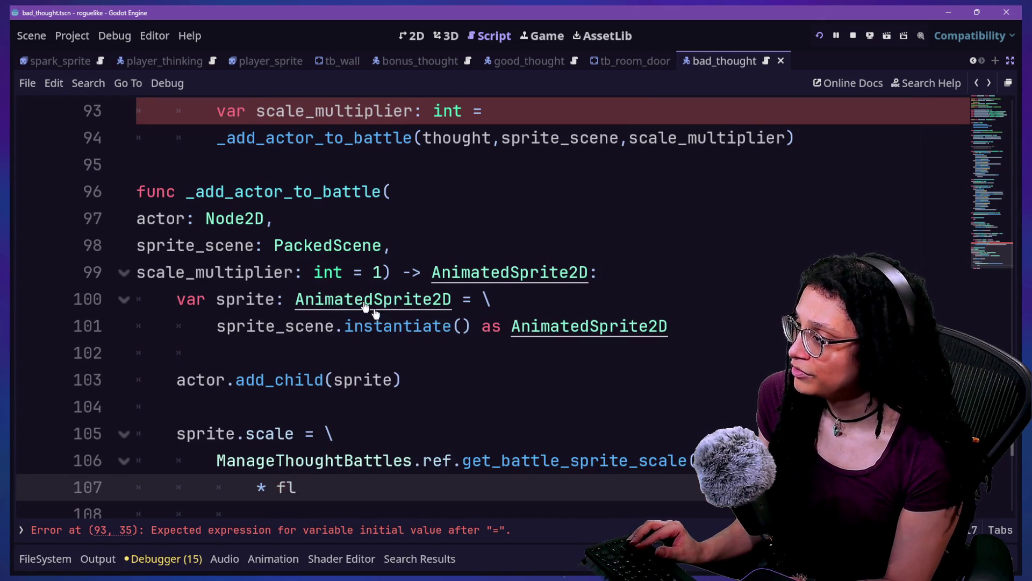
key(BackSpace)
key(BackSpace)
text(ve)
key(ctrl+z)
key(ctrl+z)
key(ctrl+z)
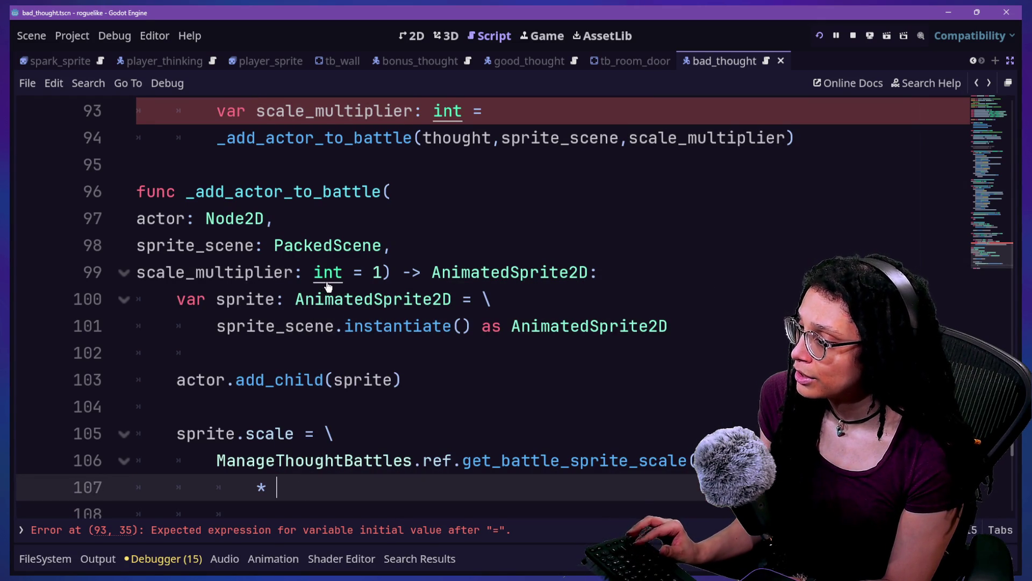
text(scale_multiplier)
click(327, 281)
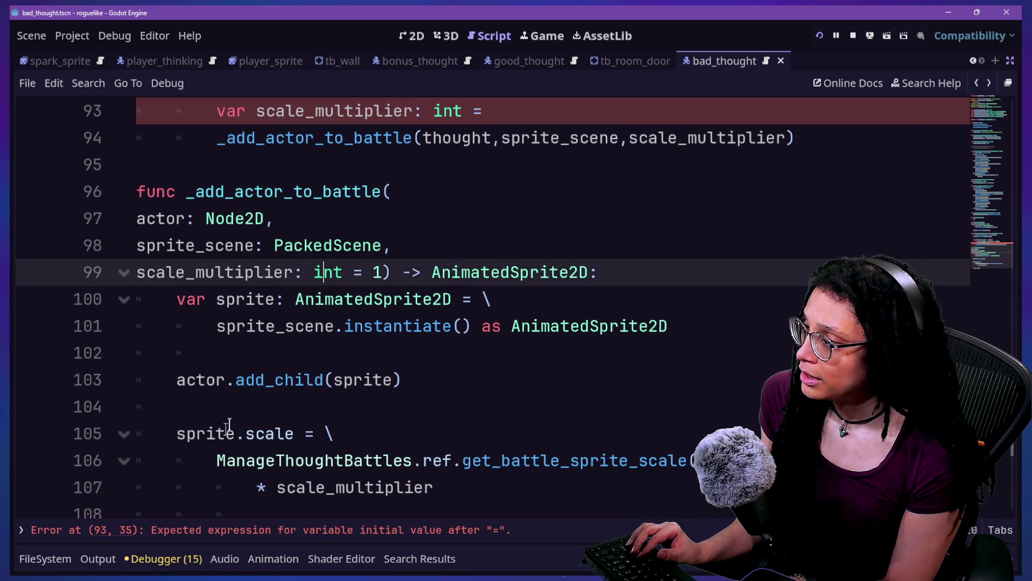
Step: Change the _add_actor_to_battle parameter to 'scale_multiplier: float = 1.'
drag(230, 426, 299, 439)
click(343, 264)
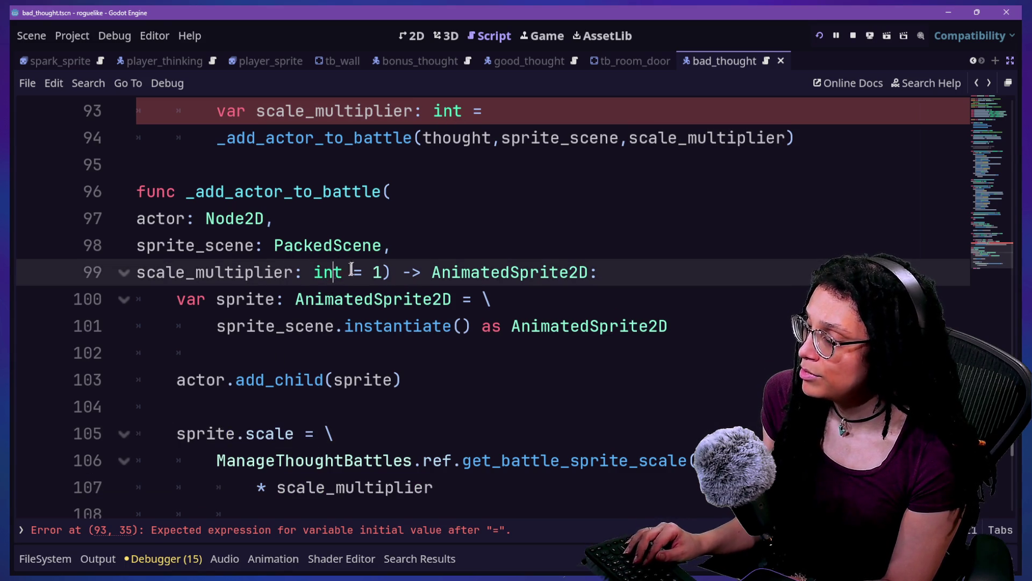
key(BackSpace)
key(BackSpace)
text(floa)
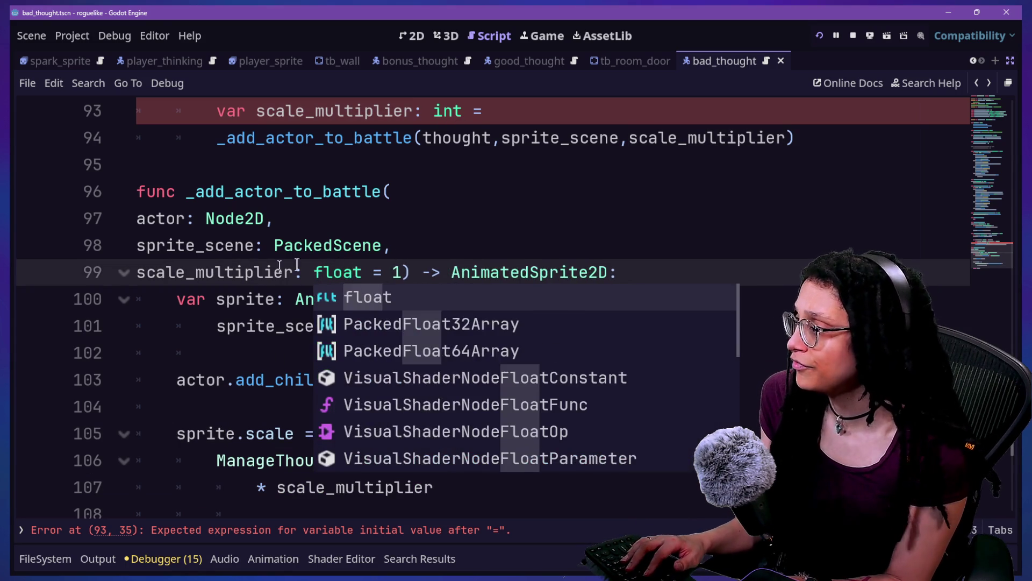
click(398, 271)
text(.)
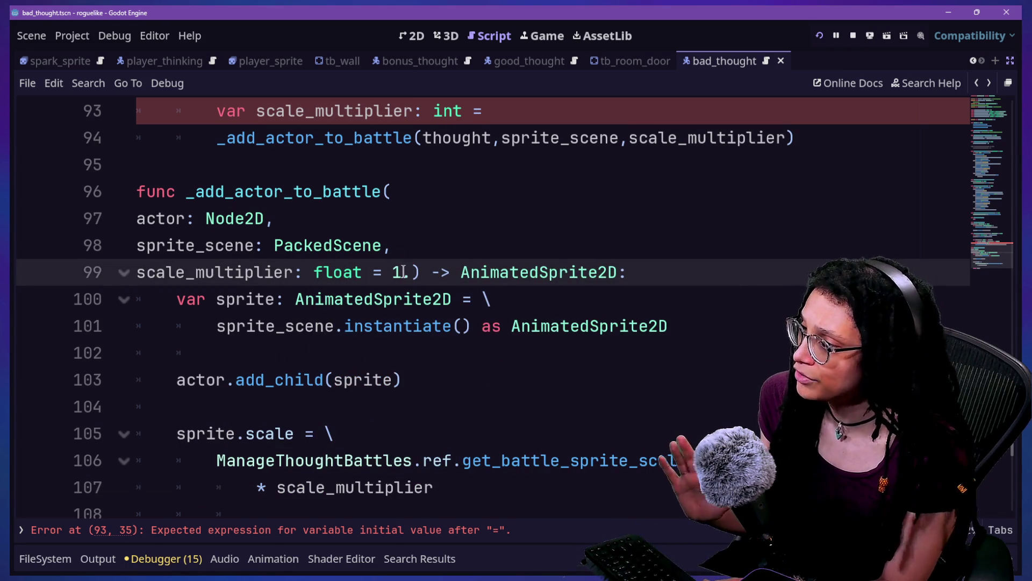
Step: Return to the loop's scale_multiplier declaration on line 93
click(385, 191)
scroll(385, 191, up, 1)
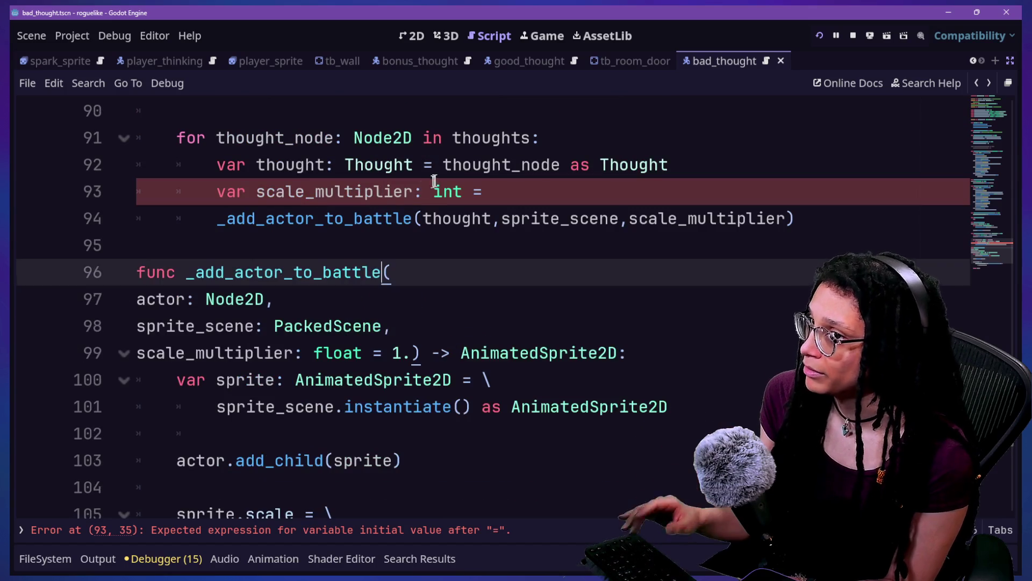
click(451, 167)
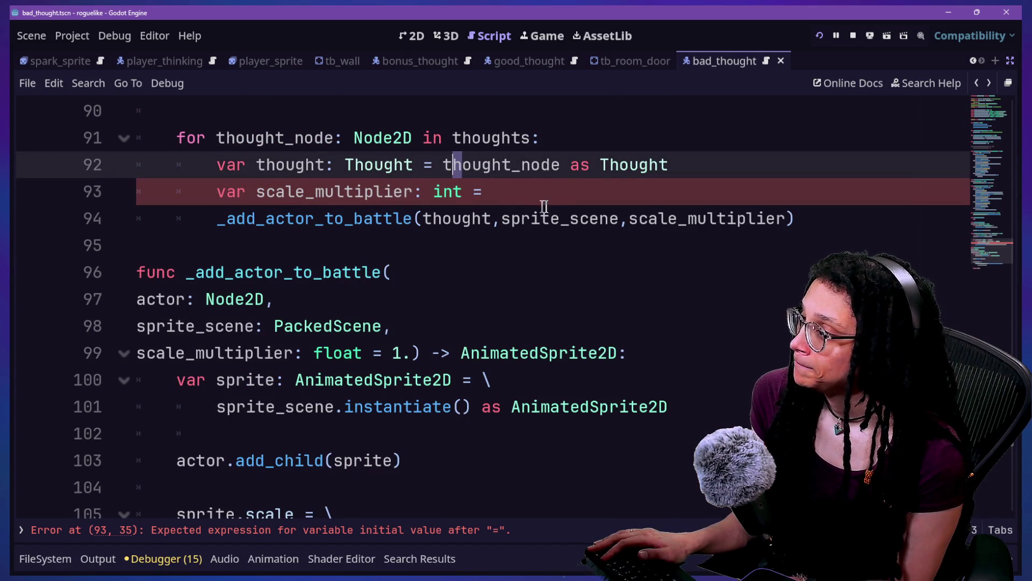
click(463, 194)
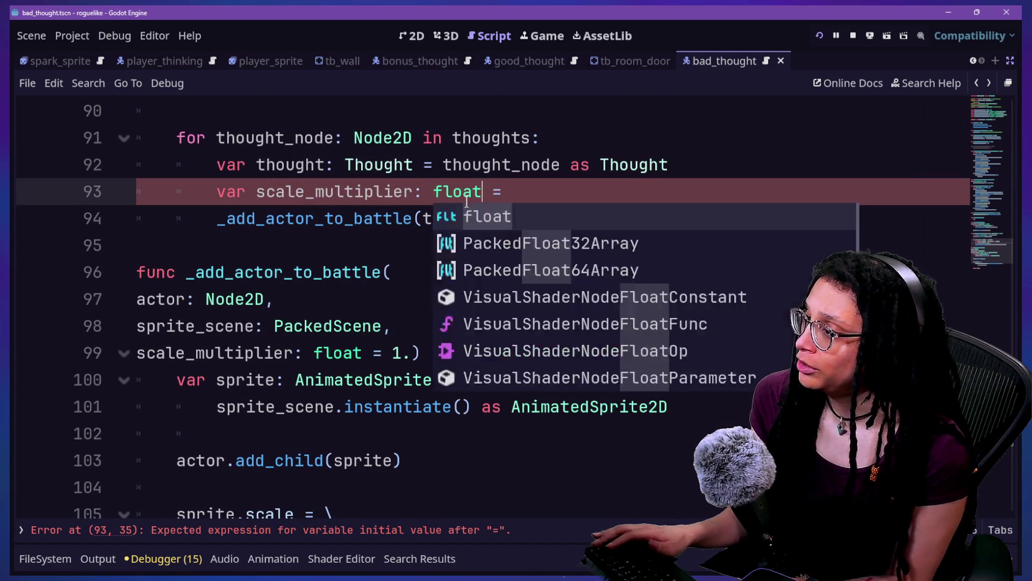
text(floa)
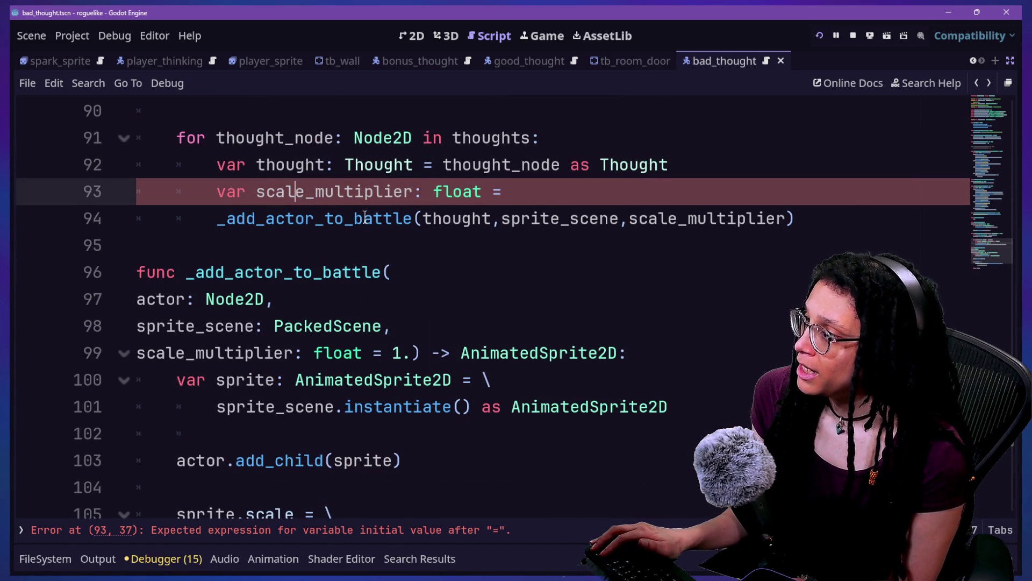
click(513, 194)
Step: Set the loop's scale_multiplier to thought.get_worth()/10. on a '\' continuation line
text(\)
key(Return)
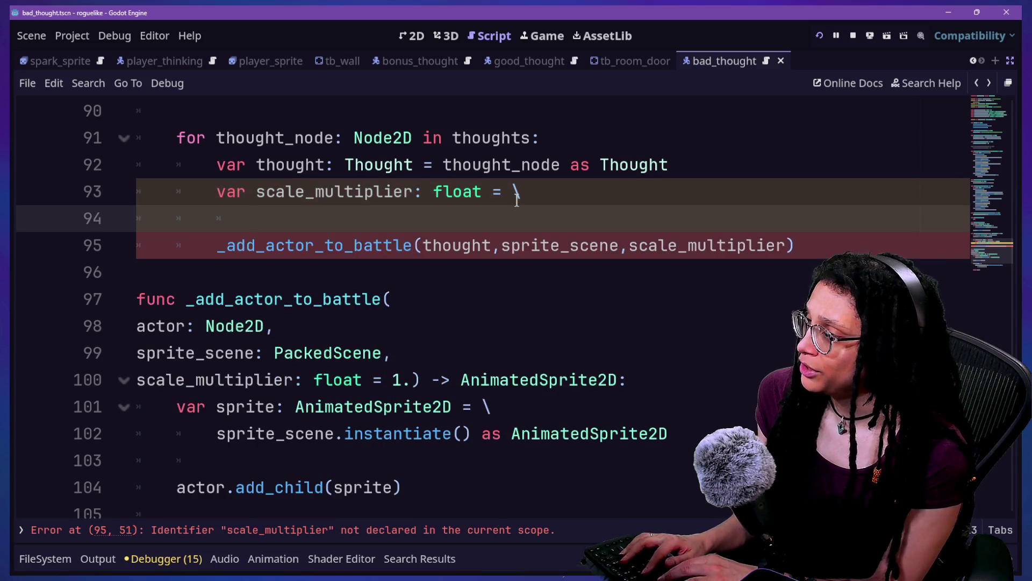
text(thought.get_)
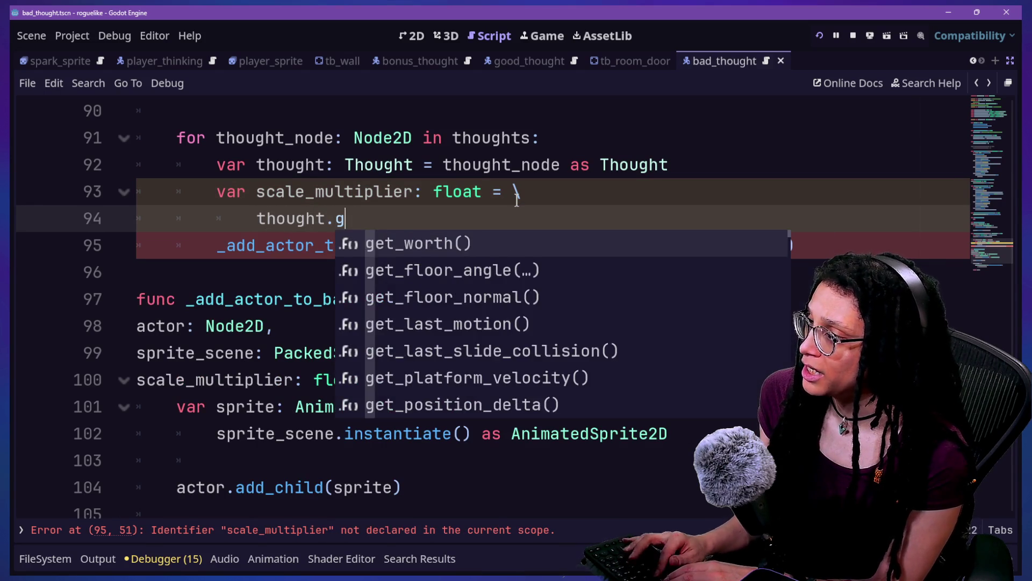
key(Return)
text(/10/)
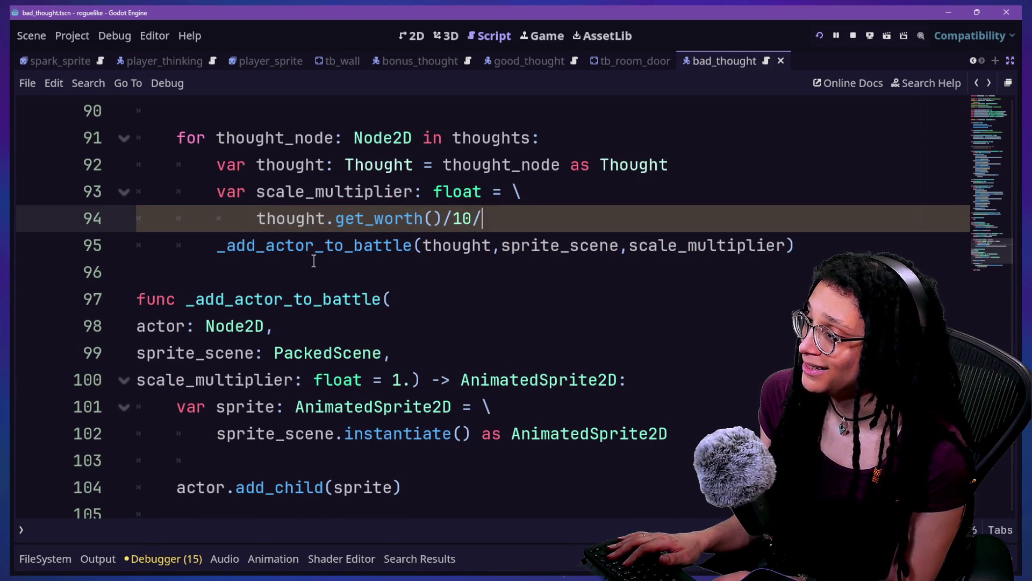
key(BackSpace)
text(.)
click(603, 194)
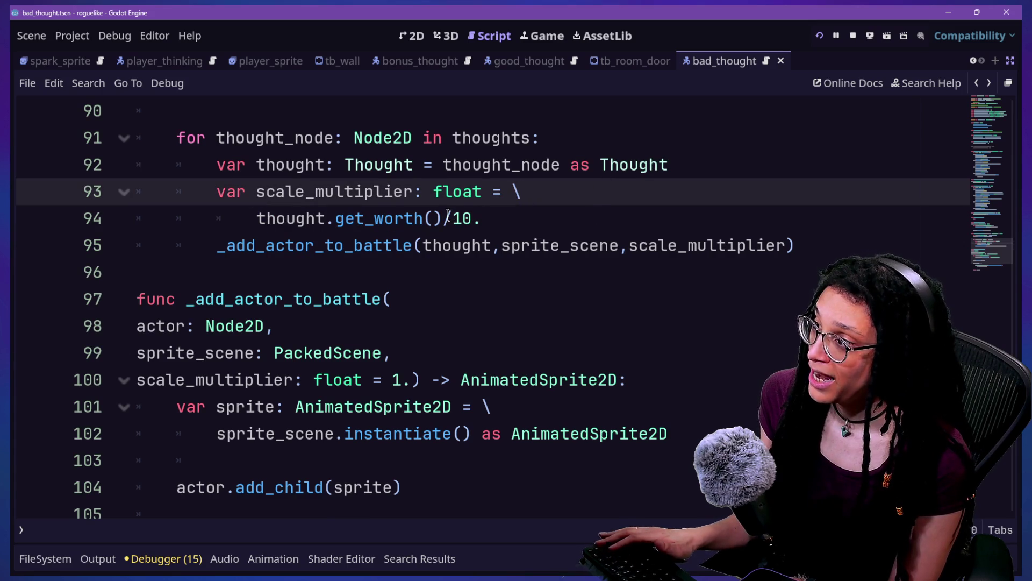
click(448, 214)
Step: Scroll through thought_battle.gd to review the loop code
scroll(497, 223, up, 20)
scroll(497, 223, up, 3)
scroll(526, 250, down, 2)
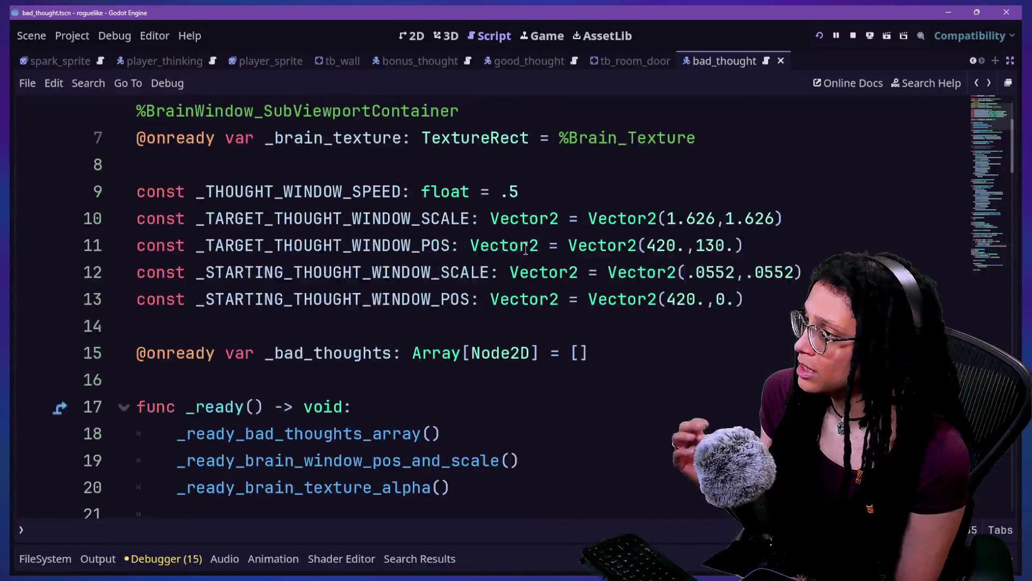
mouse_move(526, 250)
scroll(526, 250, up, 2)
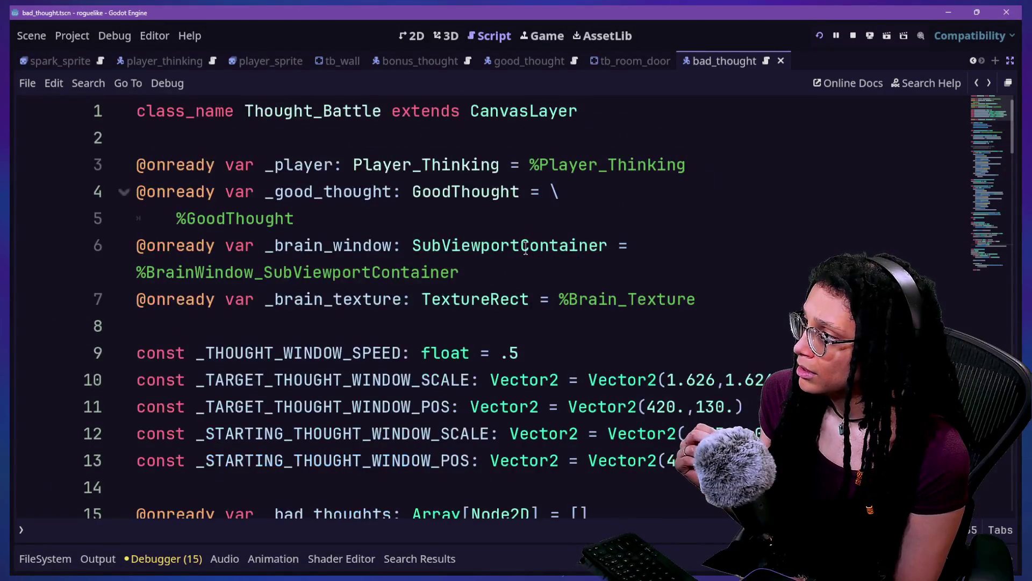
scroll(526, 250, down, 20)
scroll(526, 247, up, 4)
scroll(513, 258, down, 3)
Step: Ctrl+click the get_worth call on line 94 to view its definition returning _my_worth()
click(375, 379)
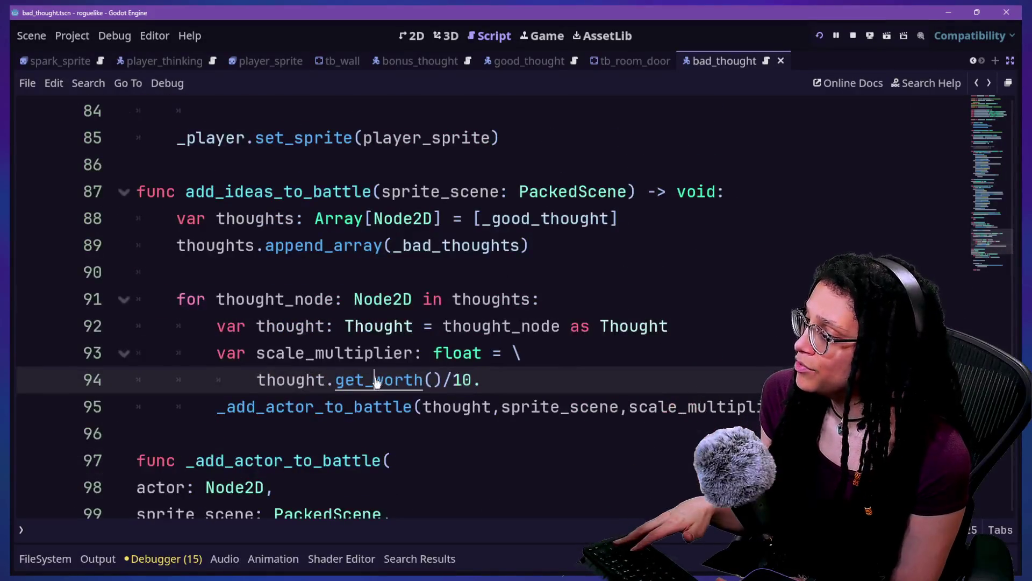
ctrl+click(375, 379)
scroll(215, 301, down, 4)
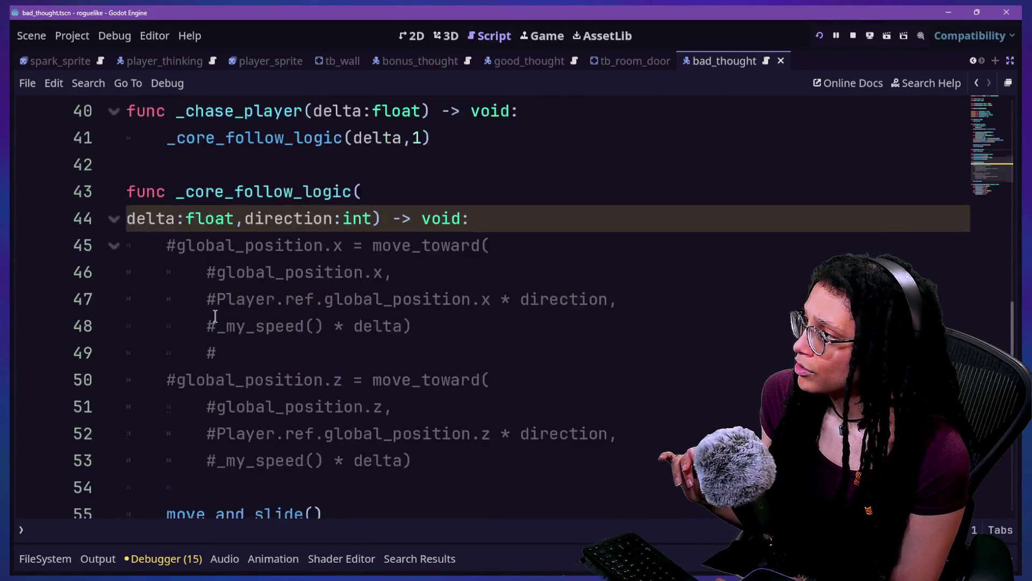
scroll(215, 316, up, 13)
scroll(468, 196, down, 6)
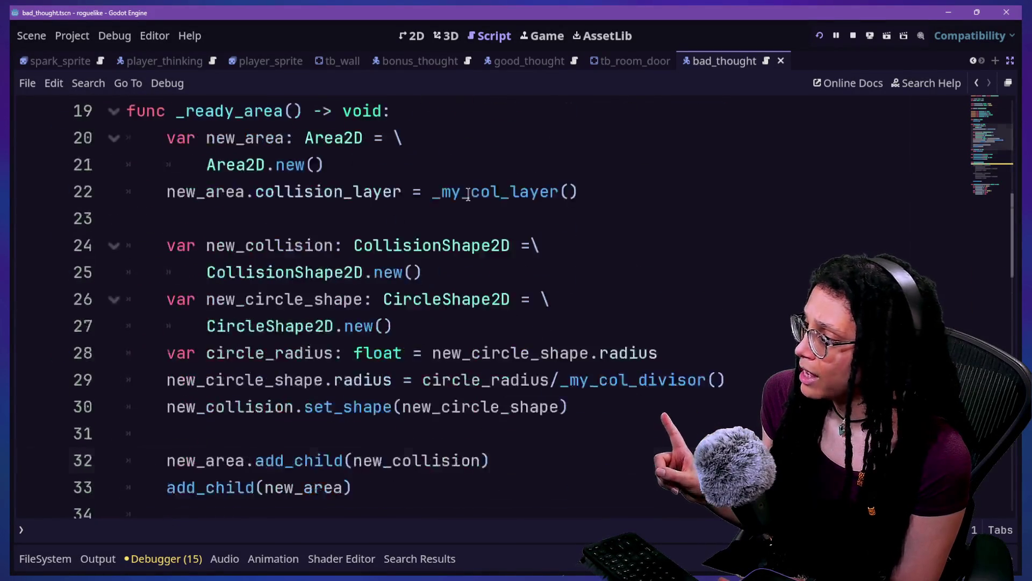
scroll(468, 194, down, 6)
scroll(469, 195, up, 3)
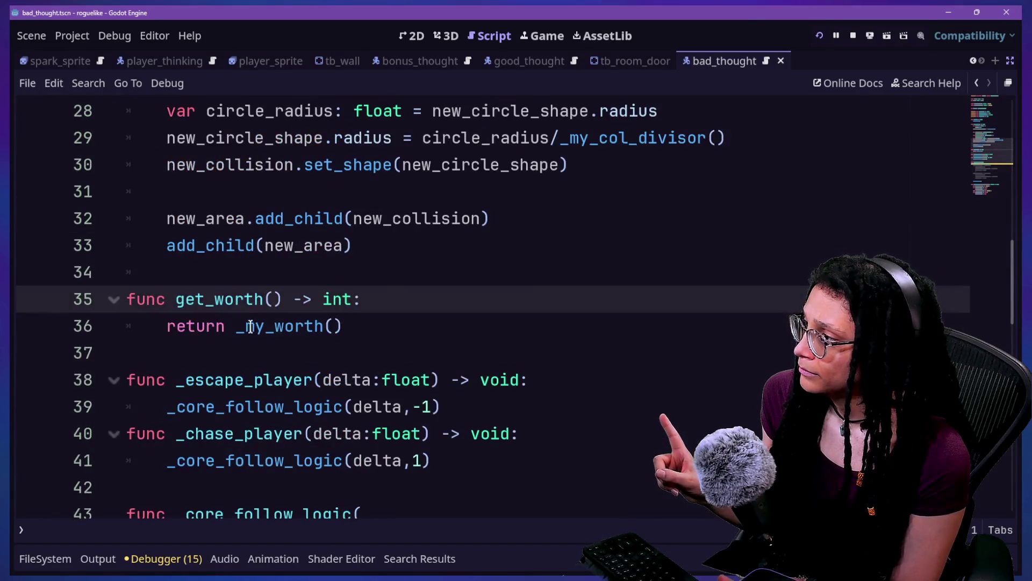
click(280, 302)
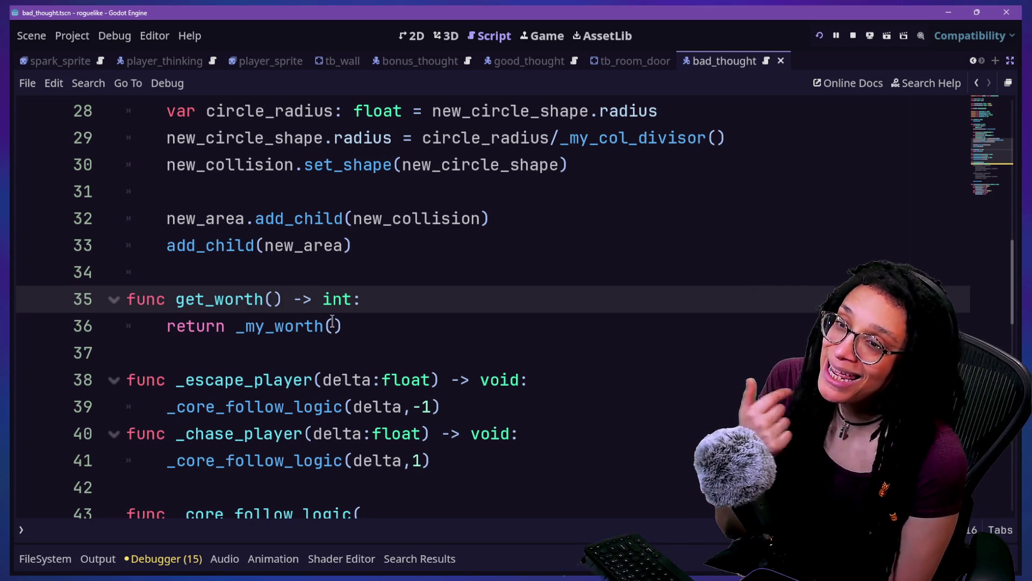
Step: Duplicate the get_worth function and rename the copy to get_worth_as_scale
click(380, 330)
key(shift+Up)
key(shift+Up)
key(ctrl+c)
key(Right)
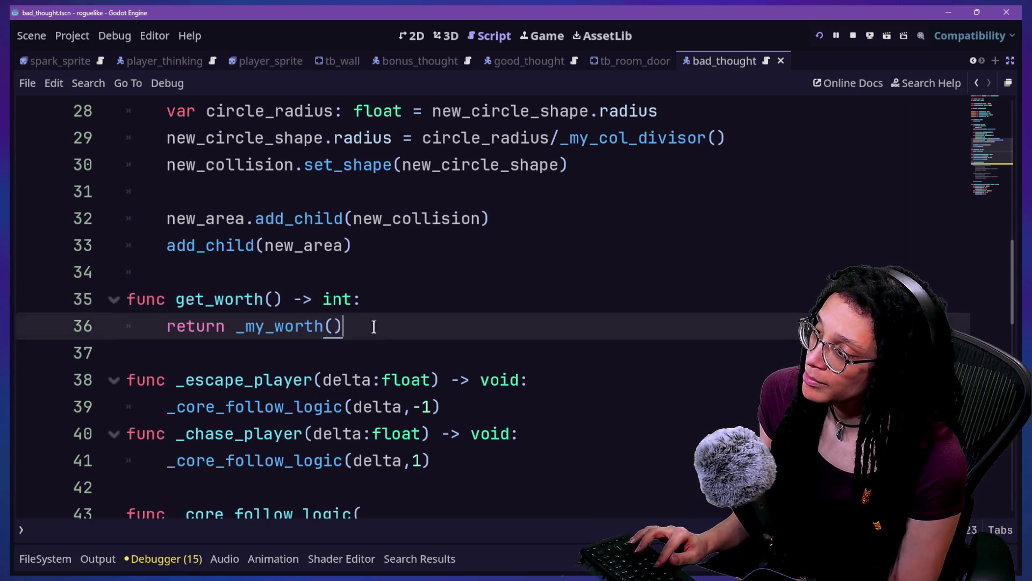
key(ctrl+v)
click(265, 354)
text(_as_scale)
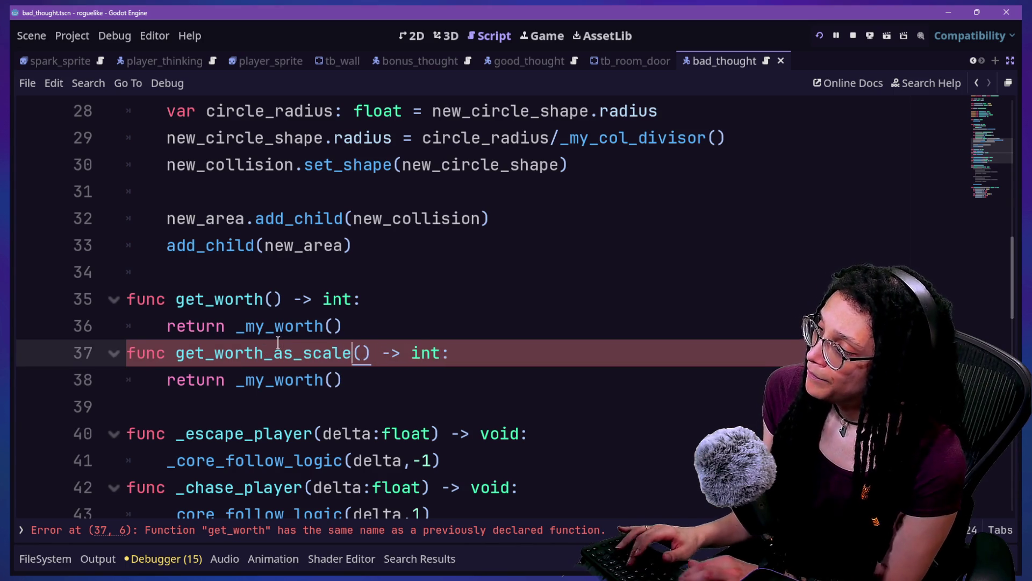
click(355, 331)
key(Return)
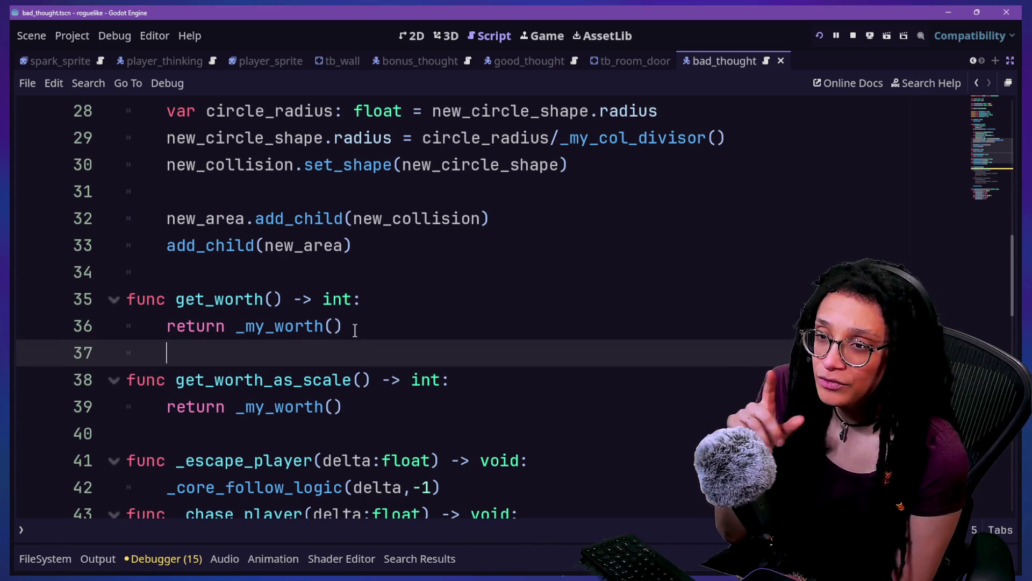
Step: Start a 'var' line above get_worth_as_scale's return statement
click(359, 404)
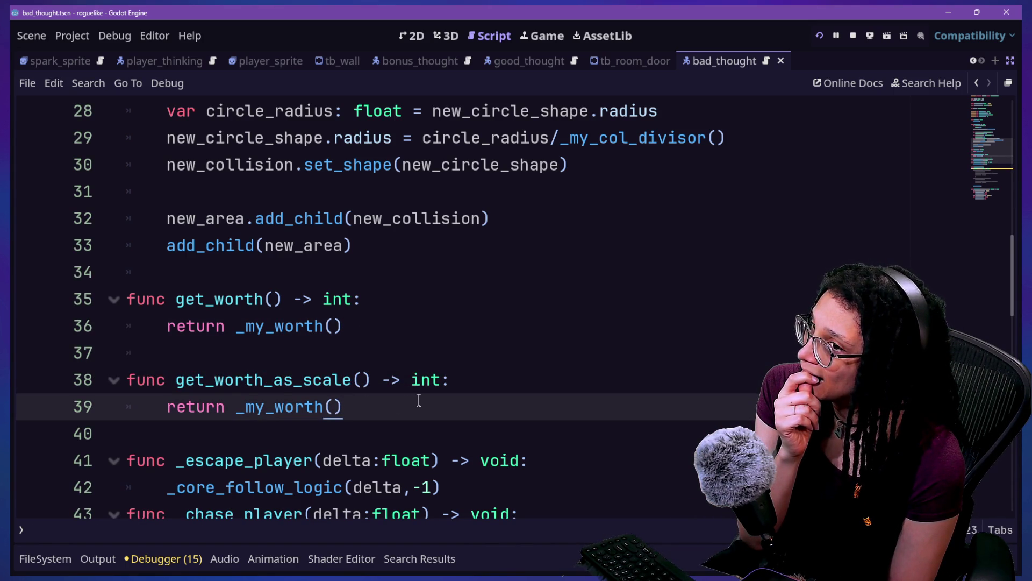
key(Return)
text(var)
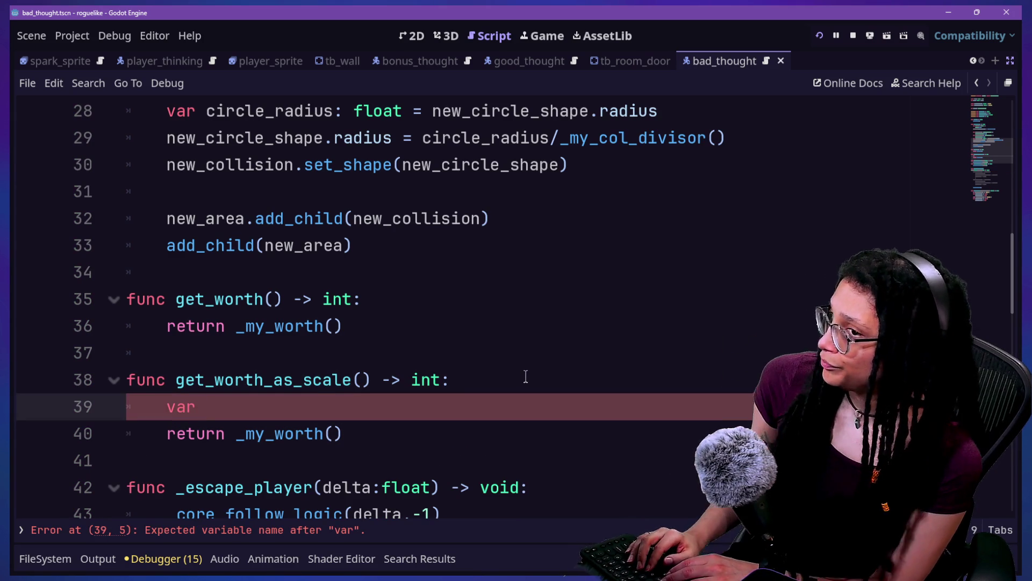
scroll(526, 376, up, 15)
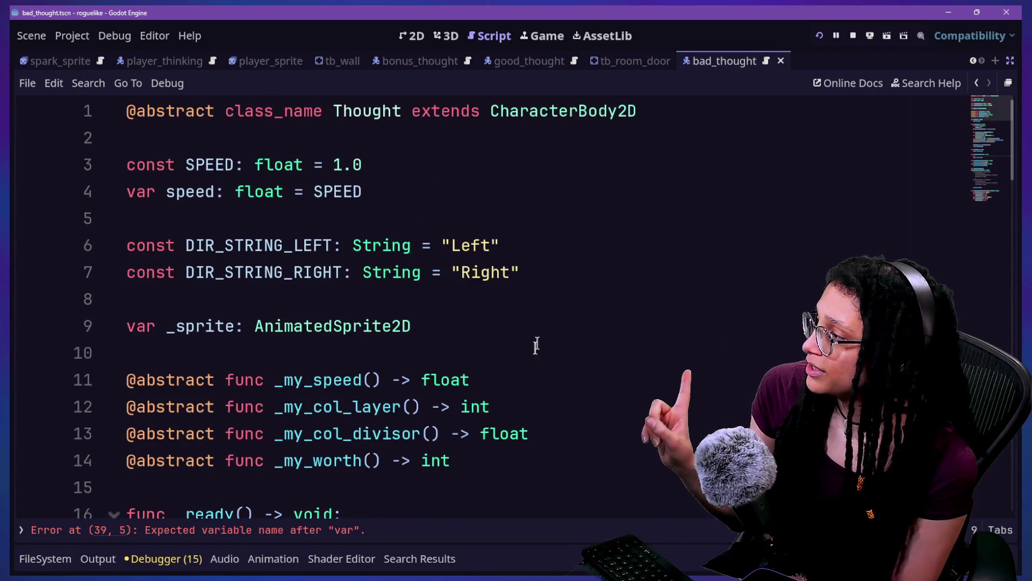
Step: Declare a new constant named SCALE_BY_WORTH_DIVIDED_BY on a line below the direction constants
click(571, 273)
key(Return)
key(Return)
text(consgt)
key(BackSpace)
key(BackSpace)
key(BackSpace)
text(t )
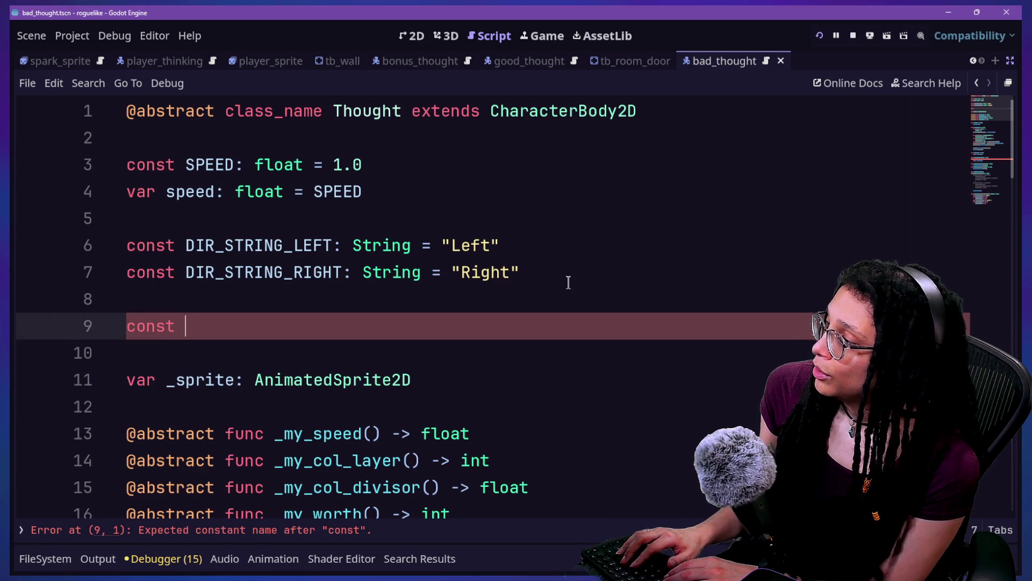
text(WORTH_SCA)
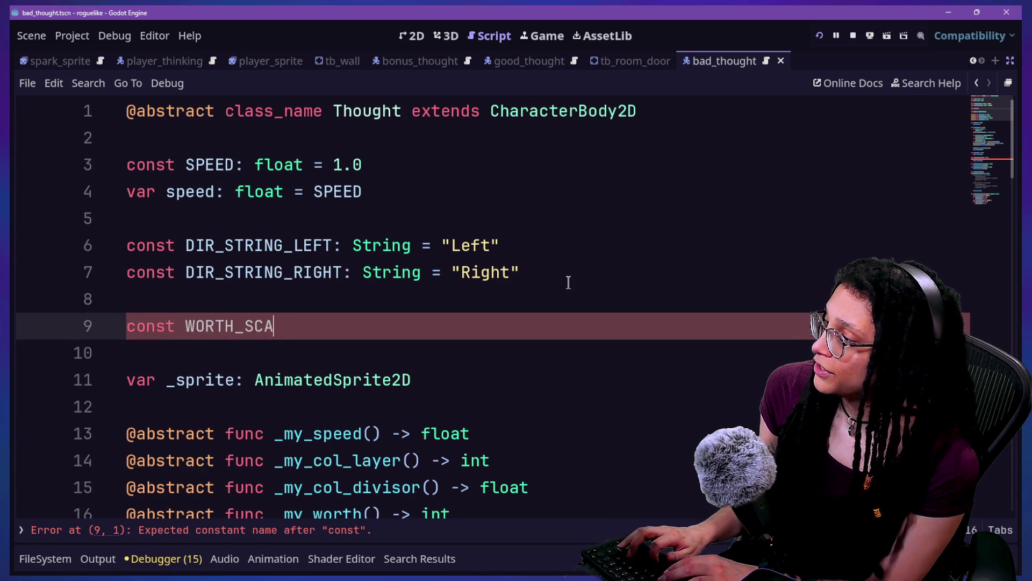
text(Le_)
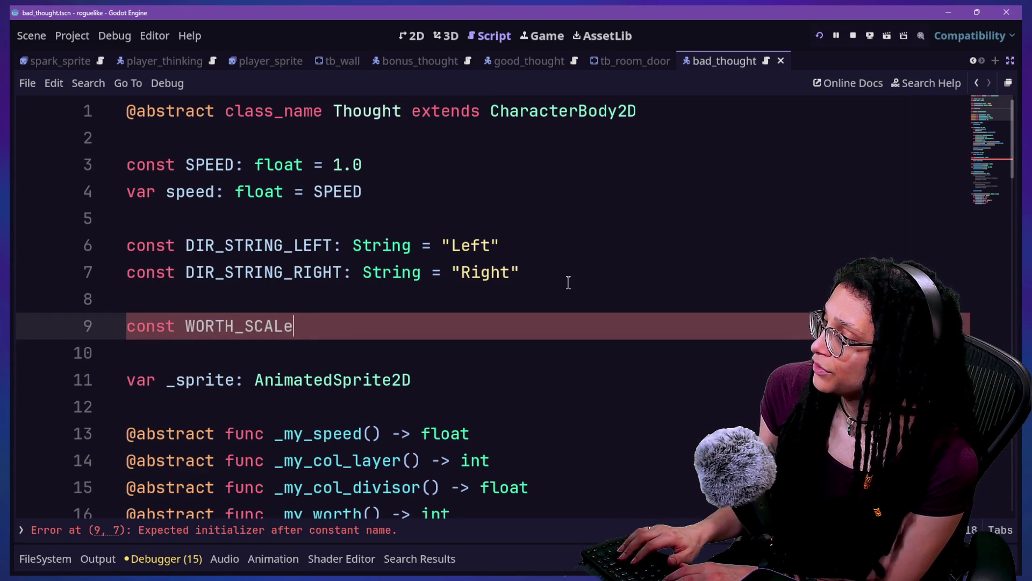
key(BackSpace)
key(BackSpace)
key(BackSpace)
text(S)
key(BackSpace)
text(RITE)
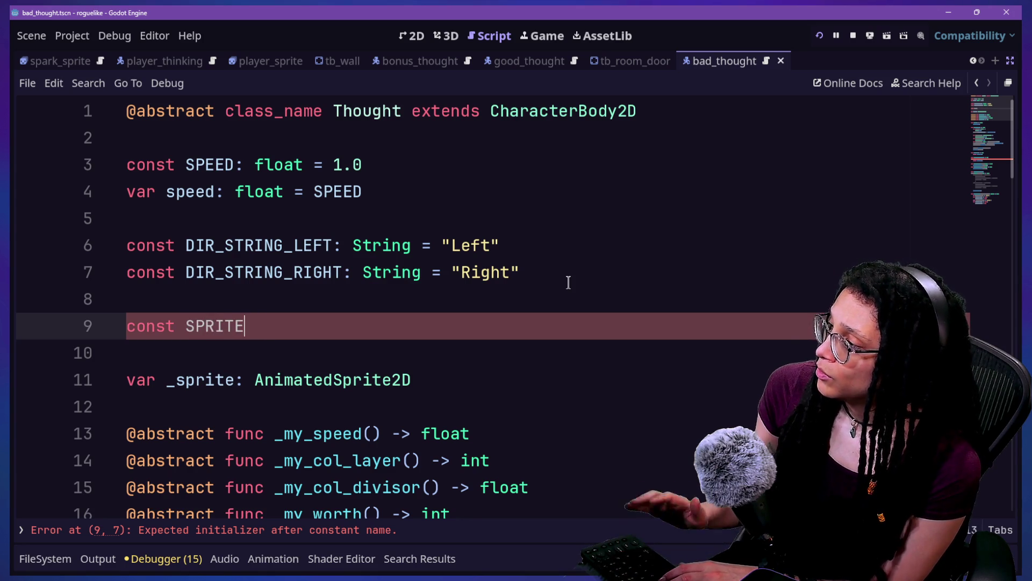
text(cale)
key(BackSpace)
key(BackSpace)
key(BackSpace)
key(BackSpace)
key(BackSpace)
text(SCALE+)
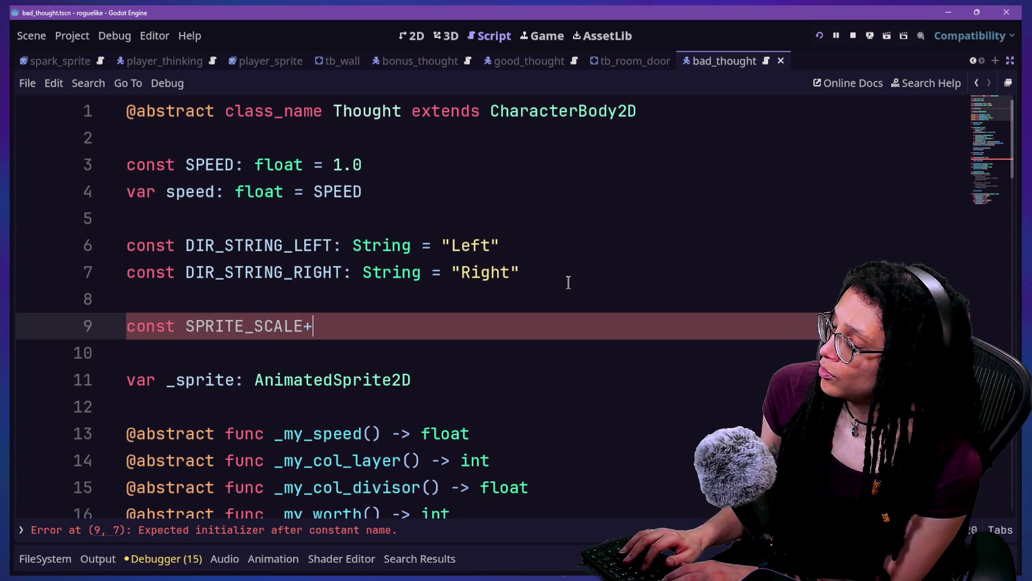
key(BackSpace)
key(BackSpace)
text(WOR)
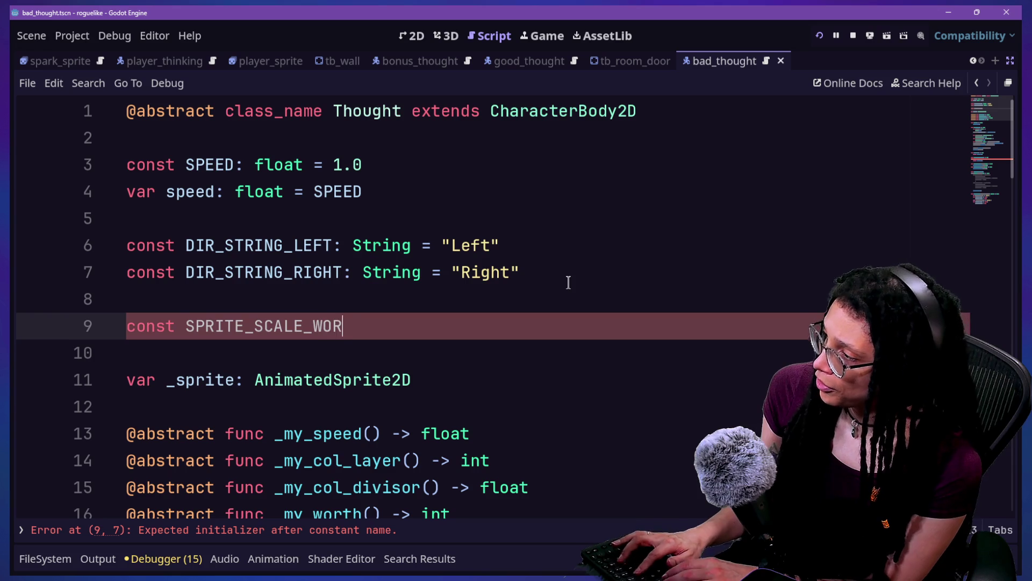
text(TH_DIVISOR)
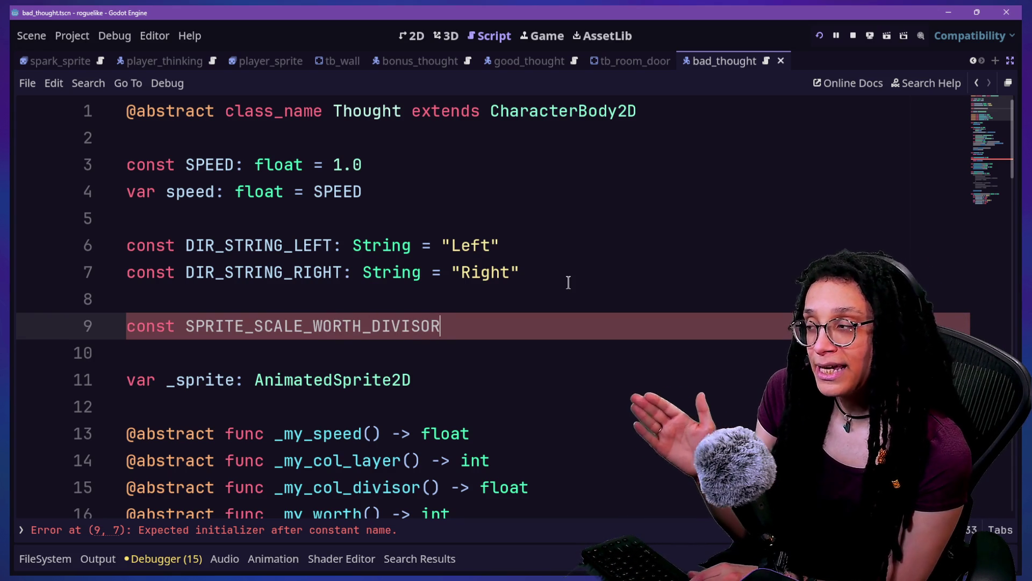
key(Left)
key(Left)
key(Left)
key(Left)
key(Left)
key(Left)
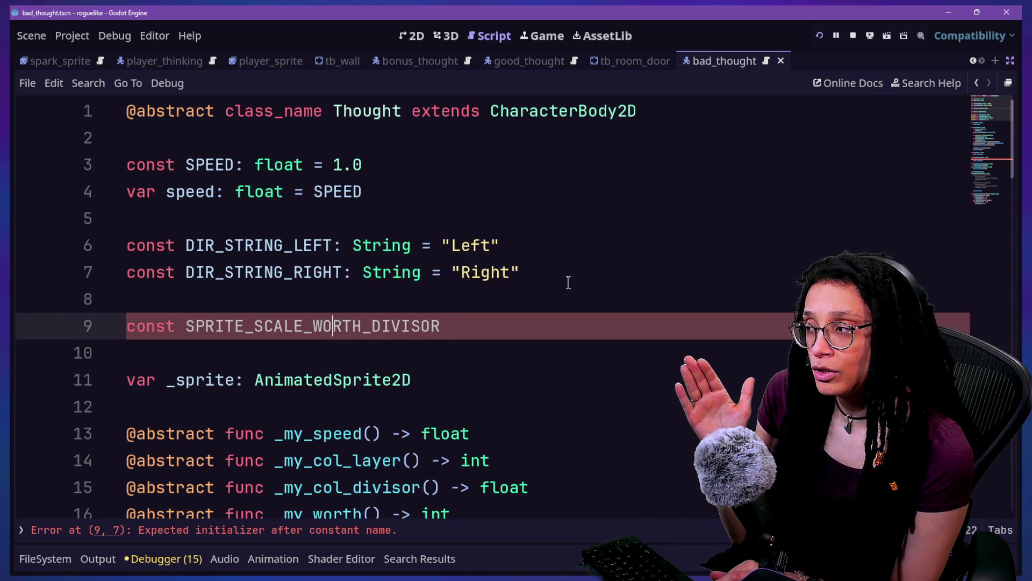
key(BackSpace)
key(BackSpace)
key(BackSpace)
key(BackSpace)
key(BackSpace)
key(BackSpace)
text(CALE_SPRITE)
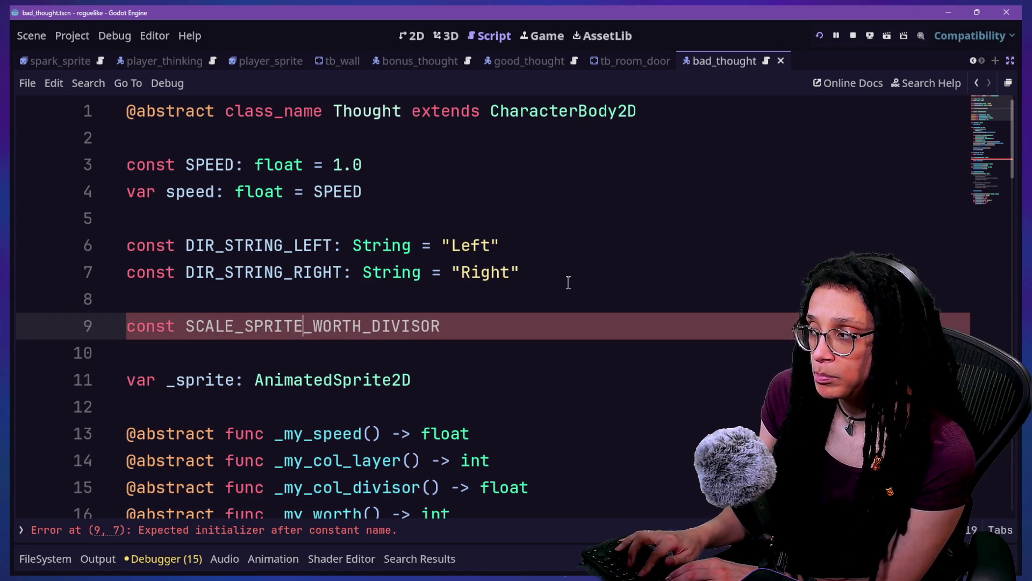
text(_B)
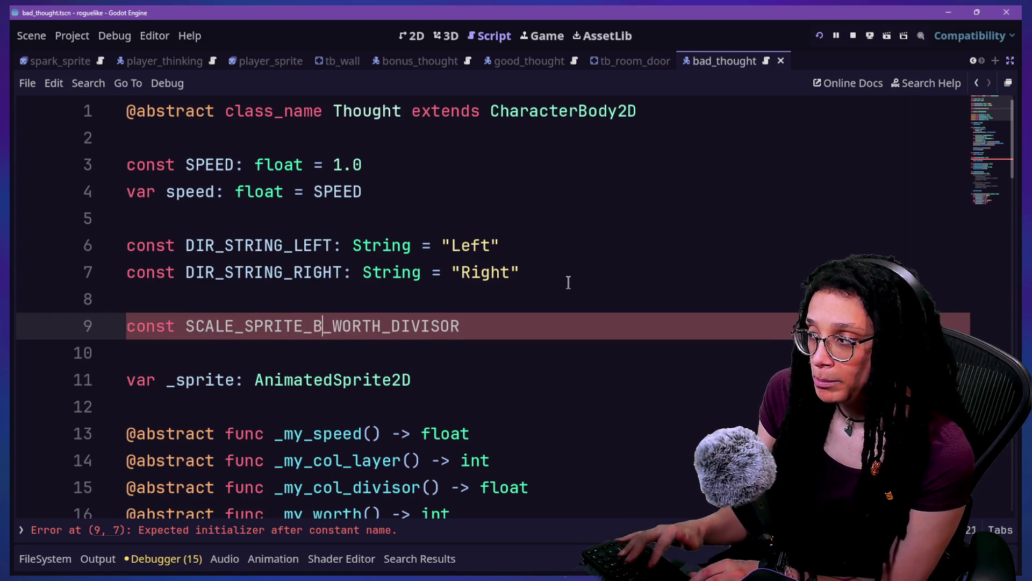
text(Y)
key(Right)
key(Right)
key(Right)
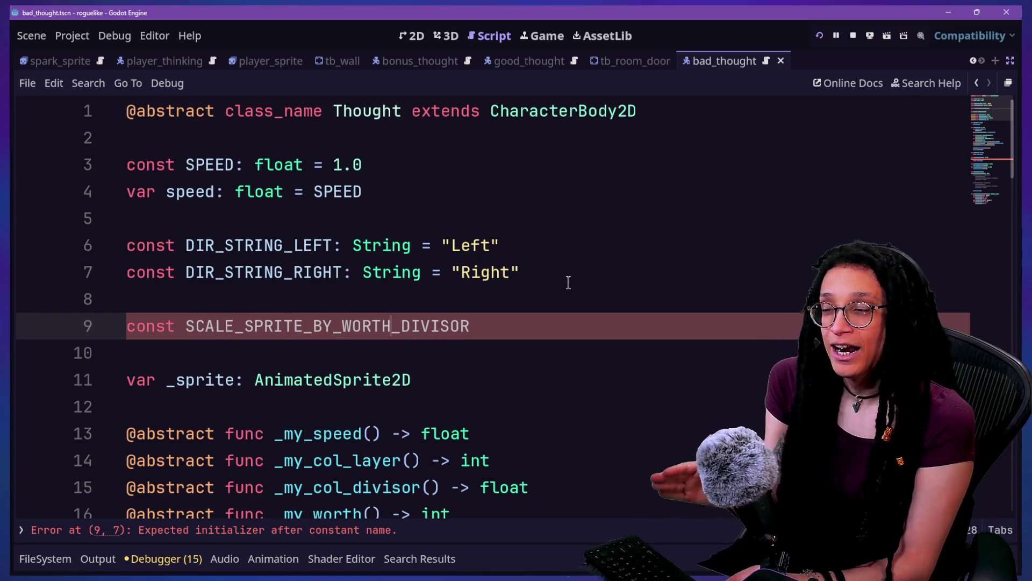
key(BackSpace)
key(BackSpace)
key(BackSpace)
key(BackSpace)
key(BackSpace)
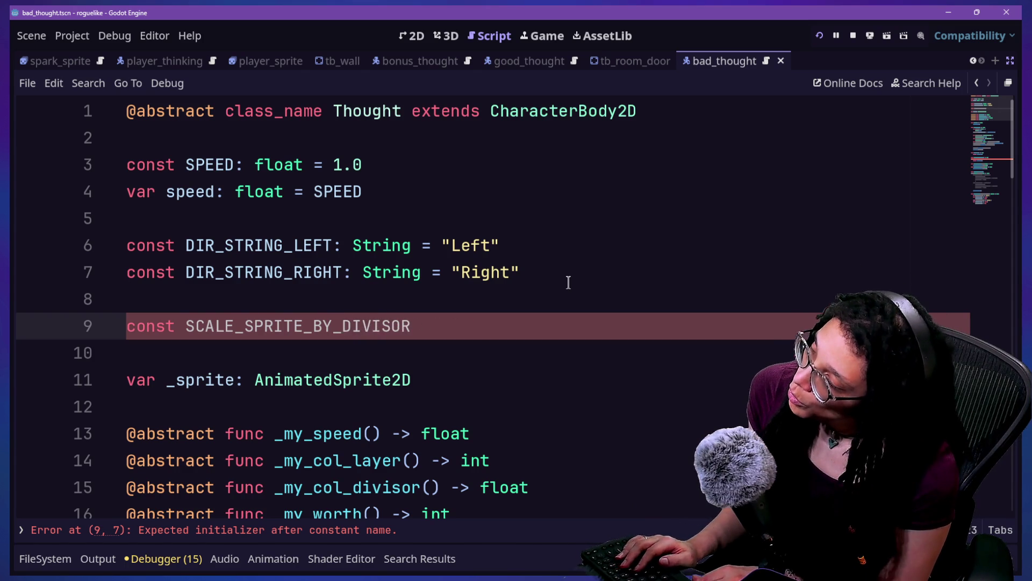
text(WORTH)
key(BackSpace)
key(BackSpace)
text(TH_)
key(Right)
key(Right)
key(Right)
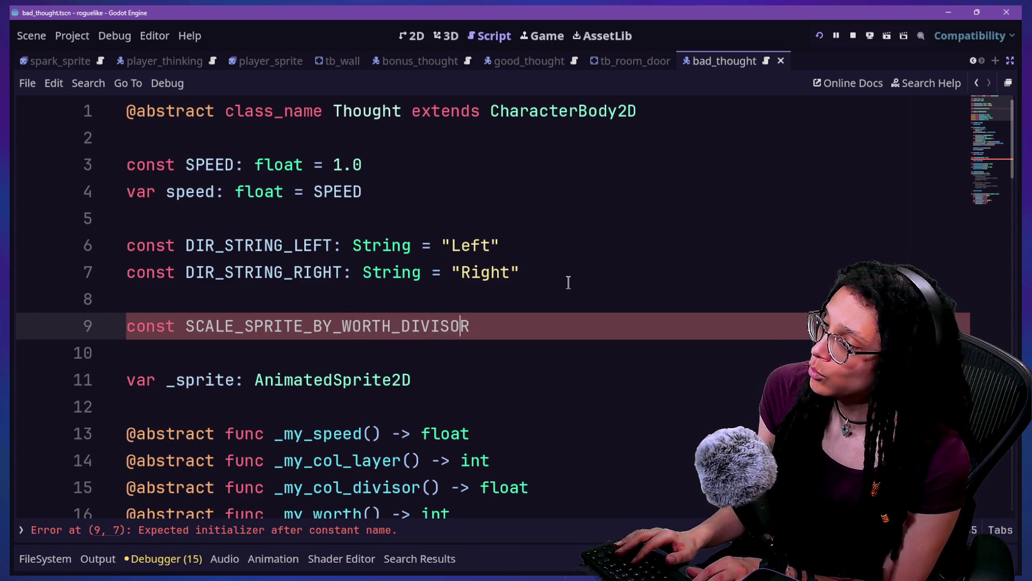
key(BackSpace)
key(BackSpace)
text(DED_BY)
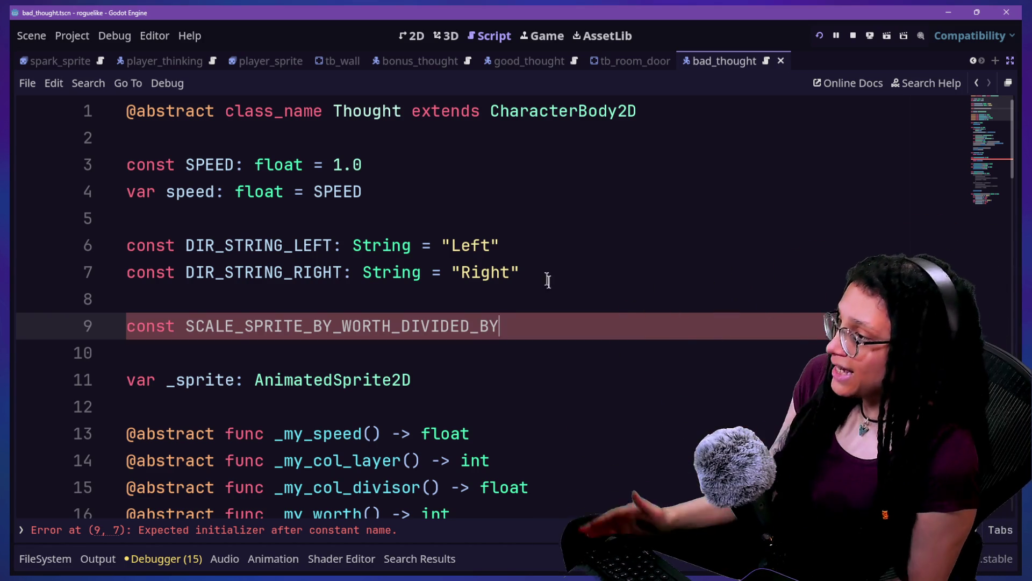
drag(255, 326, 314, 328)
key(BackSpace)
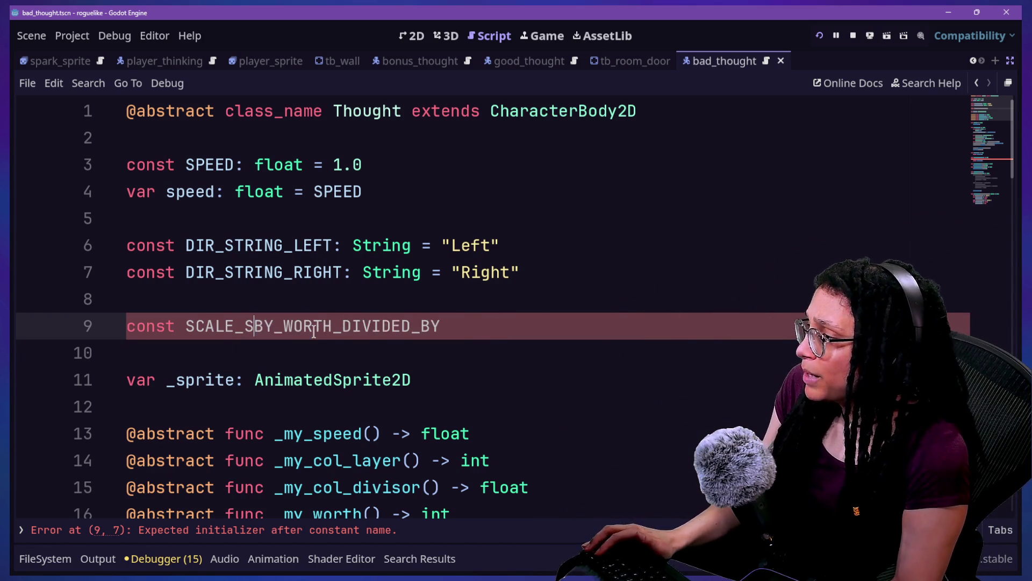
Step: Type the constant as float with value 10. and save the script
click(493, 339)
text(: F)
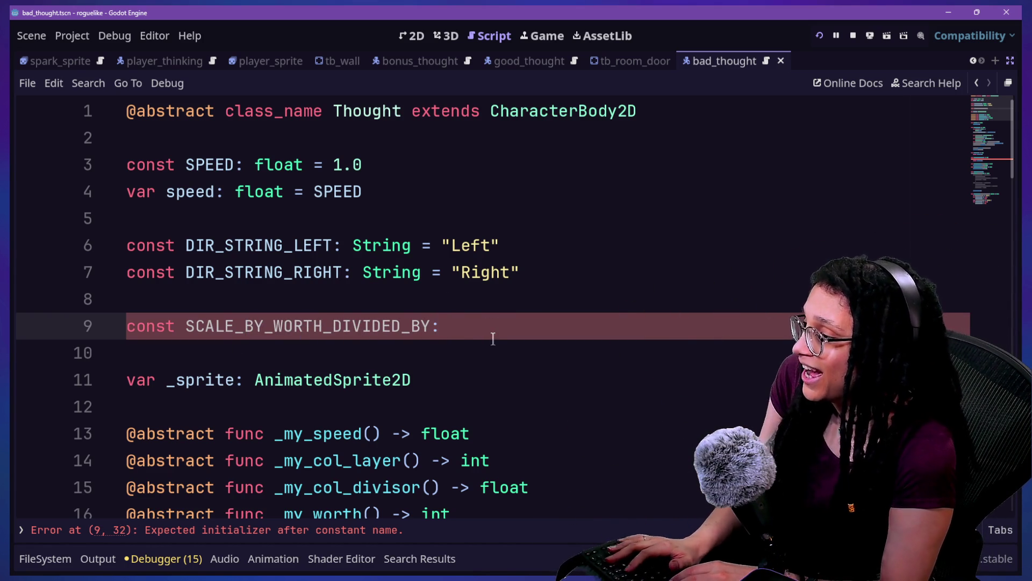
key(BackSpace)
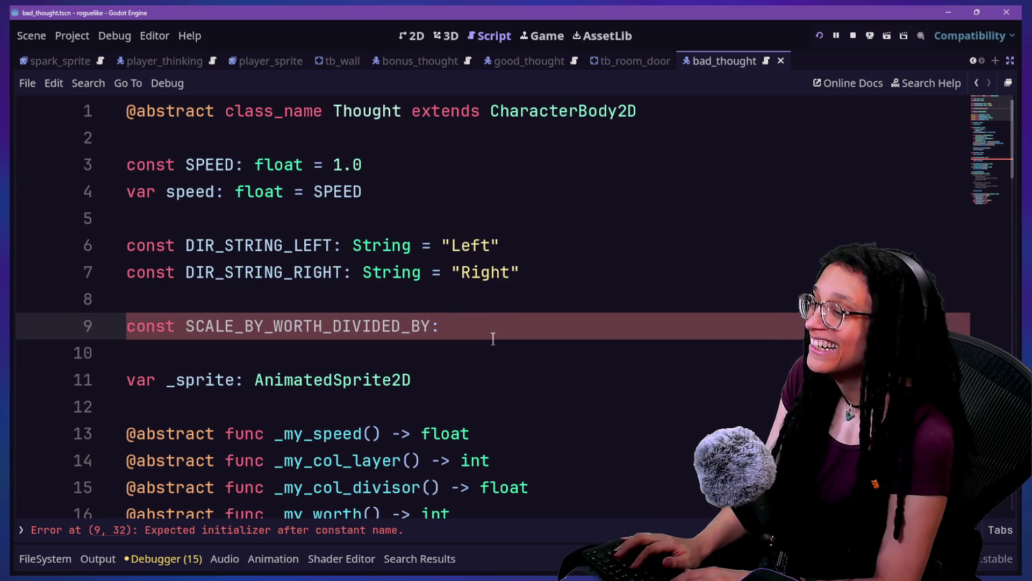
text(float = 1.)
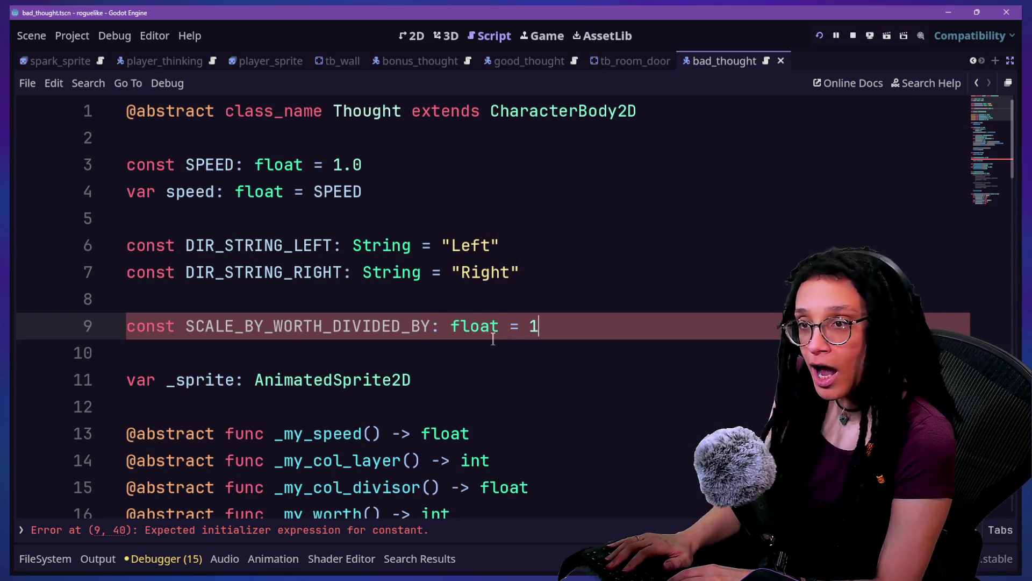
text(0)
key(BackSpace)
key(BackSpace)
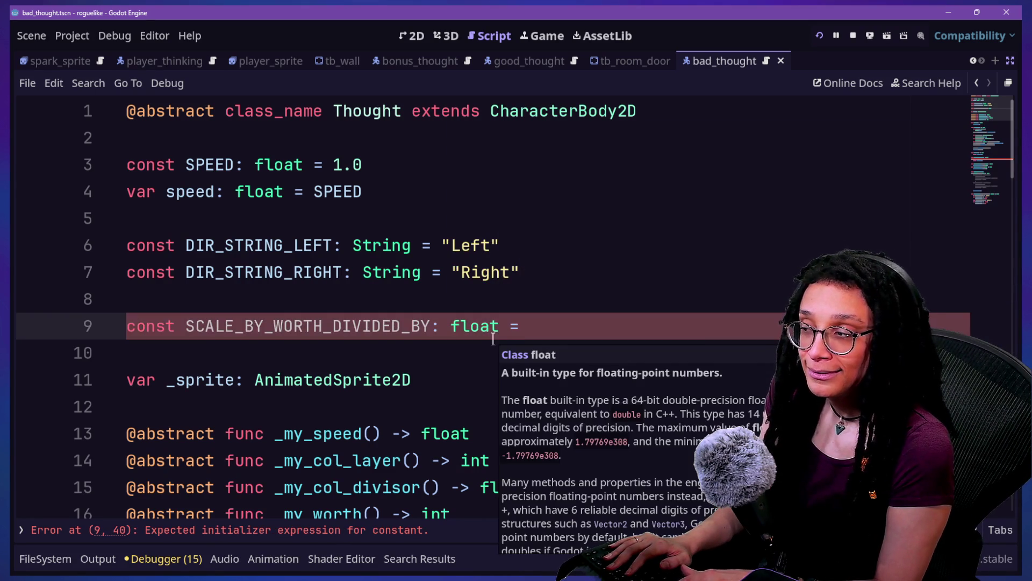
text(1)
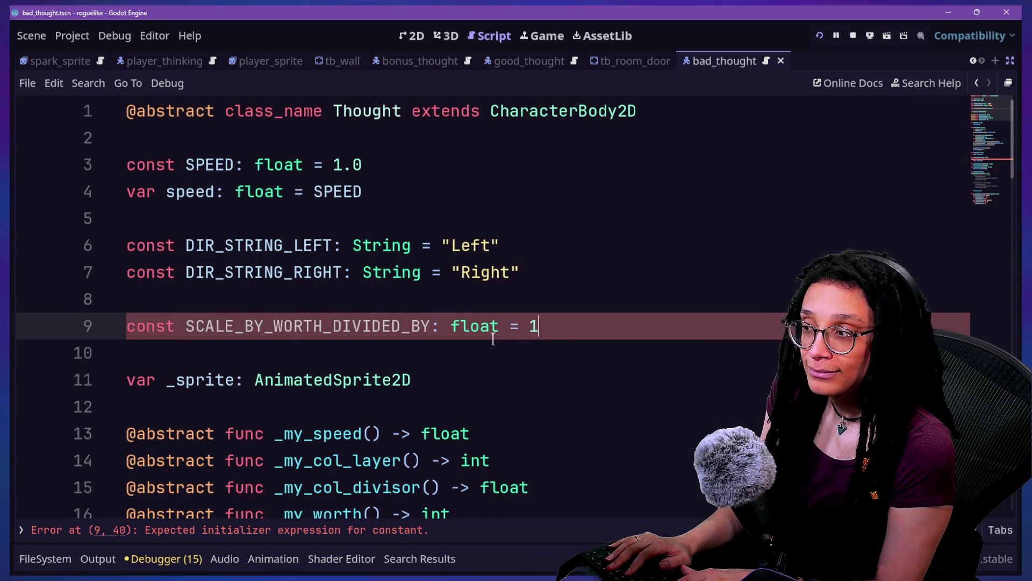
text(0.)
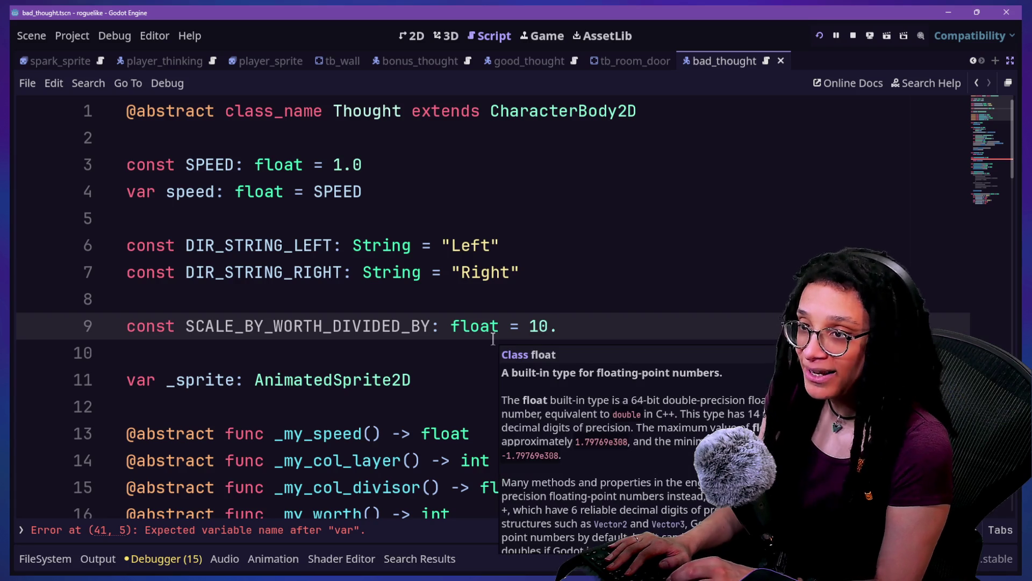
click(293, 327)
key(ctrl+s)
scroll(433, 421, down, 10)
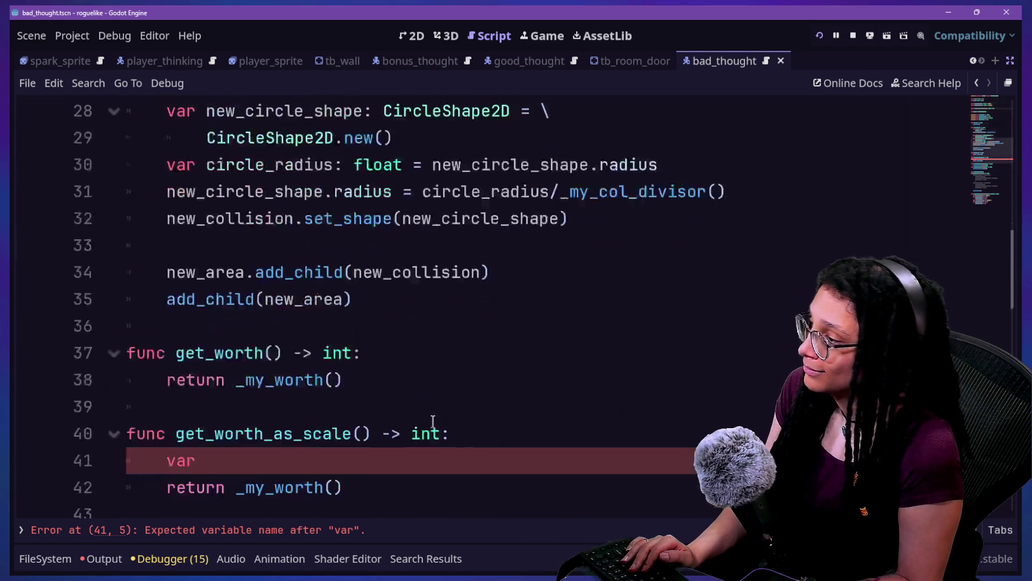
Step: Replace get_worth_as_scale's int return type with Vector2
click(345, 385)
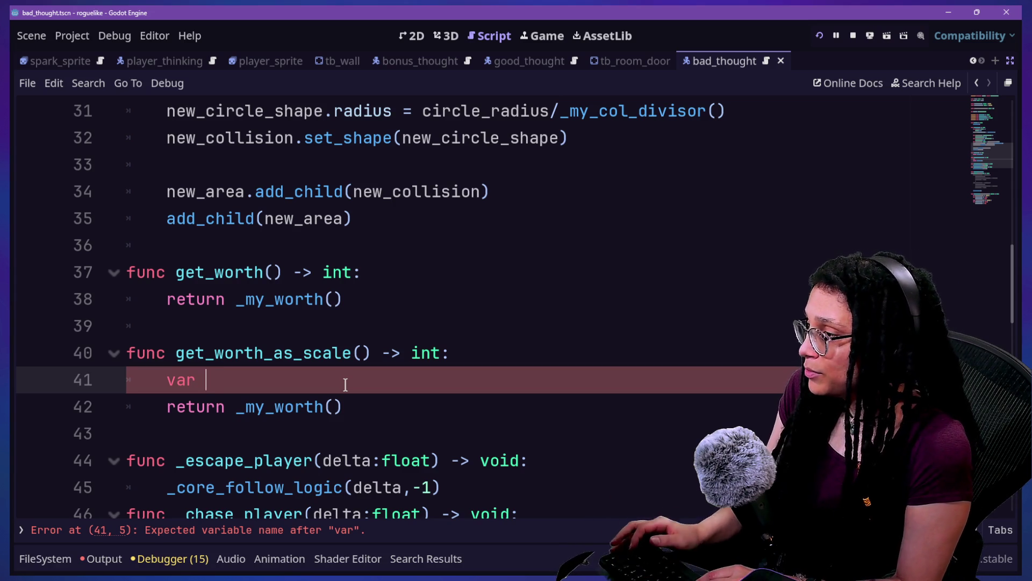
double_click(414, 357)
text(float)
click(367, 381)
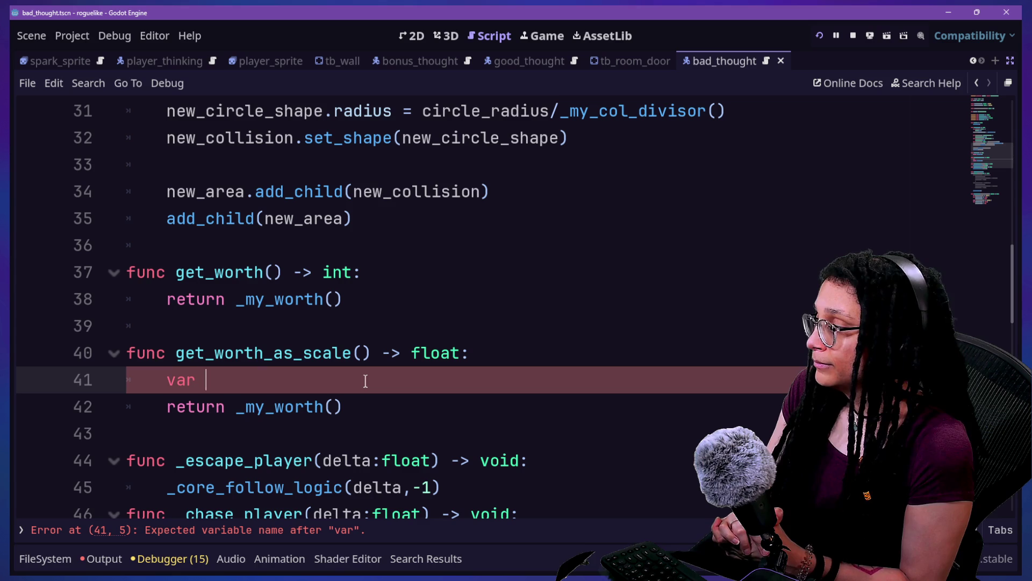
double_click(422, 353)
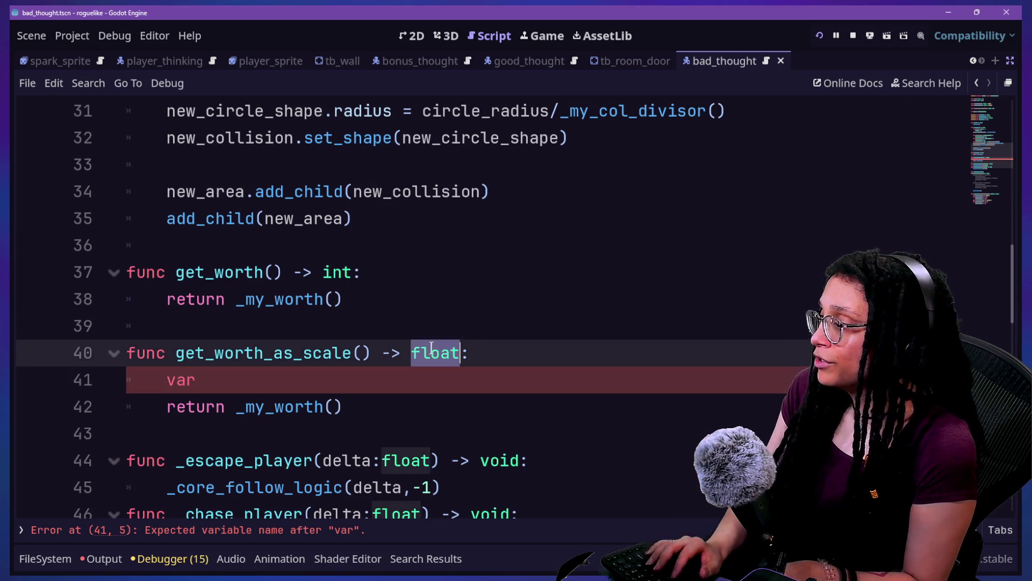
text(Vector2))
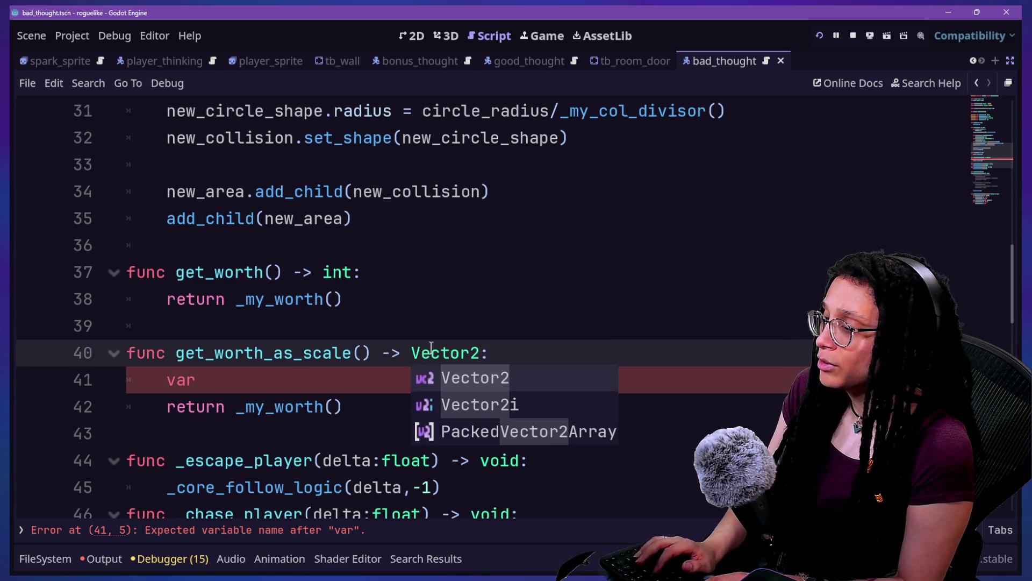
key(BackSpace)
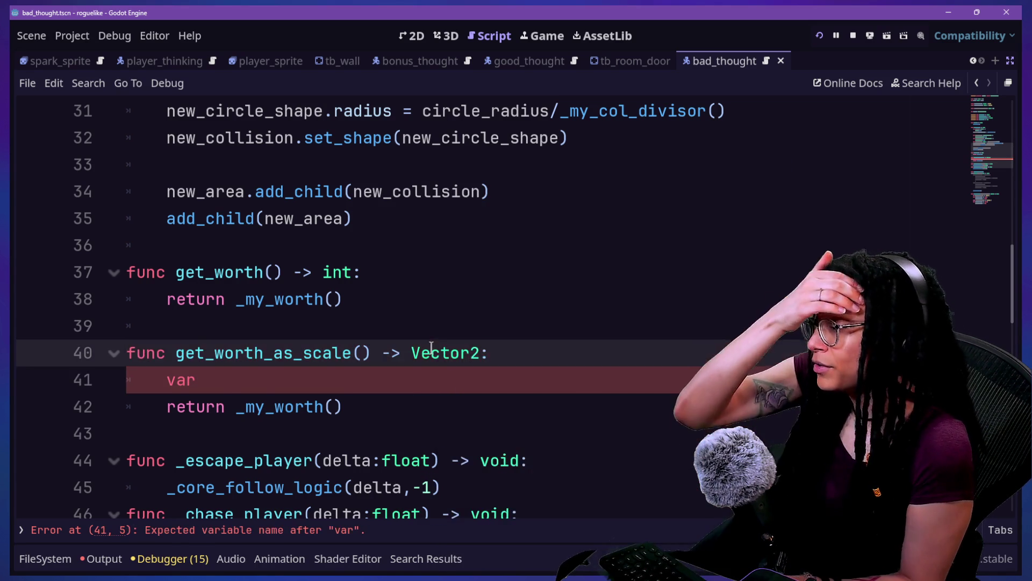
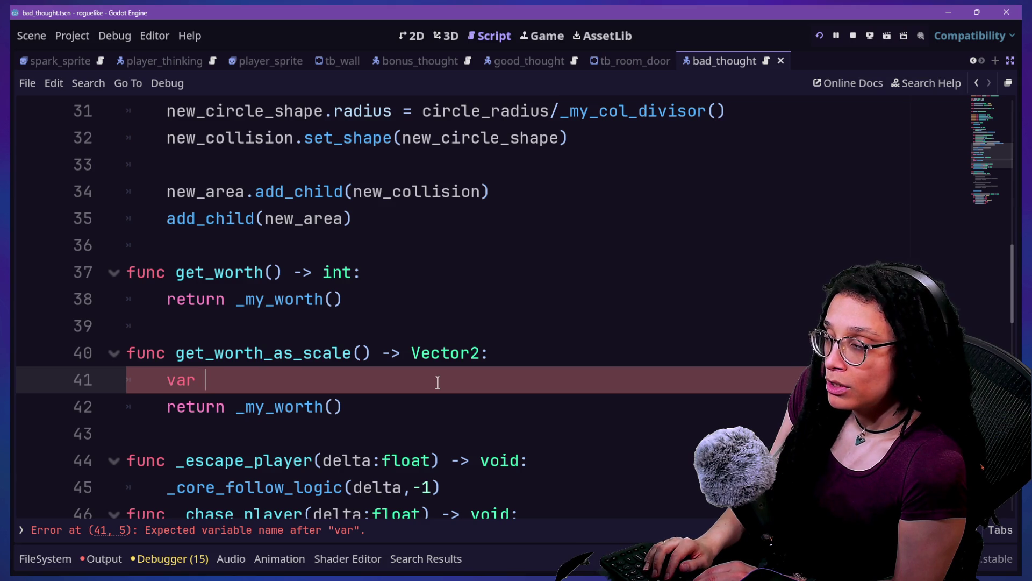
Step: Declare var worth_float: float = float(_my_worth()) on line 41 of get_worth_as_scale
text(orth_float: )
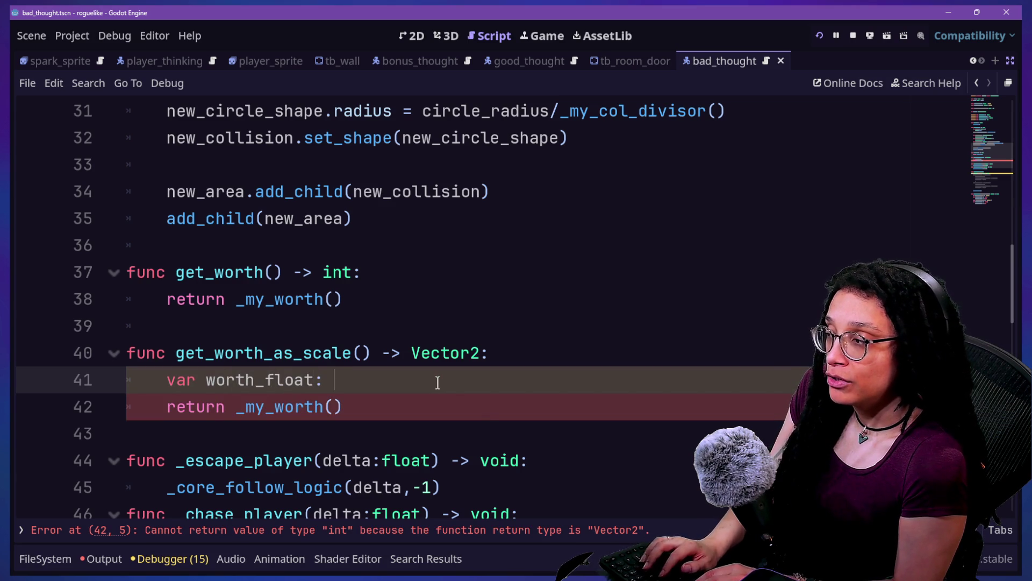
text(float = _my)
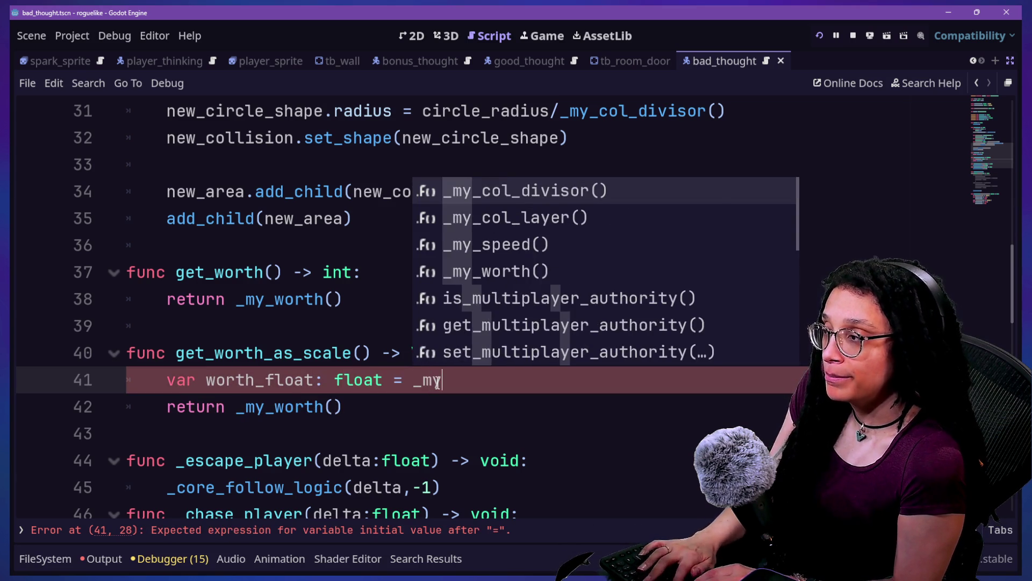
text(_worth)
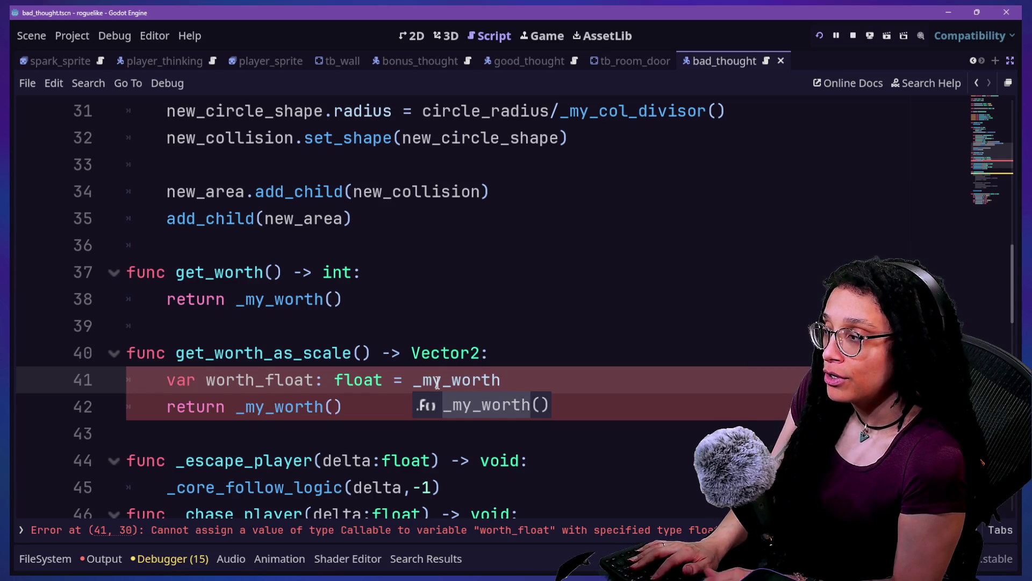
click(414, 380)
text((flo)
key(BackSpace)
key(BackSpace)
key(BackSpace)
text(float()
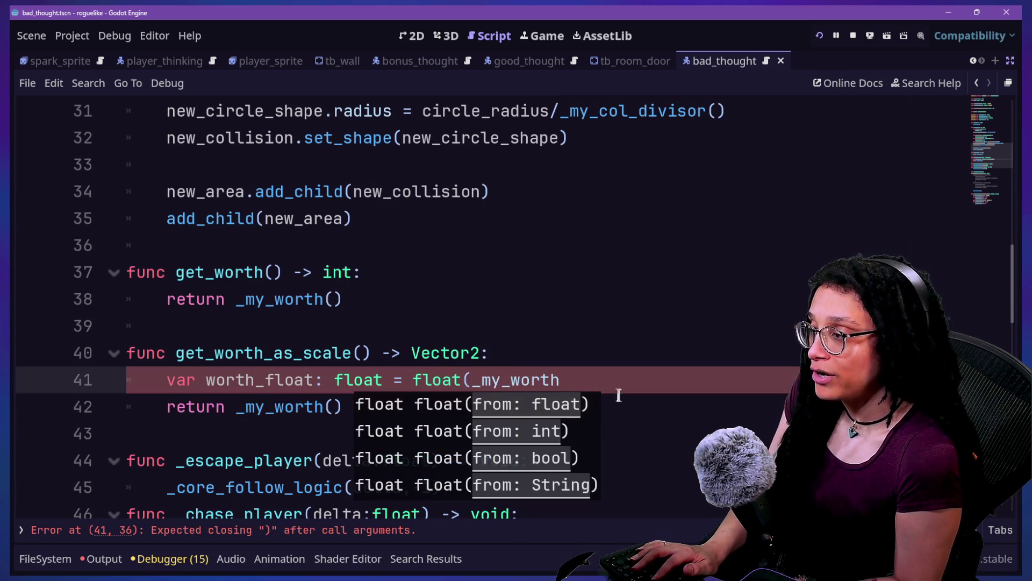
drag(562, 360, 578, 367)
click(591, 370)
text(()))
click(386, 380)
click(594, 398)
click(618, 385)
click(612, 405)
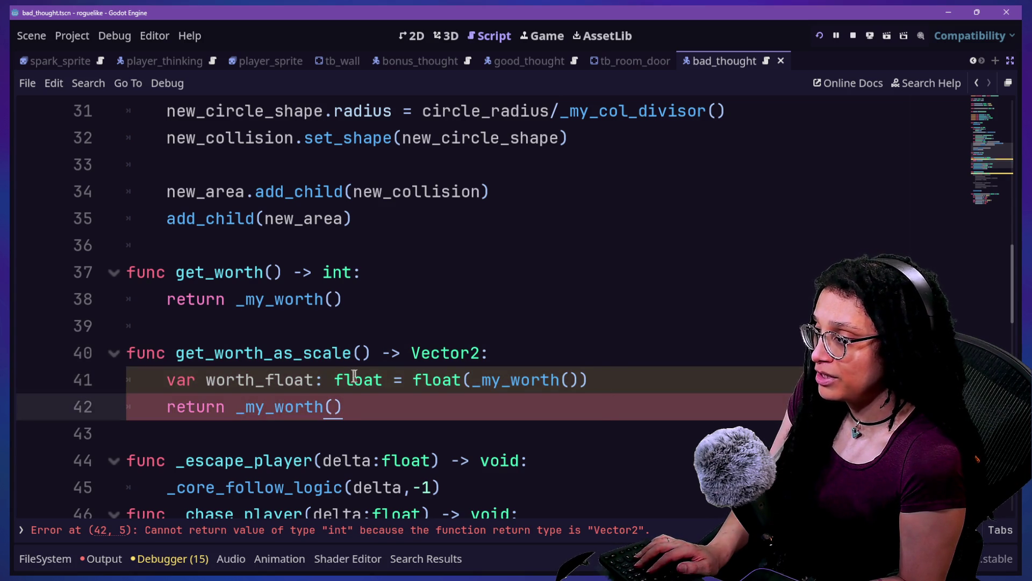
click(374, 374)
click(626, 373)
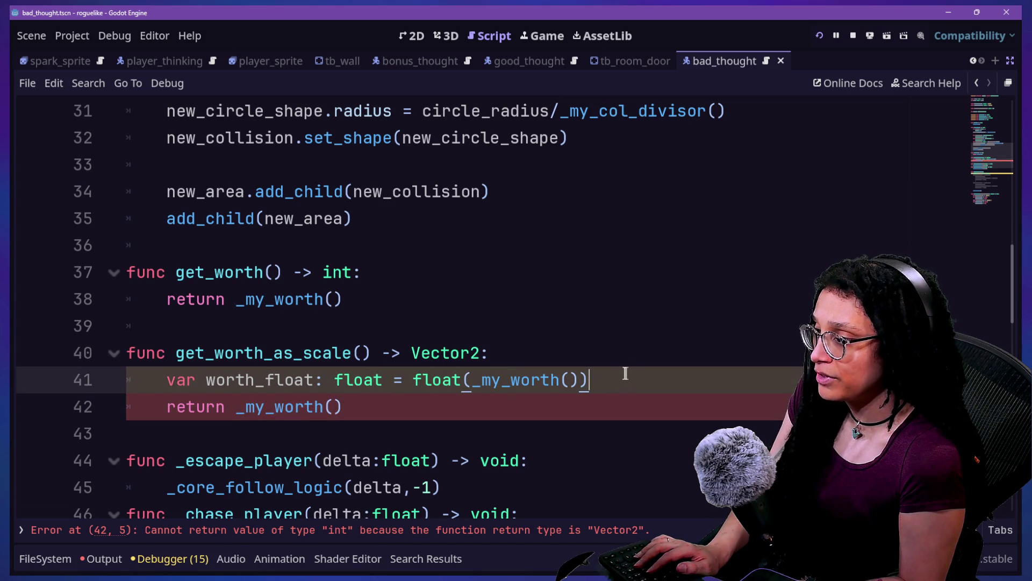
Step: Add var scale_from_worth: float = worth_float / SCALE_BY_WORTH_DIVIDED_BY on line 42
key(Return)
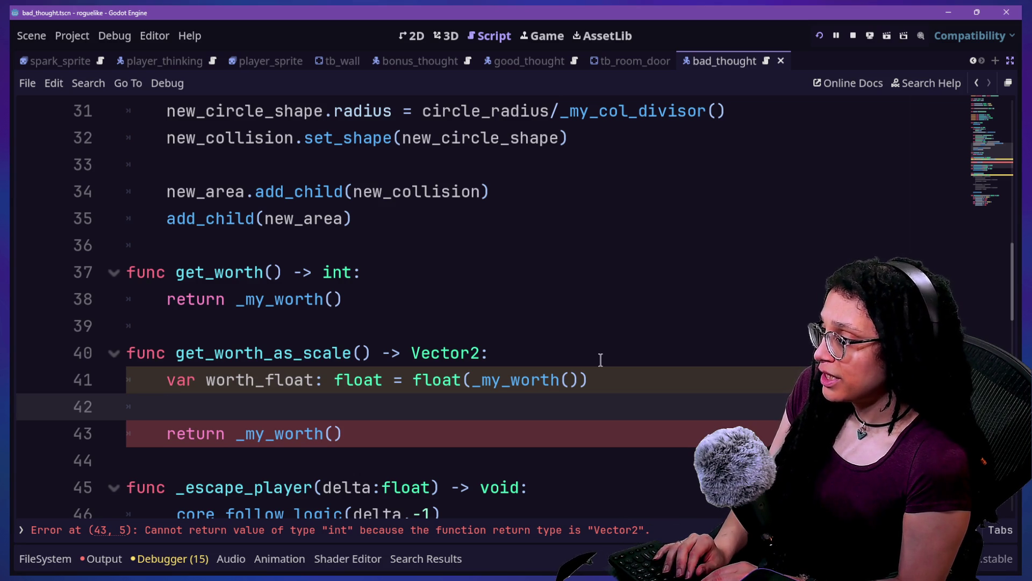
text(var)
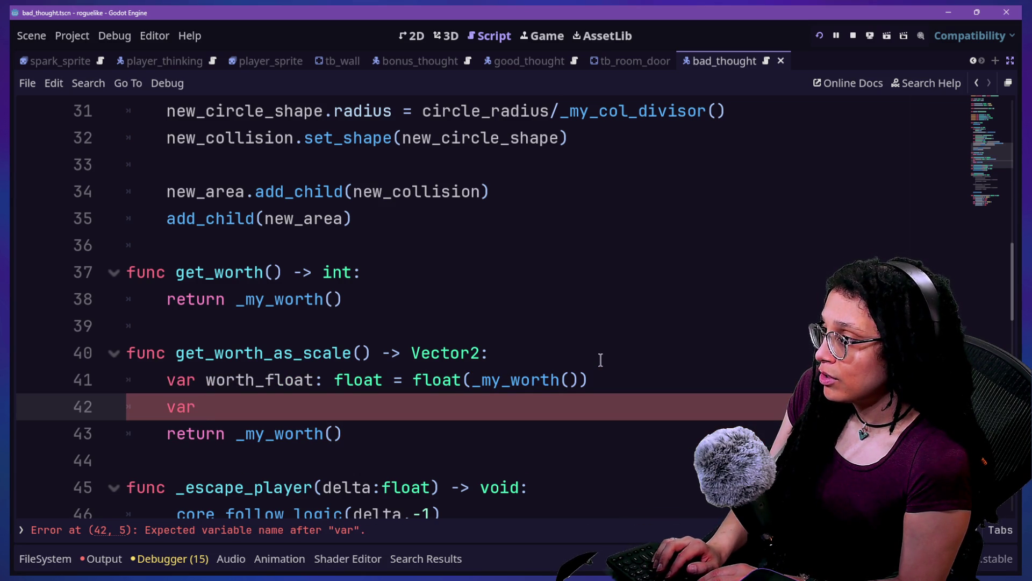
key(BackSpace)
key(BackSpace)
text(ale)
text(_wo)
key(BackSpace)
key(BackSpace)
key(BackSpace)
text(_wprth)
key(BackSpace)
key(BackSpace)
key(BackSpace)
text(th: float = wort)
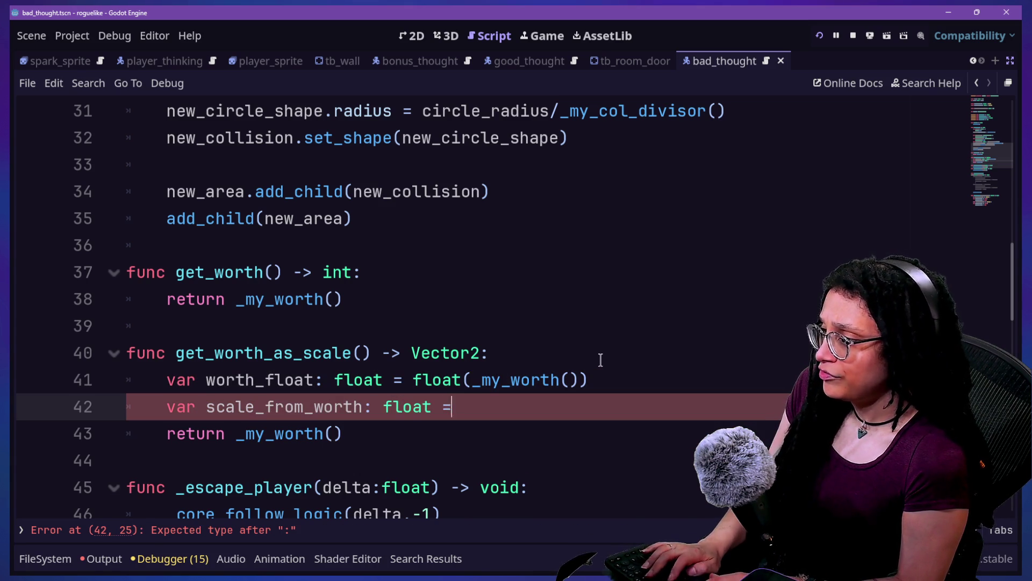
key(Return)
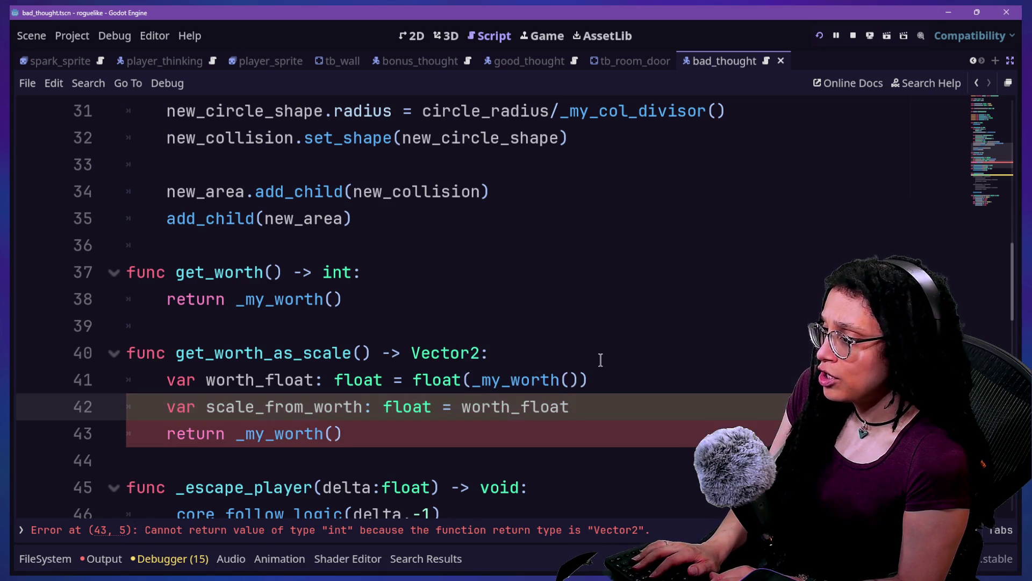
text(/d)
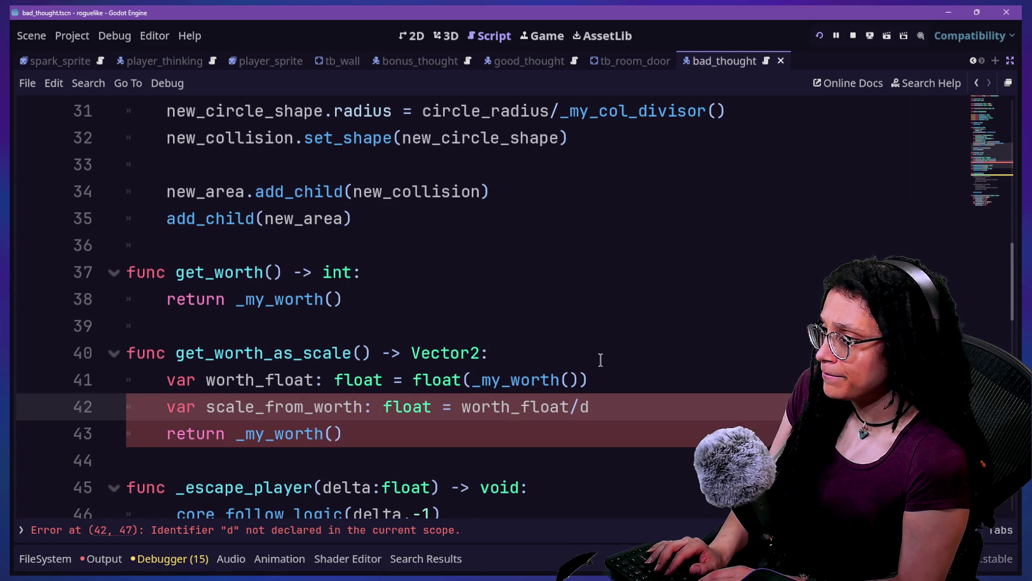
key(BackSpace)
text(_D)
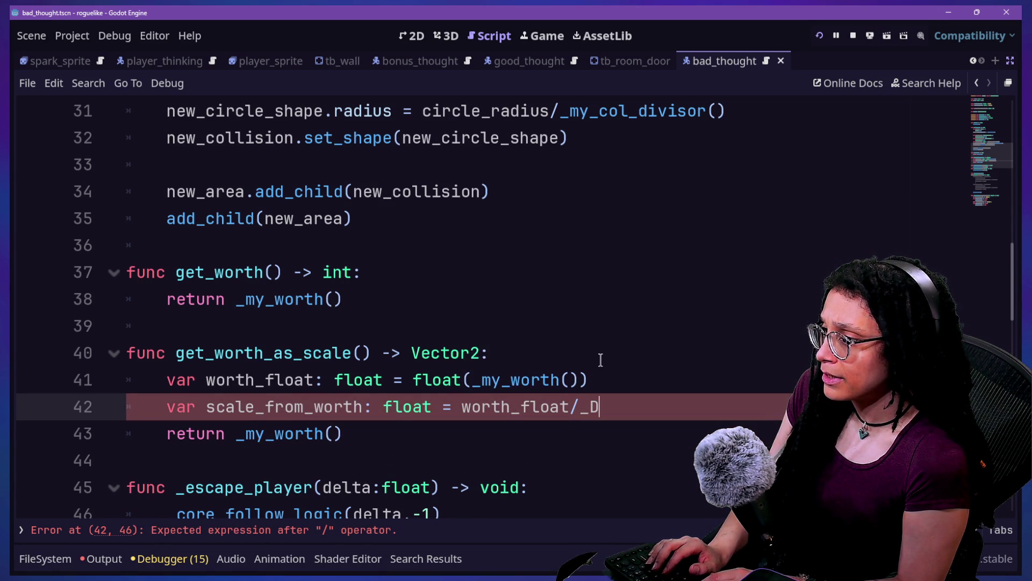
key(BackSpace)
key(BackSpace)
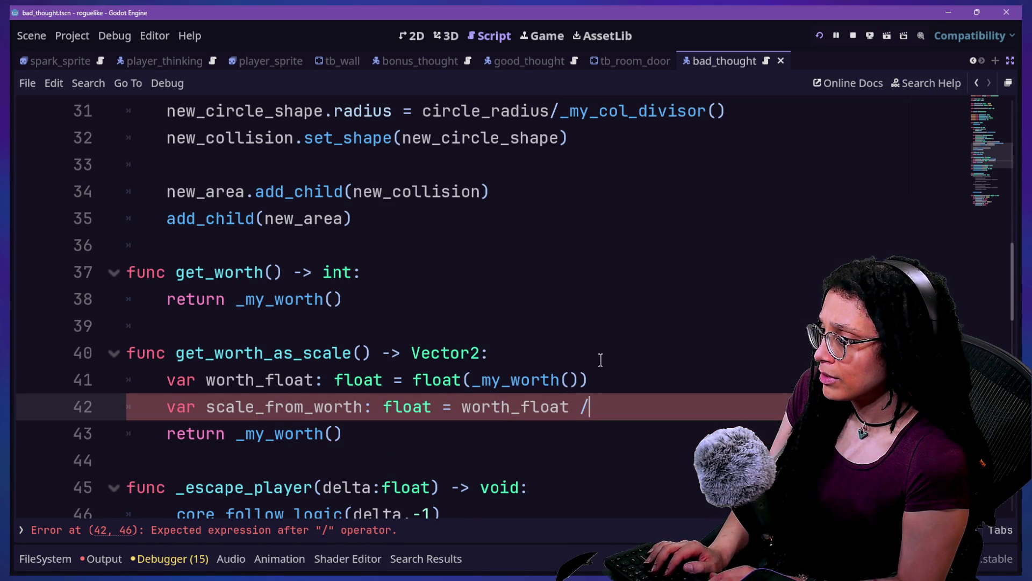
text( _DIV)
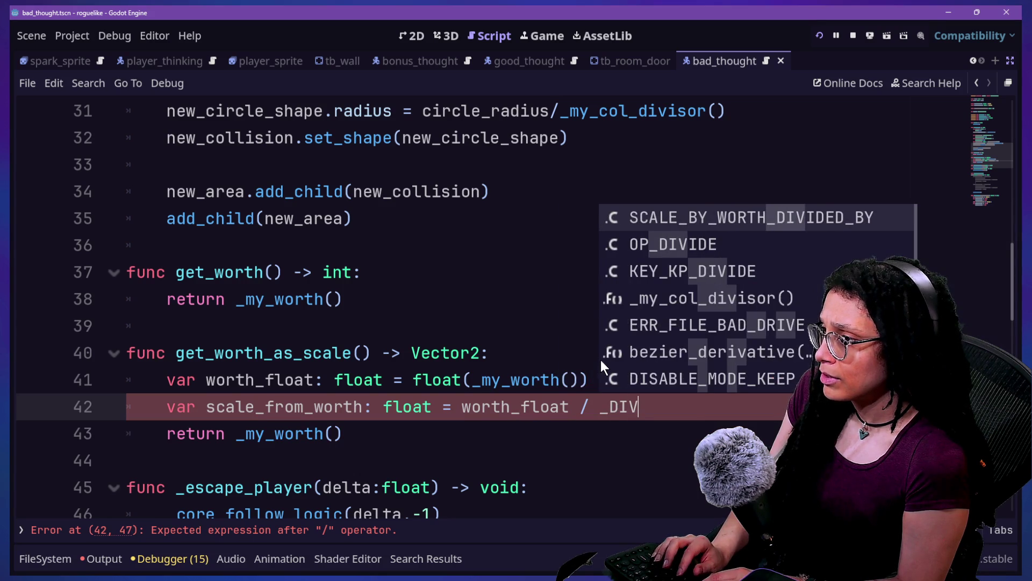
key(Return)
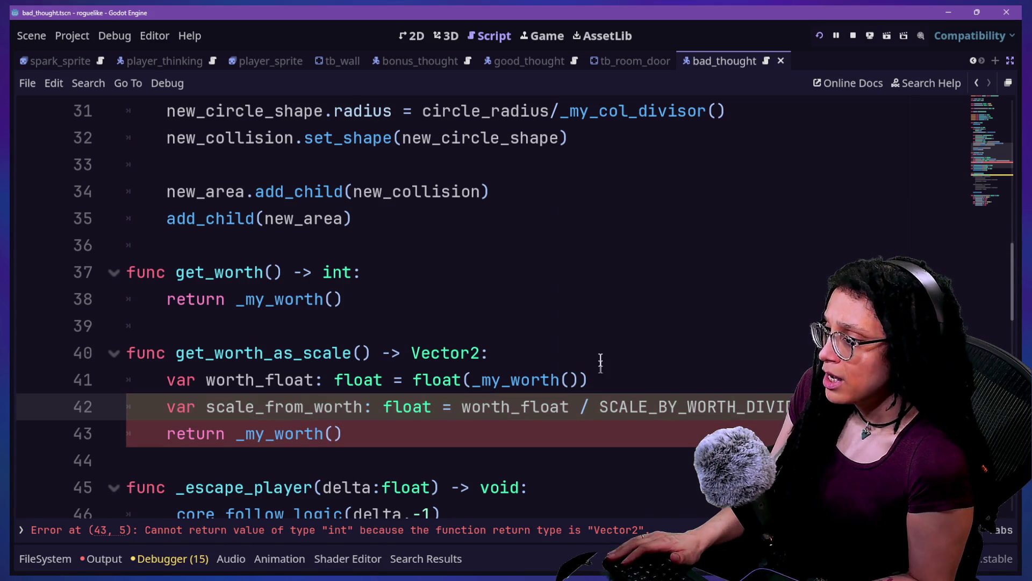
click(601, 407)
key(Delete)
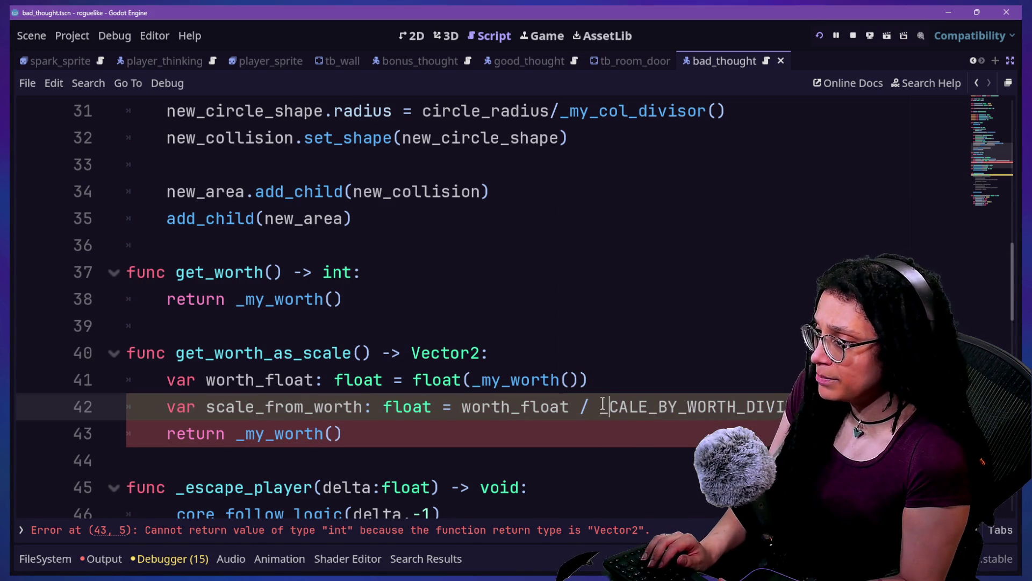
Step: Prefix DIR_STRING_LEFT, DIR_STRING_RIGHT and SCALE_BY_WORTH_DIVIDED_BY with an underscore, including the divisor reference
text(_S)
scroll(334, 322, up, 10)
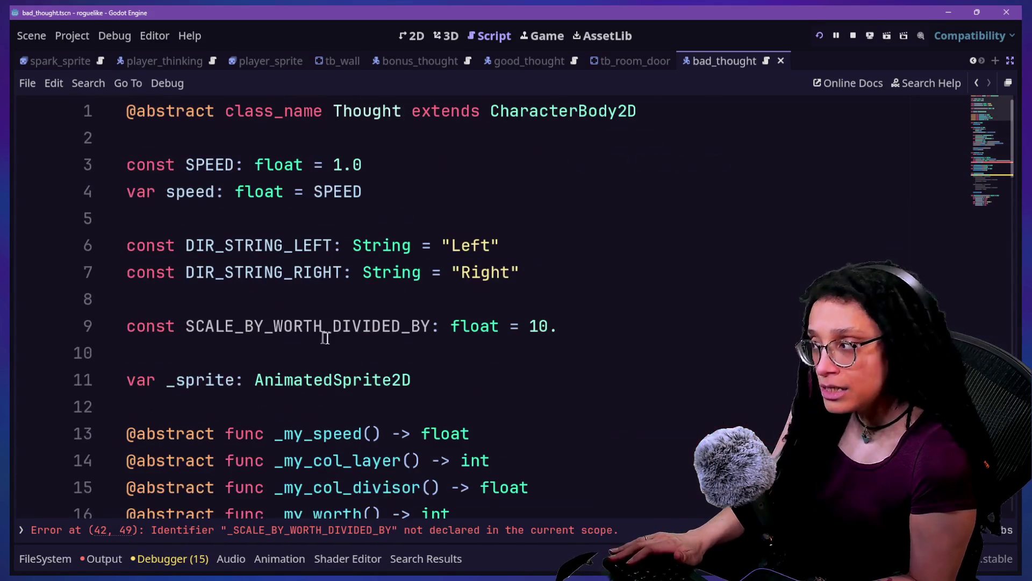
click(195, 324)
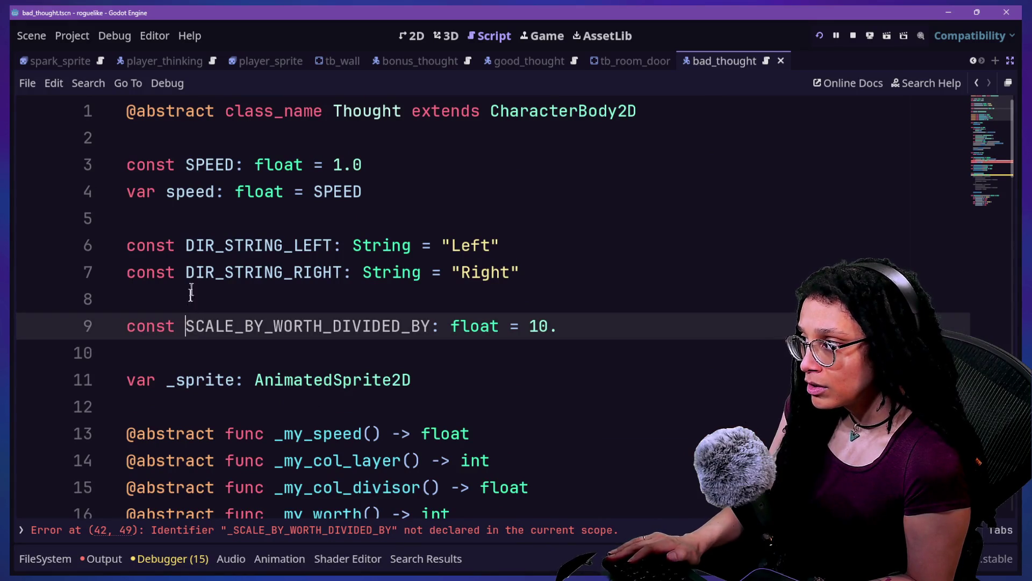
click(185, 270)
alt+click(188, 249)
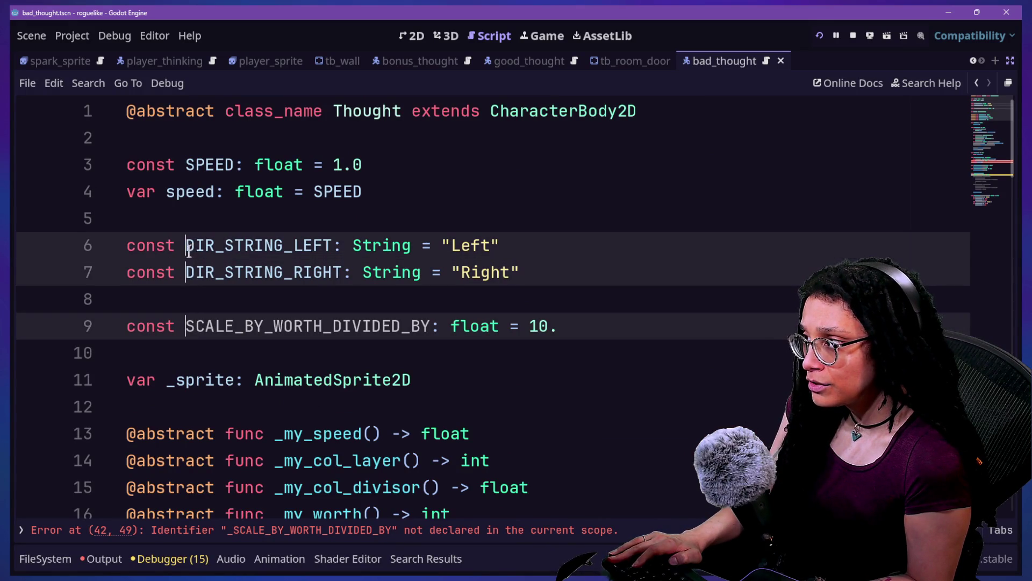
text(_)
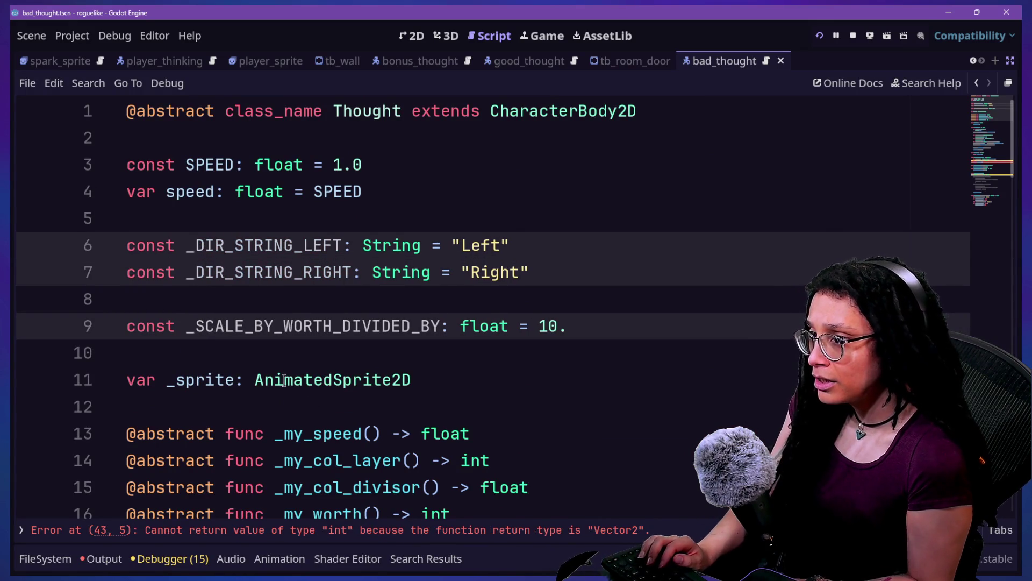
click(314, 380)
Step: Review the renamed underscore constants and save the bad_thought scene and script
scroll(458, 346, down, 10)
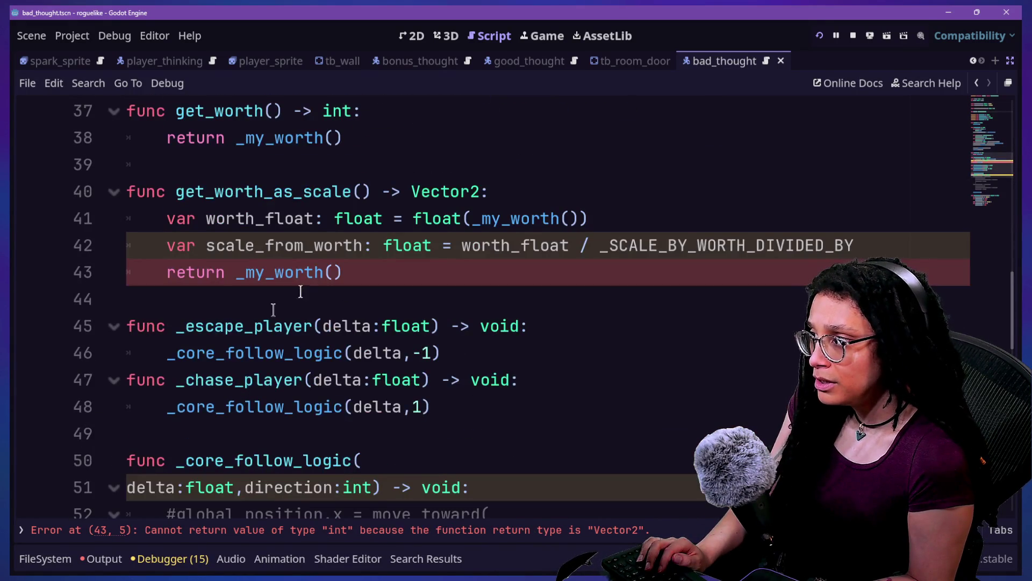
scroll(194, 461, down, 4)
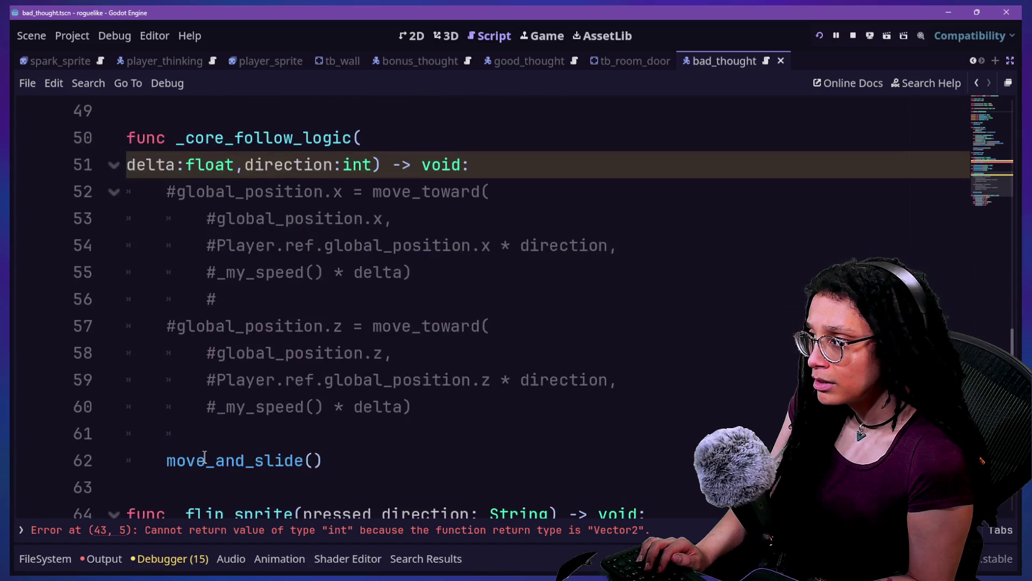
scroll(204, 457, down, 2)
scroll(204, 457, down, 1)
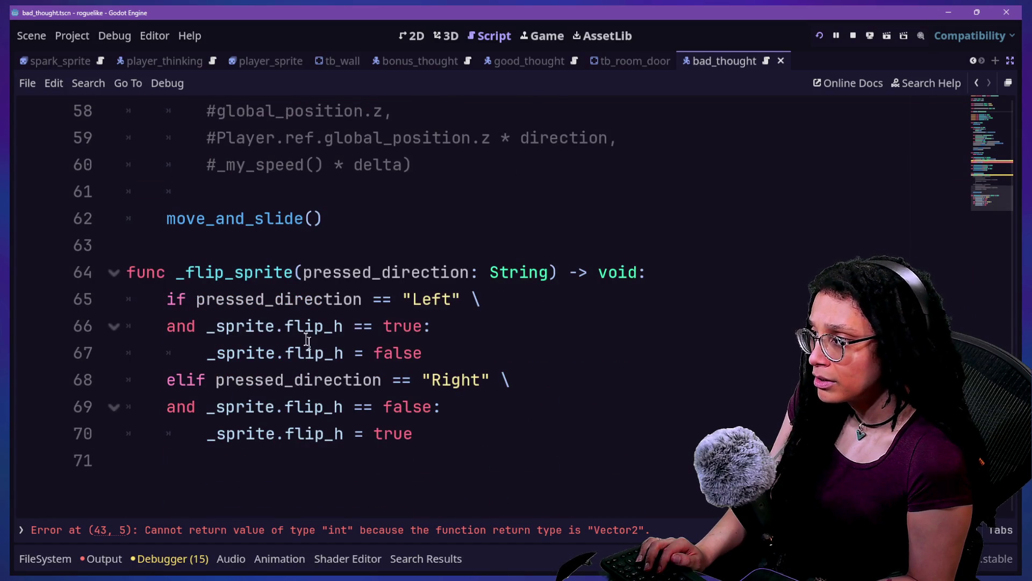
scroll(307, 304, up, 19)
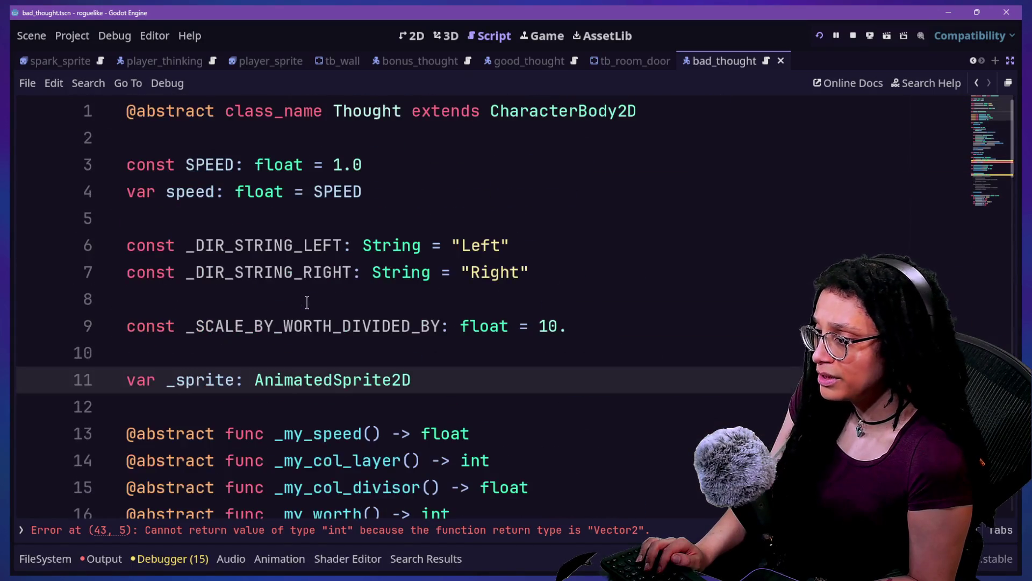
drag(307, 302, 329, 228)
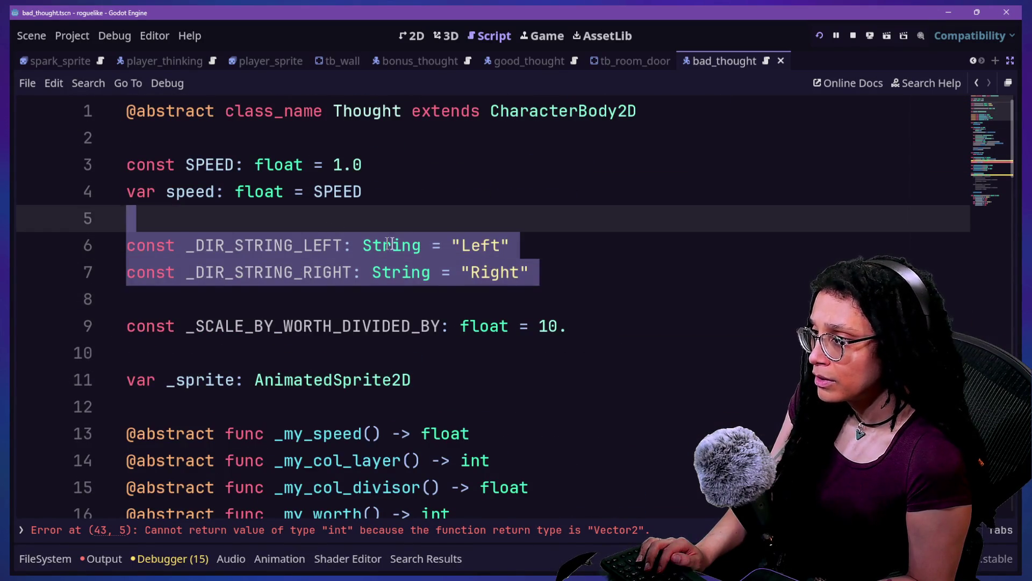
click(401, 248)
scroll(321, 291, down, 20)
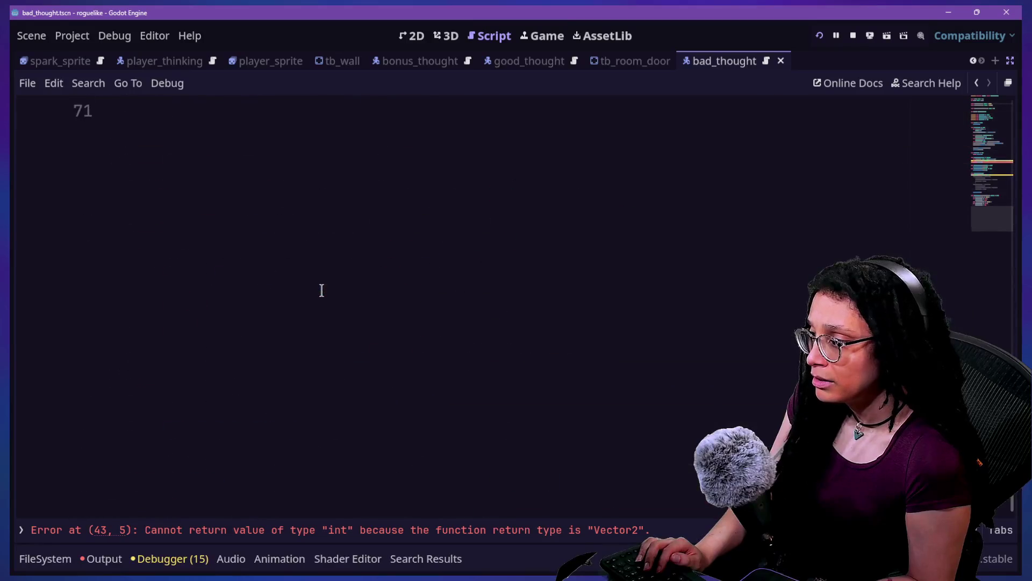
scroll(322, 291, up, 6)
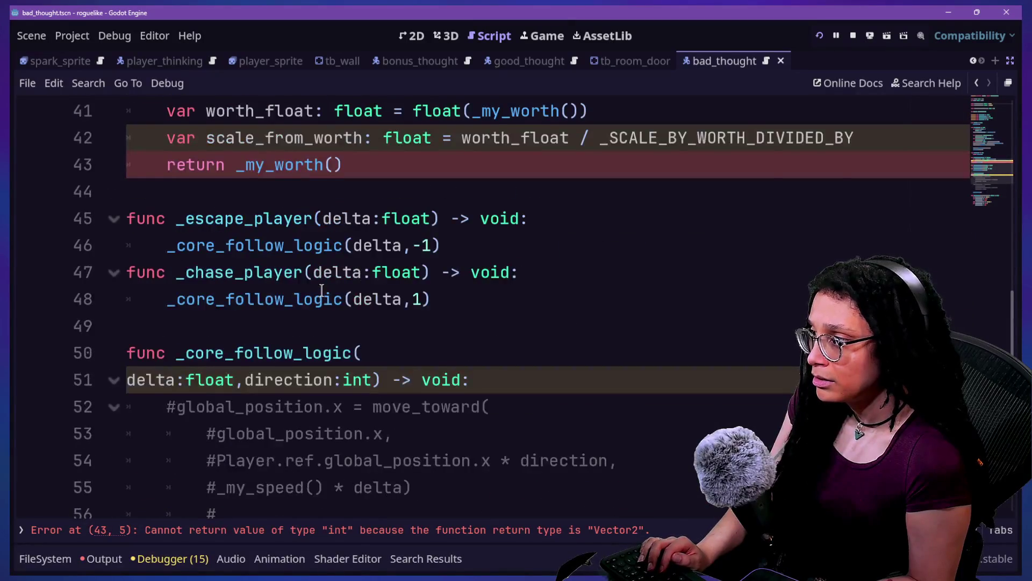
scroll(322, 290, up, 2)
scroll(321, 290, up, 1)
drag(306, 305, 303, 326)
key(ctrl+s)
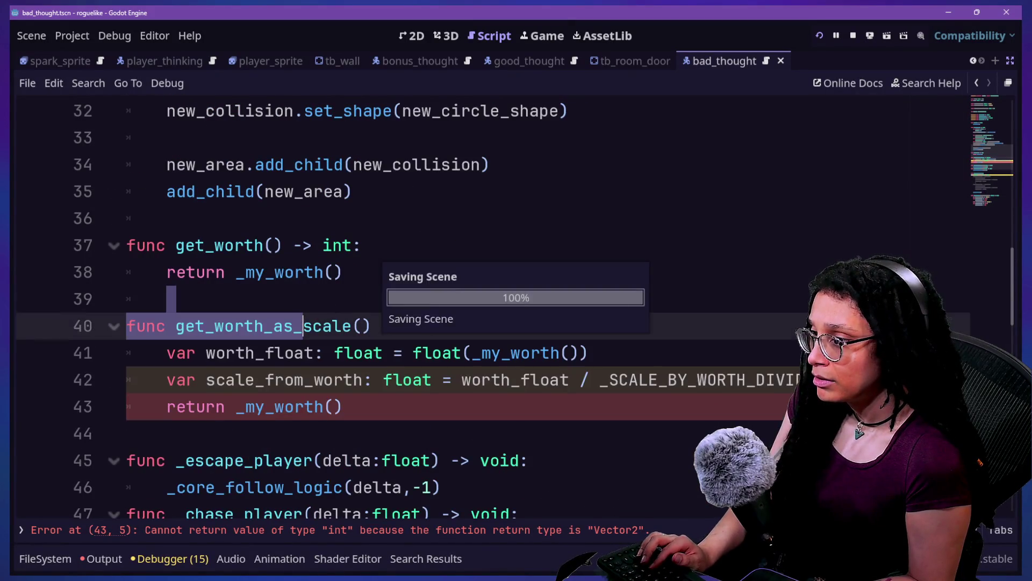
Step: Replace the returned _my_worth() call with scale_from_worth
key(Down)
key(Down)
key(End)
key(Return)
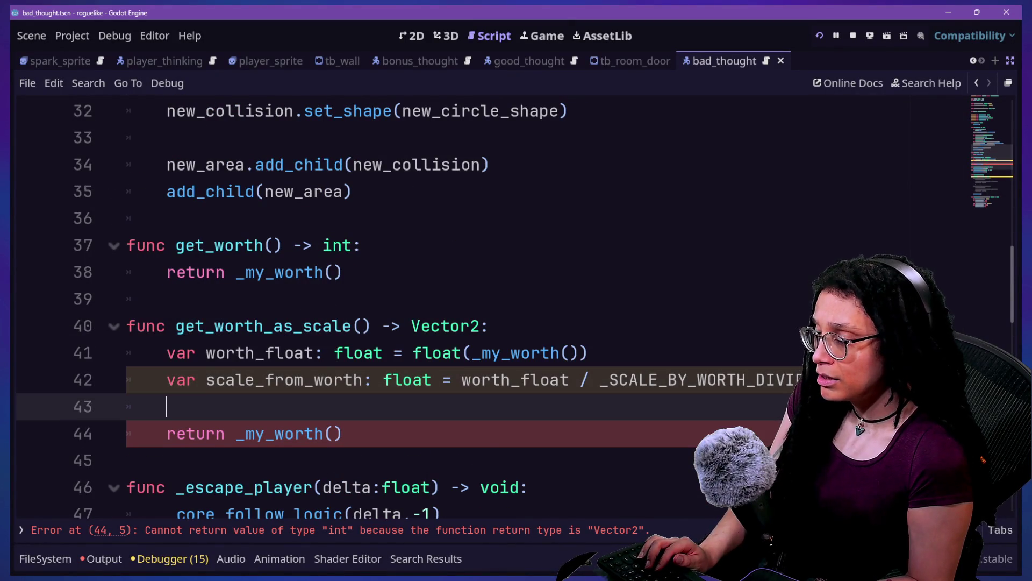
key(BackSpace)
drag(237, 408, 355, 407)
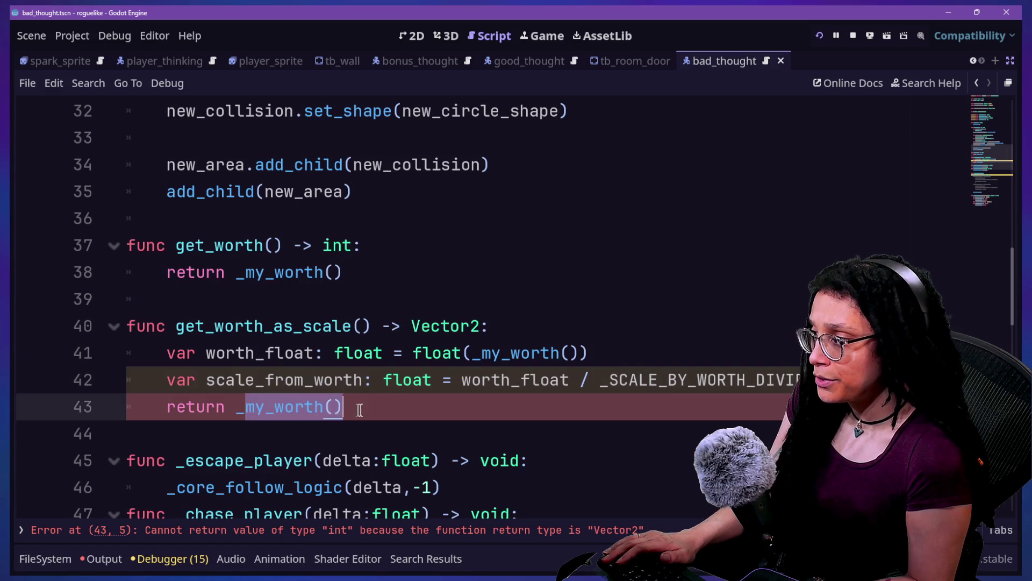
key(BackSpace)
key(BackSpace)
text(scale_from_wrot)
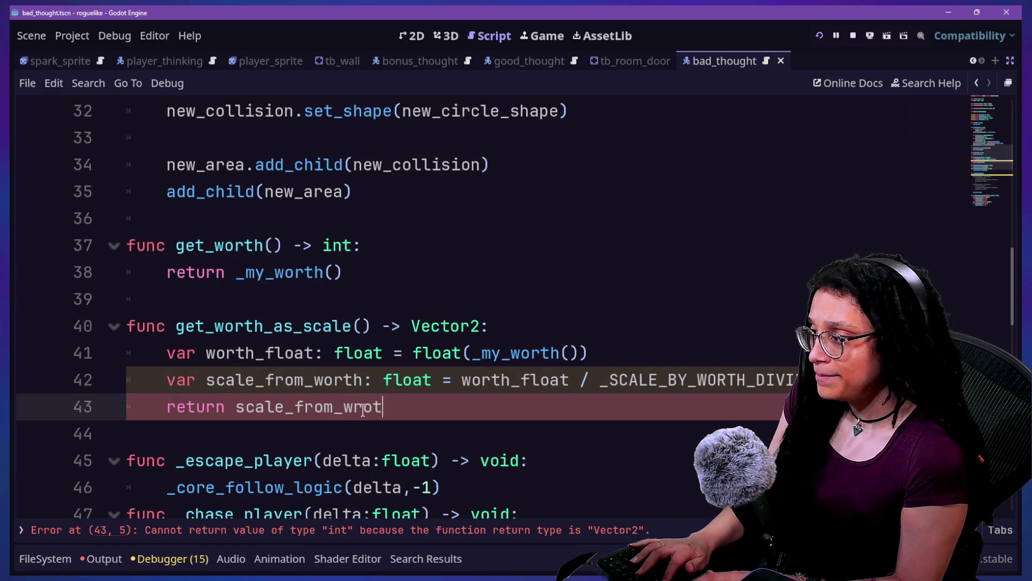
key(BackSpace)
key(BackSpace)
text(ortjh)
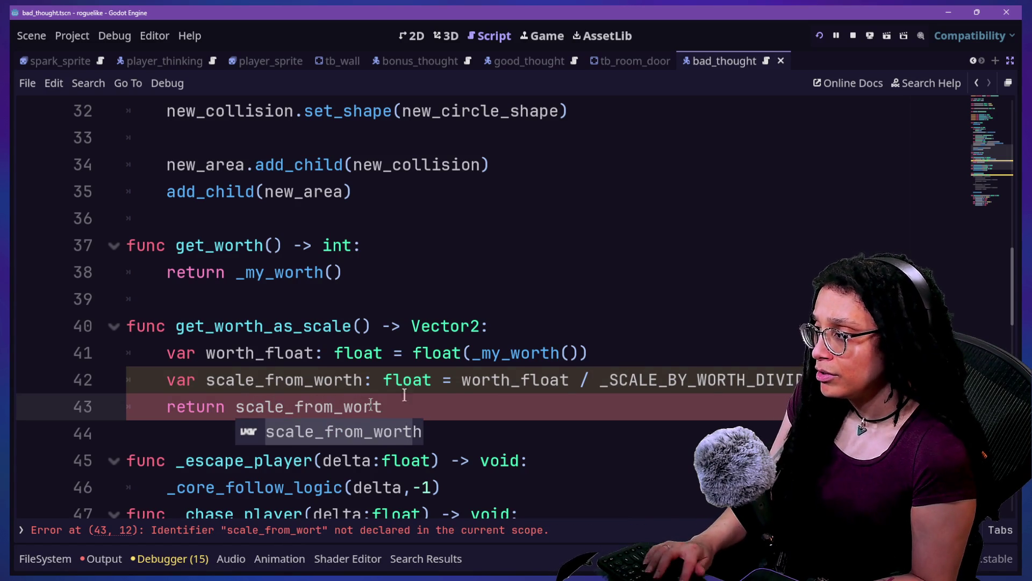
key(BackSpace)
key(BackSpace)
text(h)
Step: Start declaring scale_vector: Vector2 = Vector2(scale_from_worth, below the scale_from_worth line
key(Up)
key(Return)
text(var)
key(BackSpace)
key(BackSpace)
key(BackSpace)
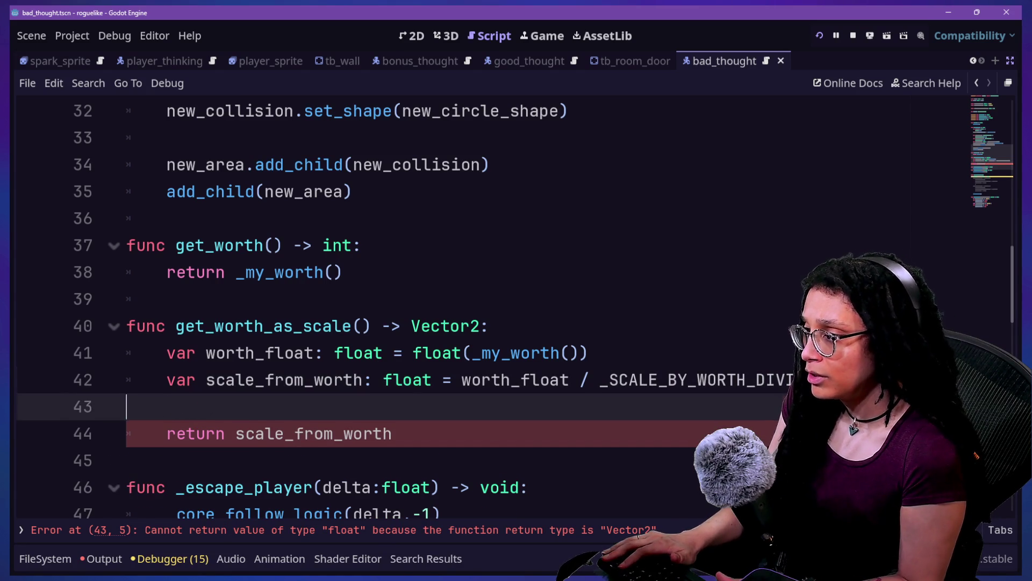
key(Return)
text(var)
key(BackSpace)
key(BackSpace)
key(BackSpace)
text(ar new_scale:)
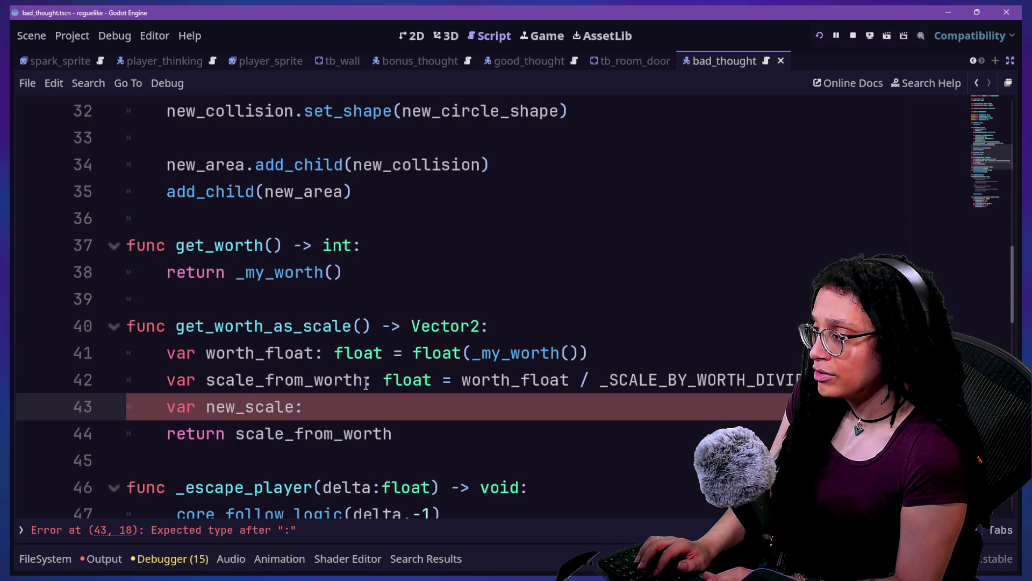
key(BackSpace)
key(BackSpace)
text(compute)
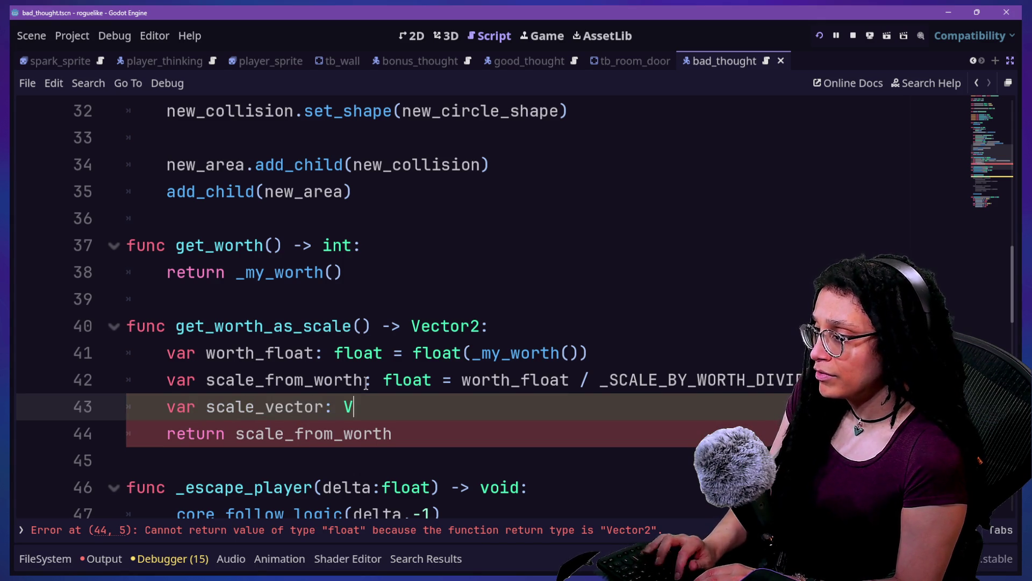
text(ector2)
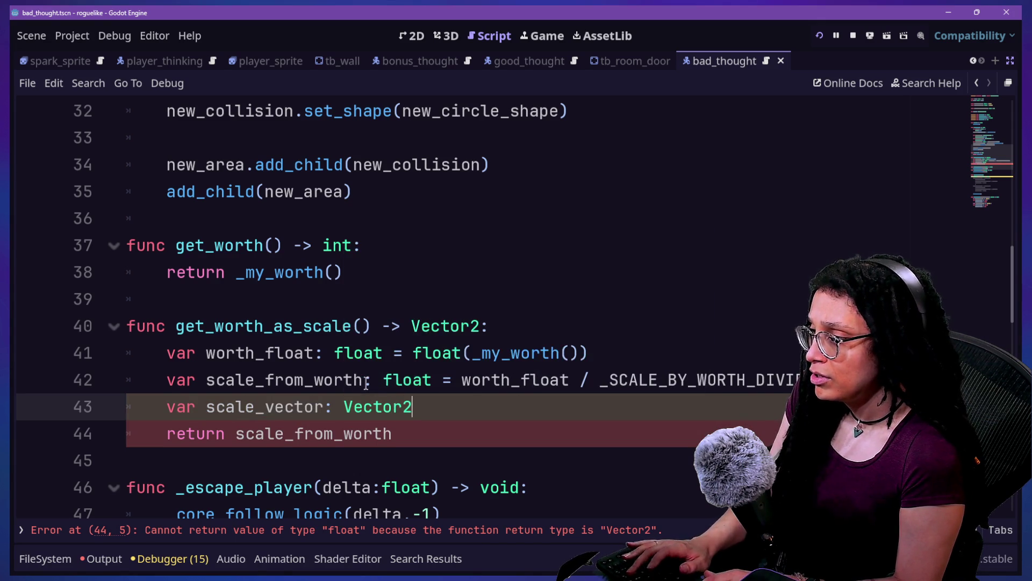
text( = Vector2)
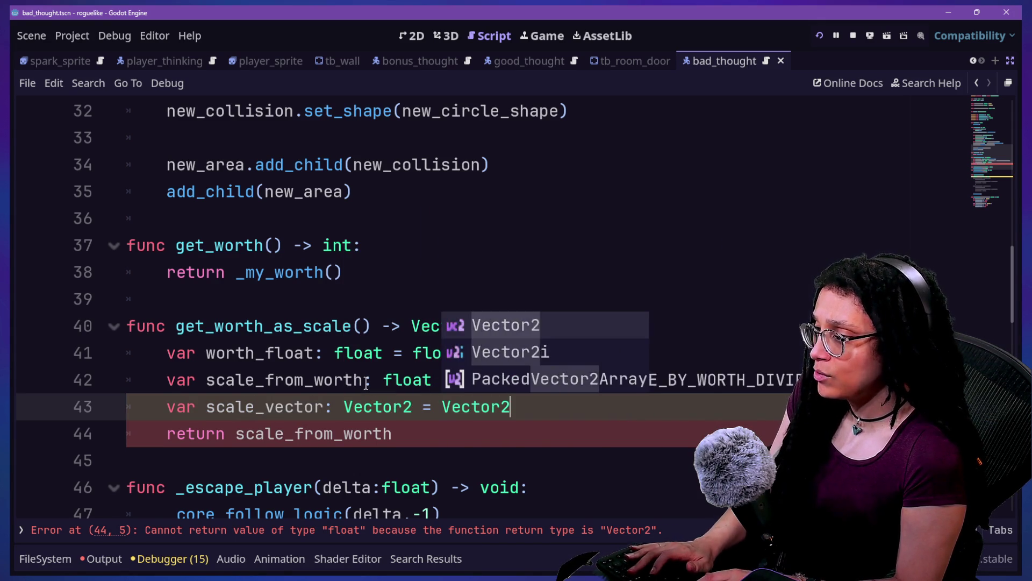
text((sca)
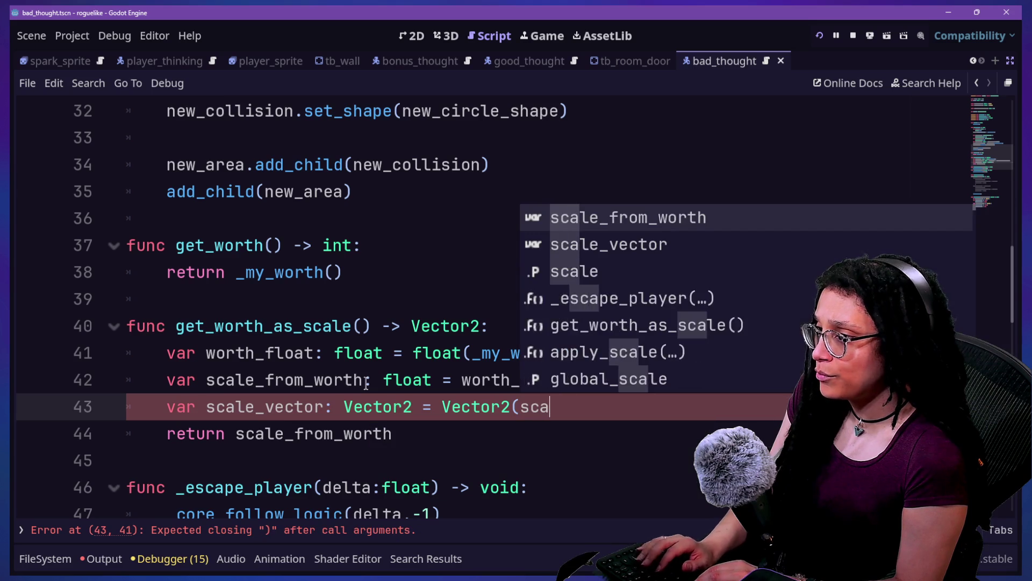
key(Return)
text(,scale_from)
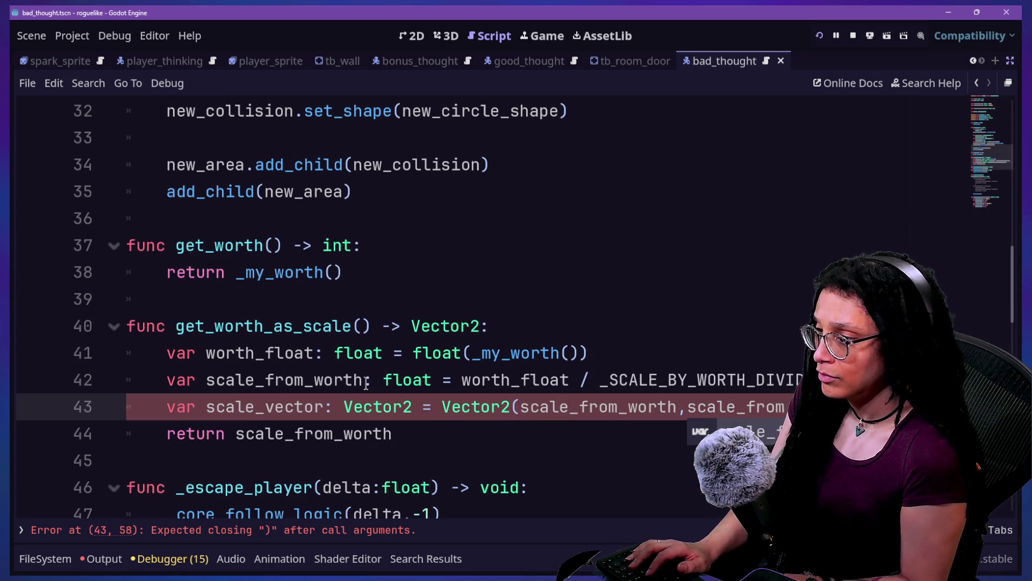
Step: Wrap Vector2(scale_from_worth, scale_from_worth) onto an indented continuation line
click(448, 404)
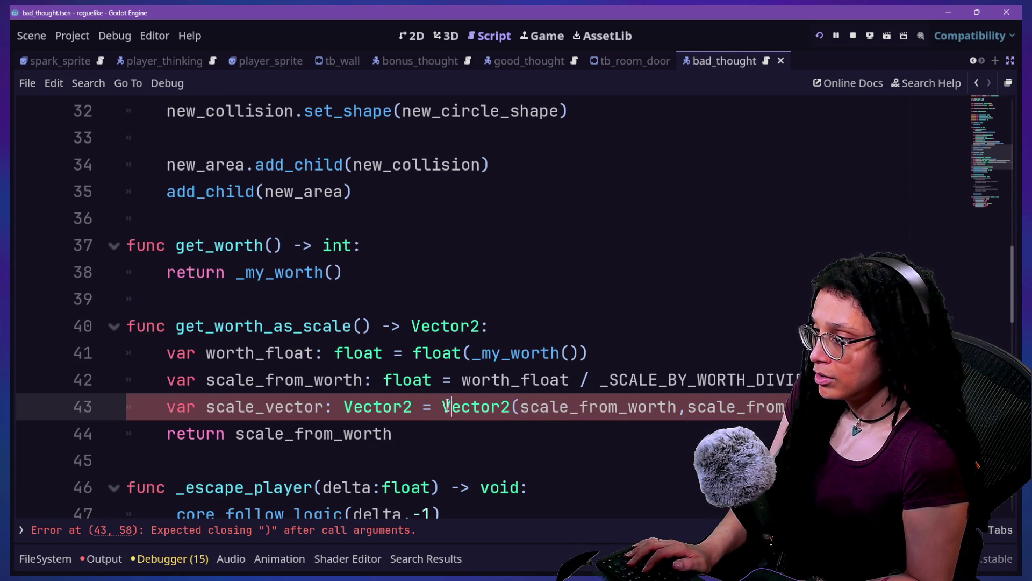
text(/)
key(Return)
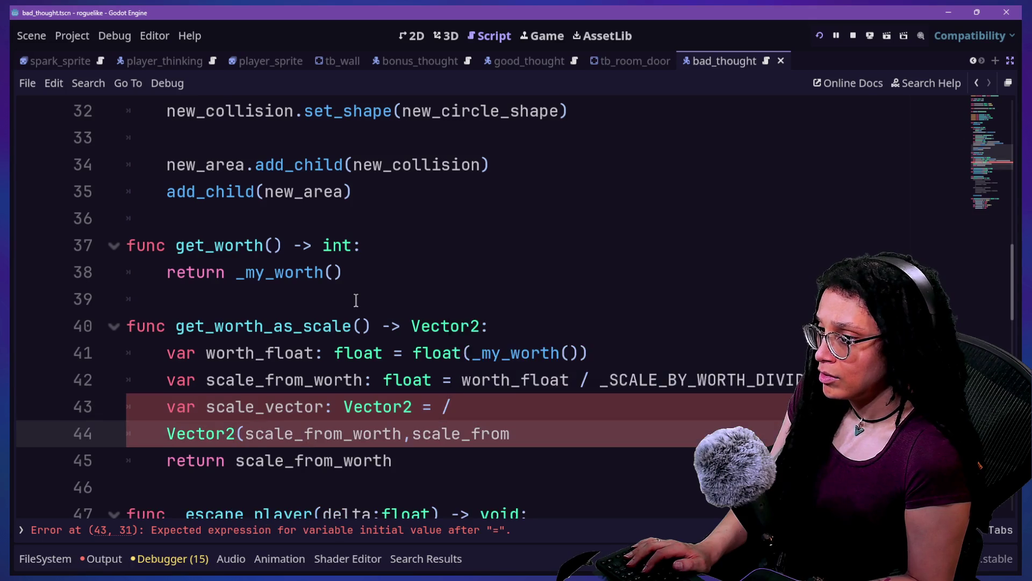
scroll(356, 300, down, 1)
key(Tab)
click(559, 329)
click(568, 348)
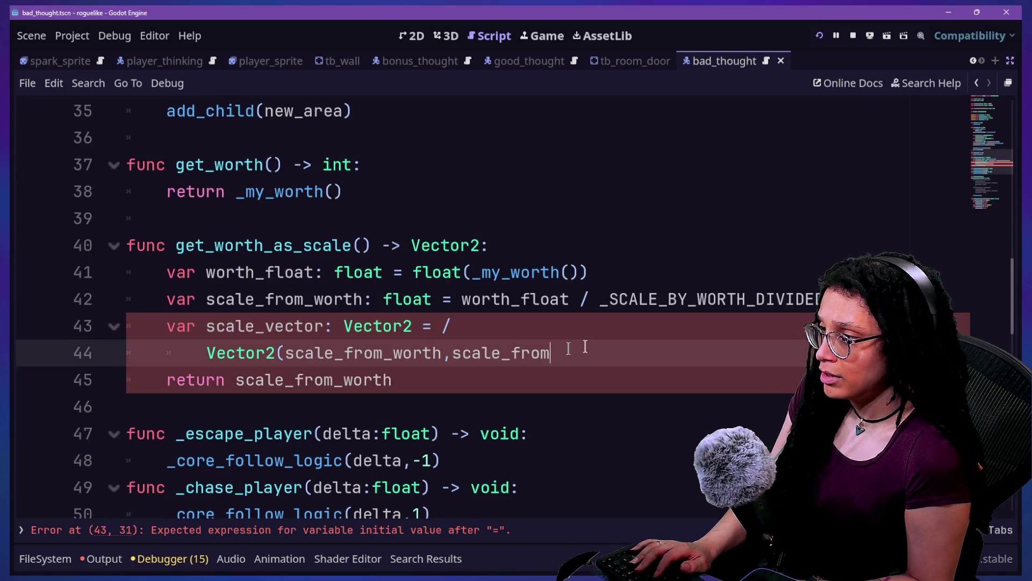
text(_worth))
Step: Fix the line break so the declaration ends with '= \' before the continued Vector2 call
click(317, 298)
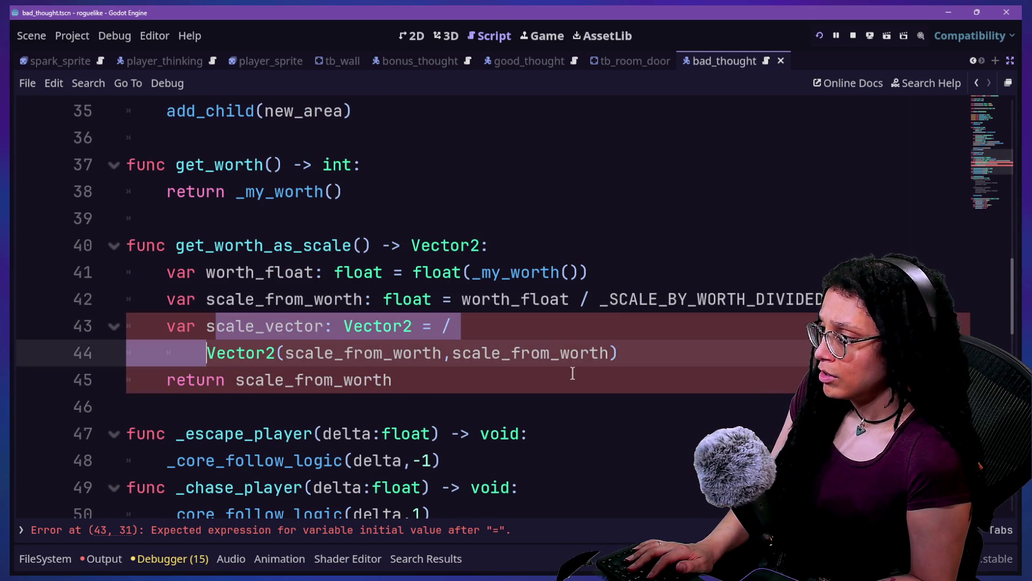
scroll(591, 376, down, 1)
click(625, 383)
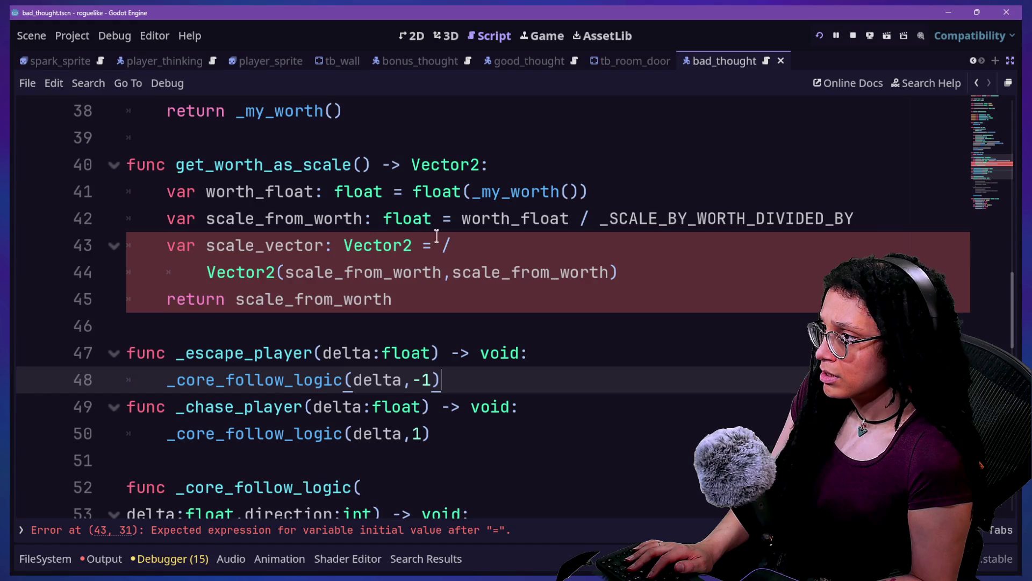
click(462, 247)
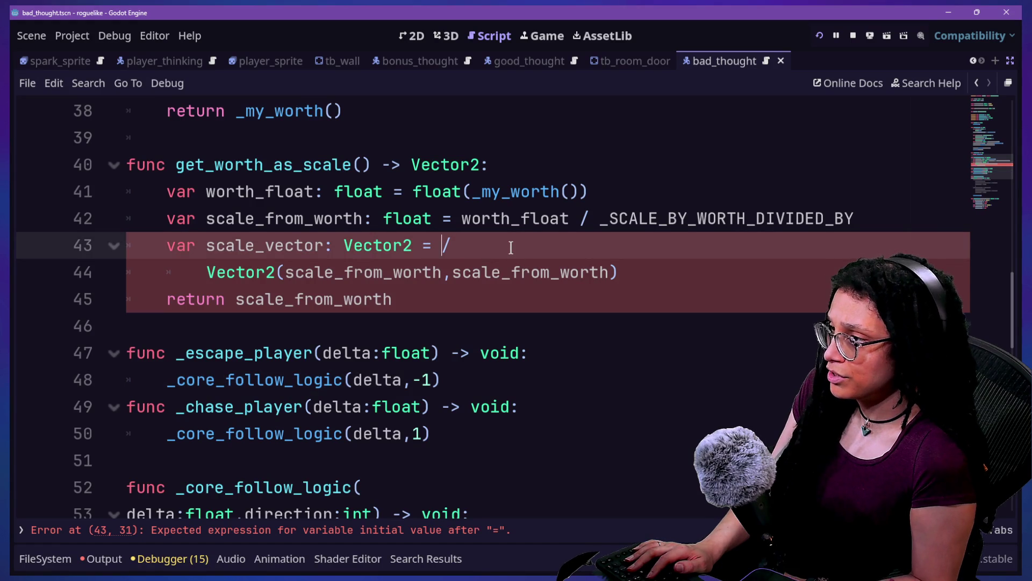
key(Right)
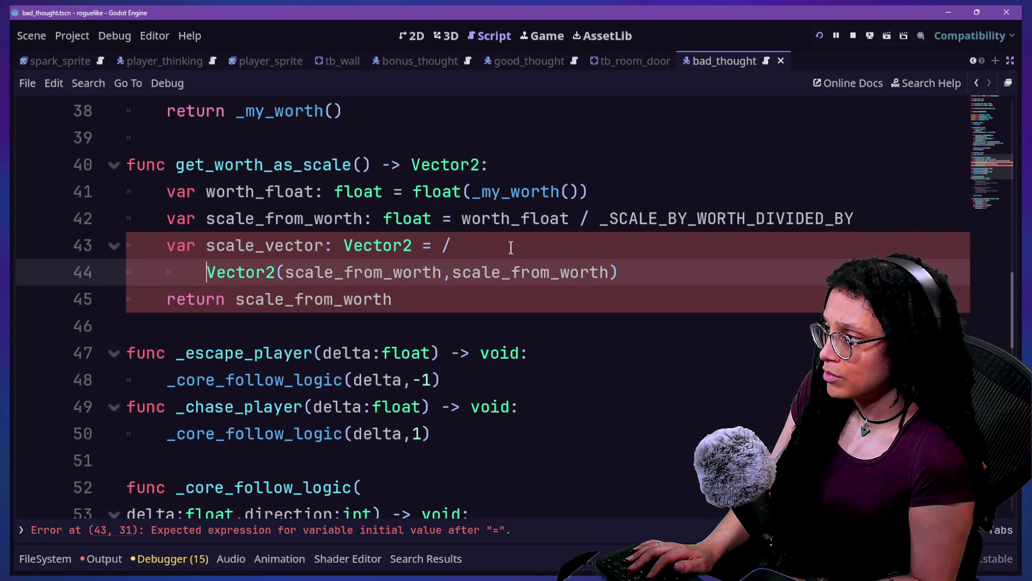
key(BackSpace)
key(Return)
key(Tab)
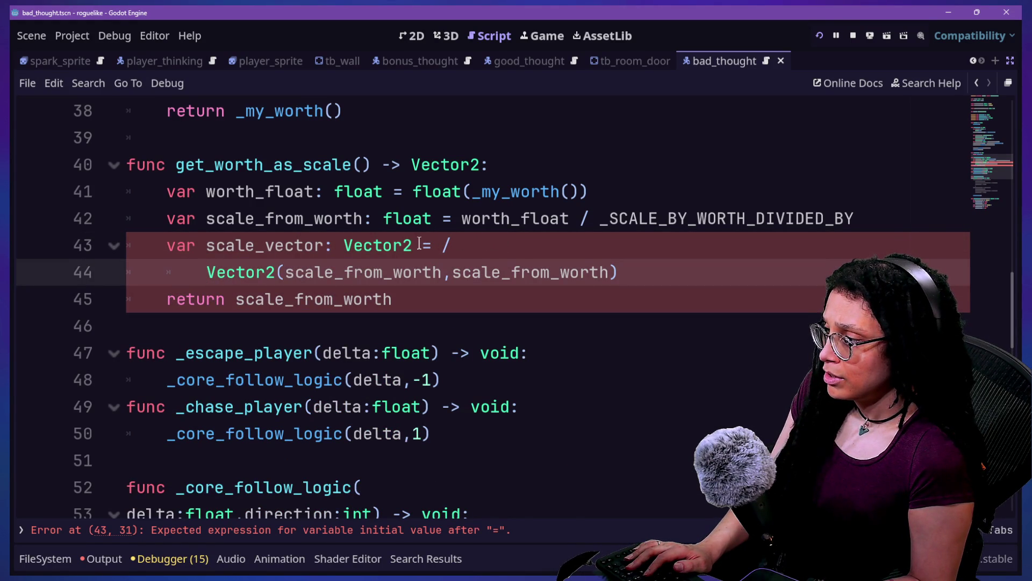
click(473, 246)
key(BackSpace)
key(BackSpace)
key(BackSpace)
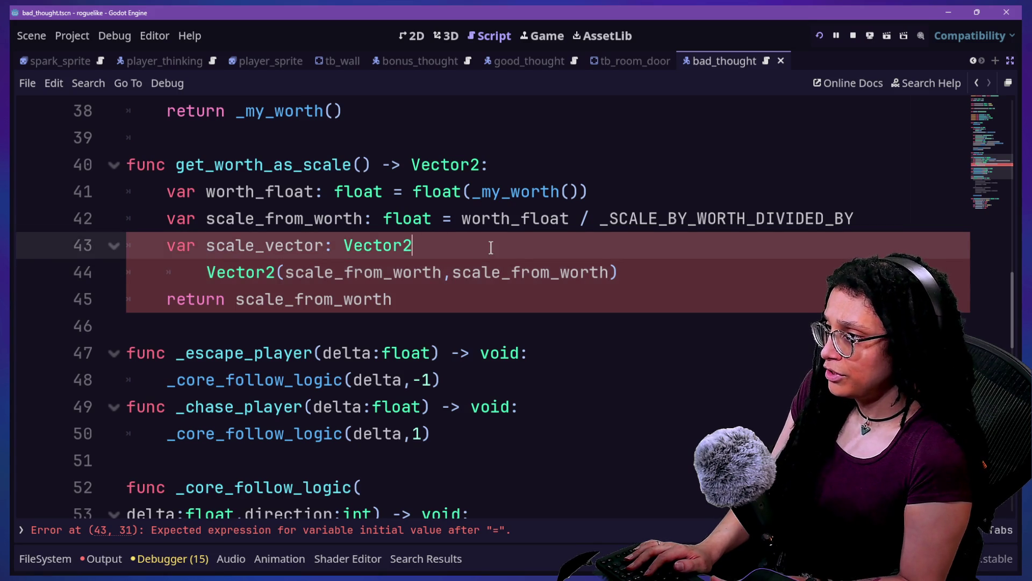
text( = )
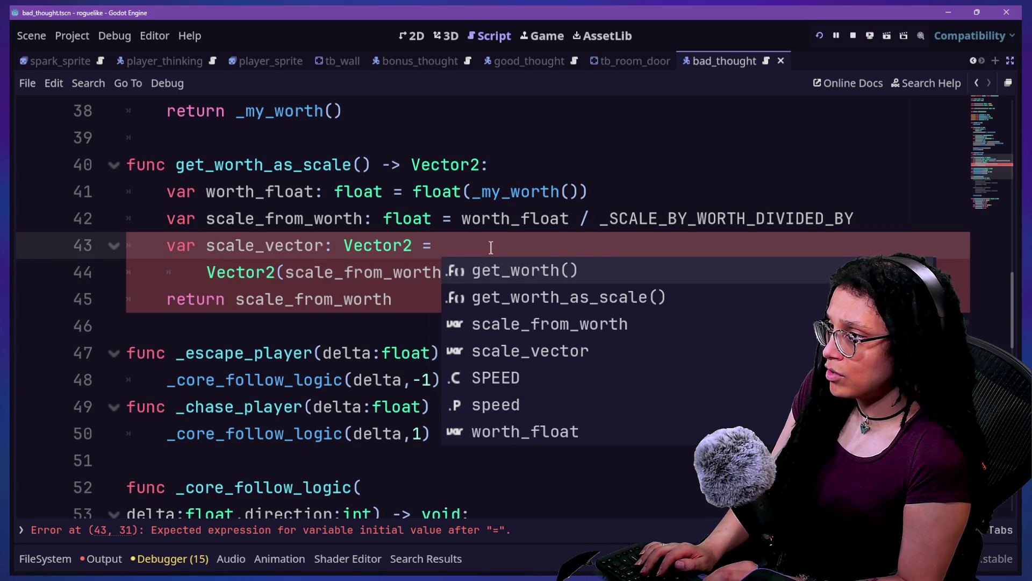
text(/)
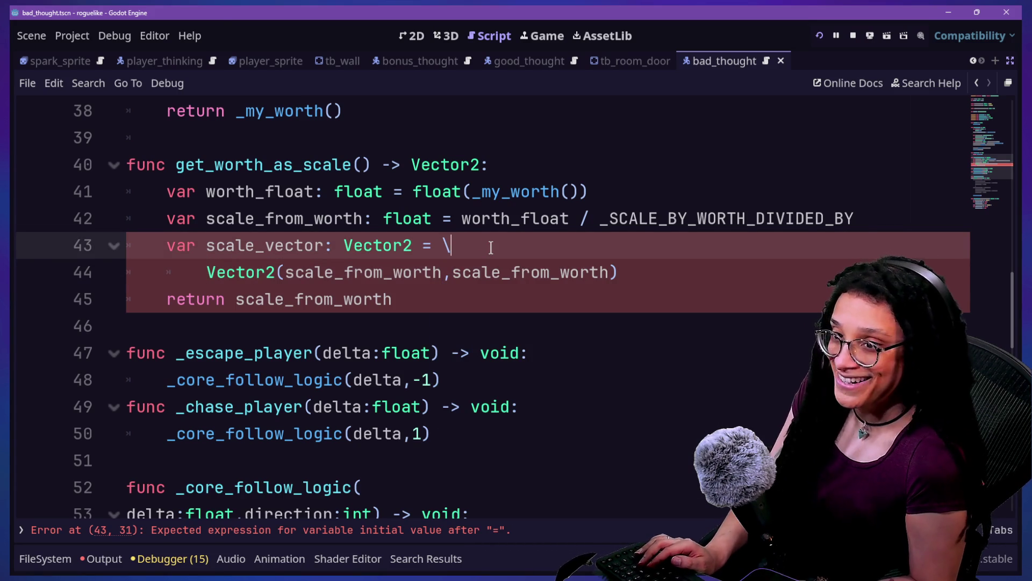
Step: Return scale_vector instead of scale_from_worth and save the script
click(493, 275)
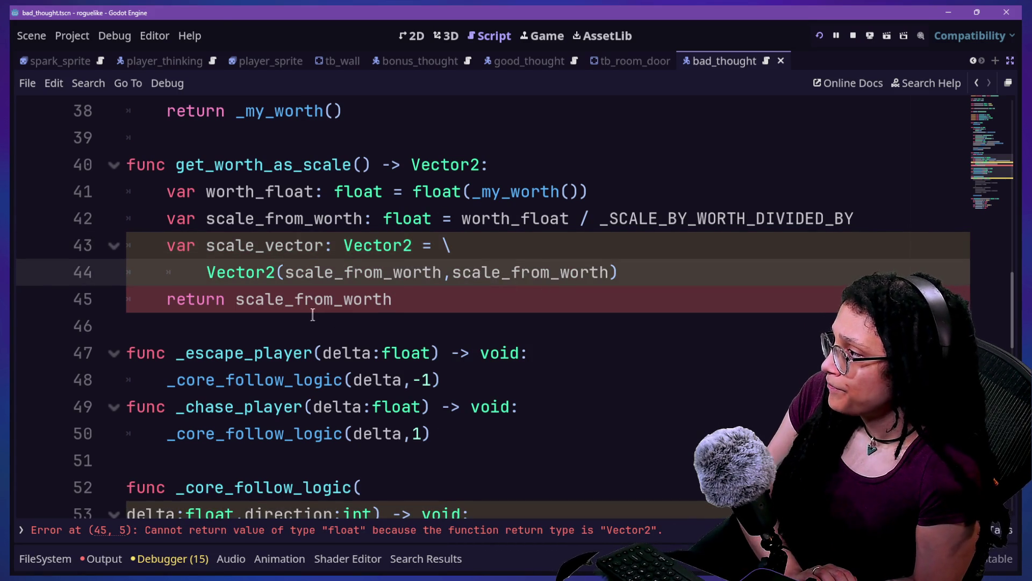
drag(294, 299, 401, 300)
text(vectp)
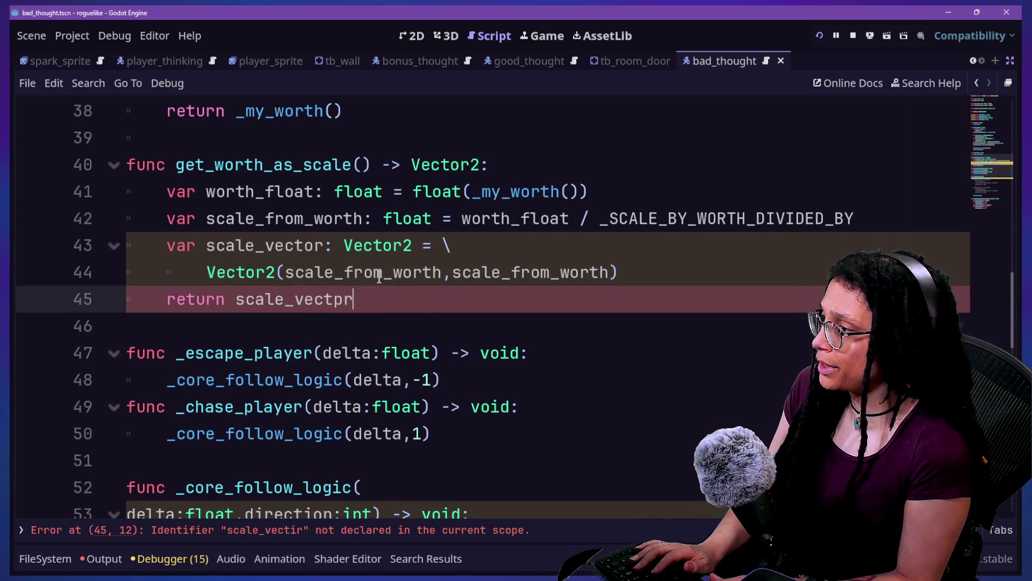
key(Up)
key(Up)
key(ctrl+s)
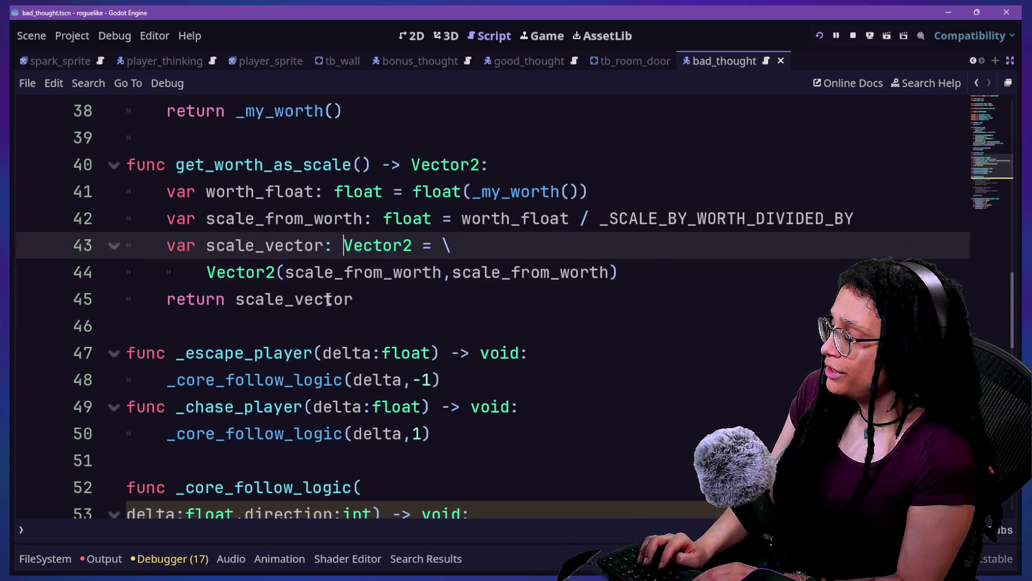
Step: Stop the running Post Planner game and return to the bad_thought script
key(shift+alt+o)
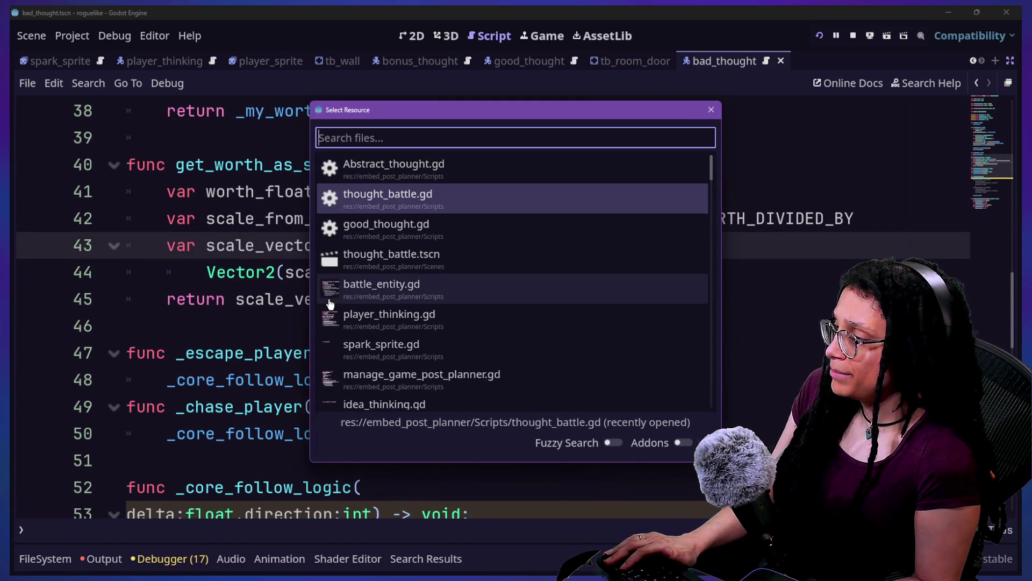
key(Escape)
scroll(344, 269, up, 1)
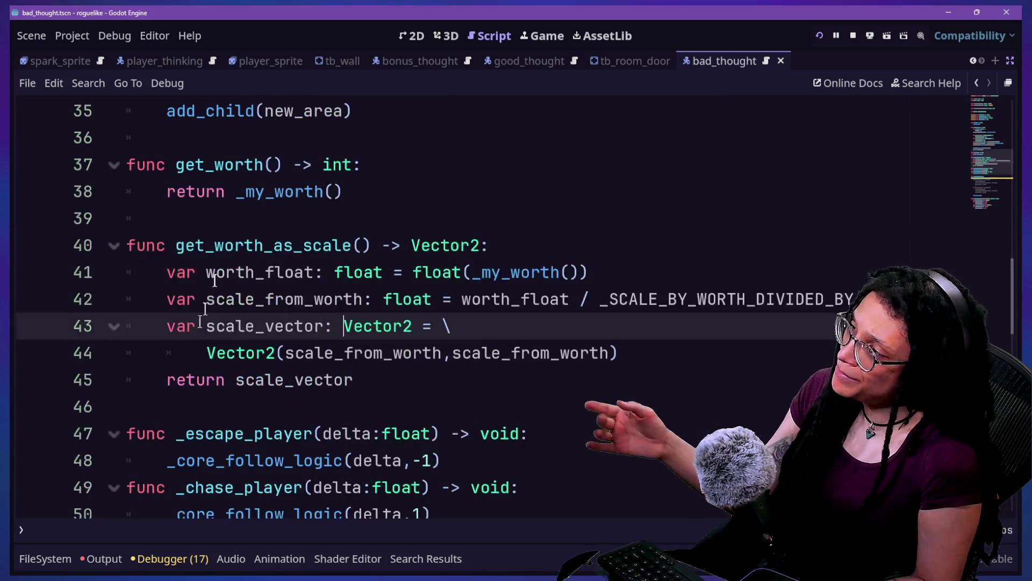
click(340, 215)
drag(245, 299, 357, 396)
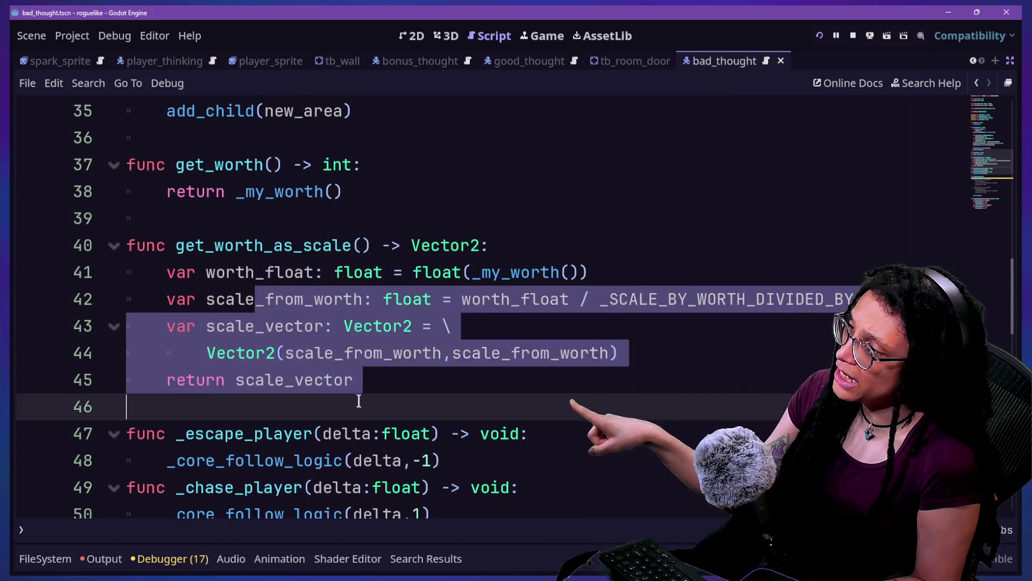
click(357, 396)
mouse_move(339, 363)
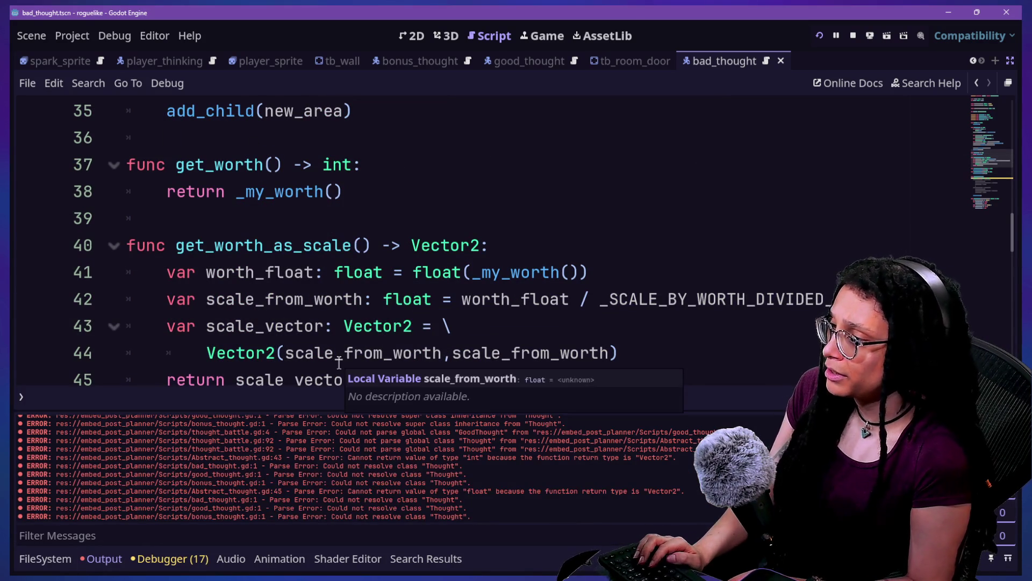
click(854, 36)
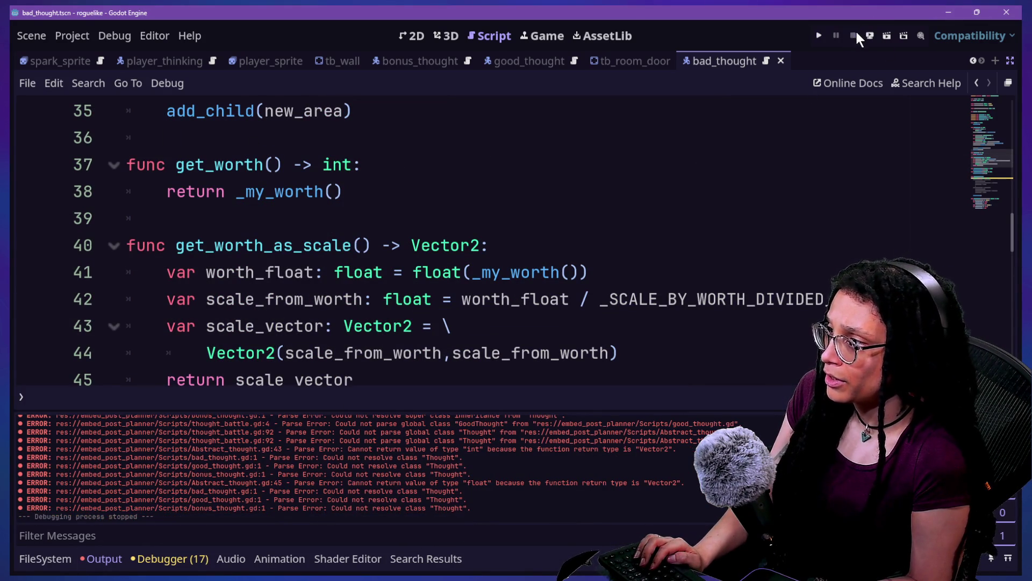
click(454, 206)
key(ctrl+j)
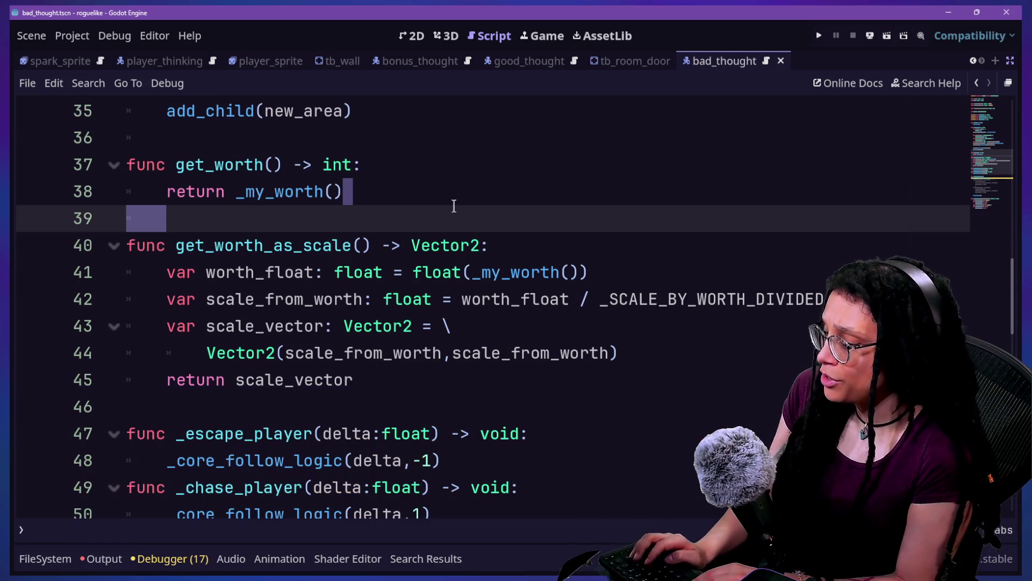
key(ctrl+j)
Step: Quick-open thought_battle.gd by searching 'thought_b'
key(shift+alt+o)
text(THOUG)
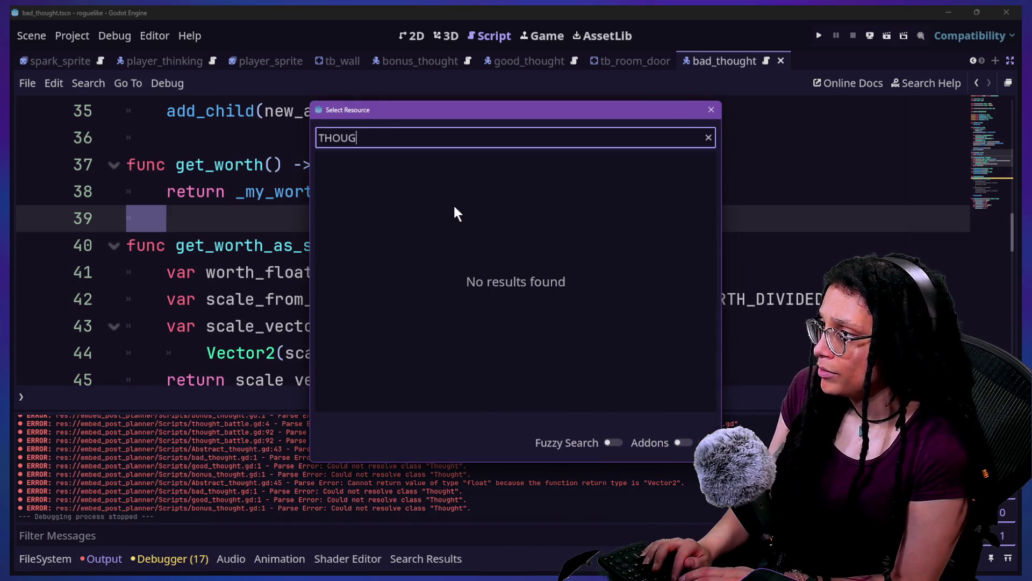
text(HT)
key(BackSpace)
key(BackSpace)
key(BackSpace)
text(thought_b)
key(Return)
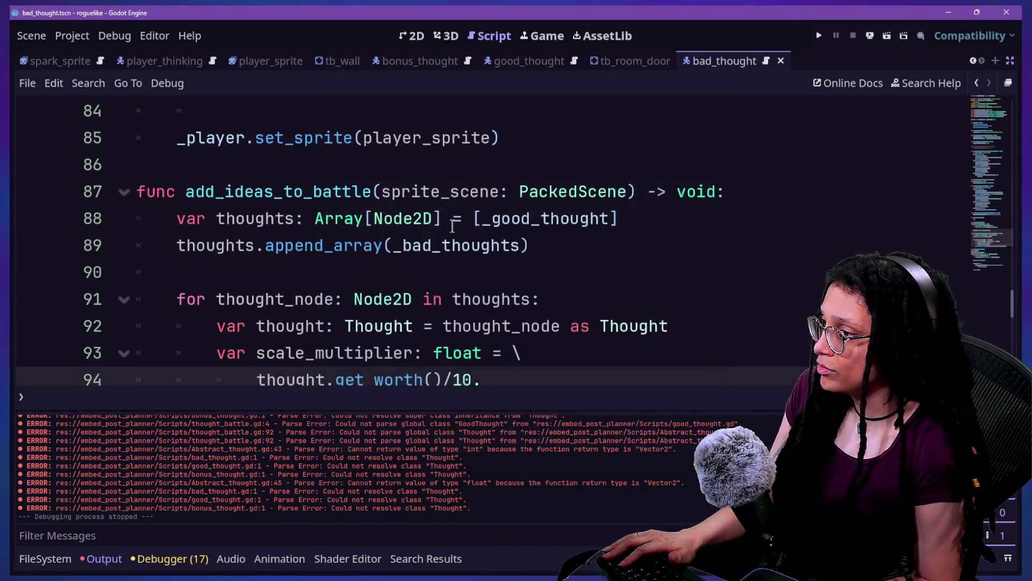
Step: Replace get_worth()/10. with get_worth_as_scale() on line 94
key(ctrl+End)
scroll(630, 293, up, 1)
scroll(630, 293, up, 7)
scroll(630, 293, down, 5)
key(ctrl+j)
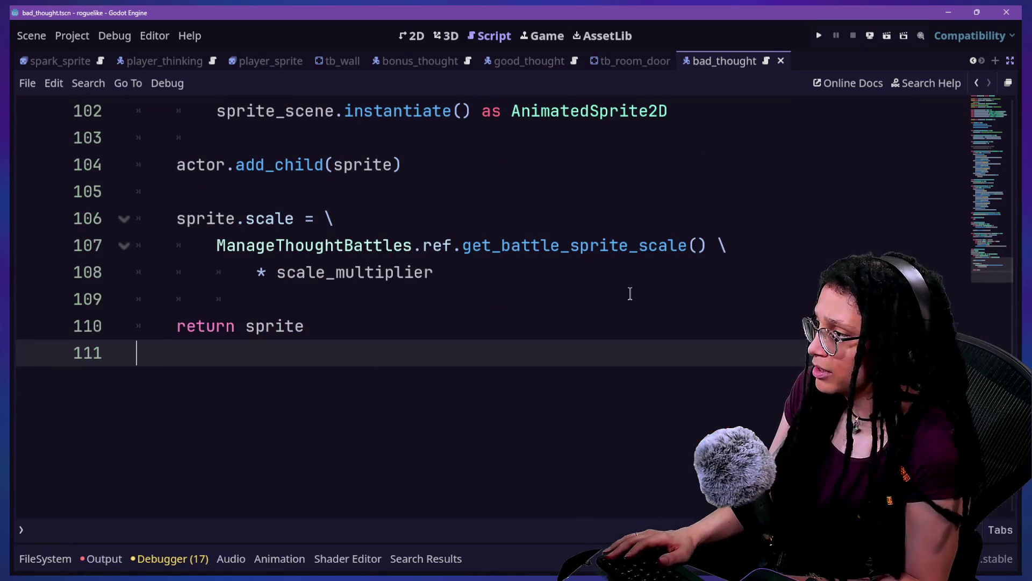
drag(631, 293, 611, 279)
click(611, 270)
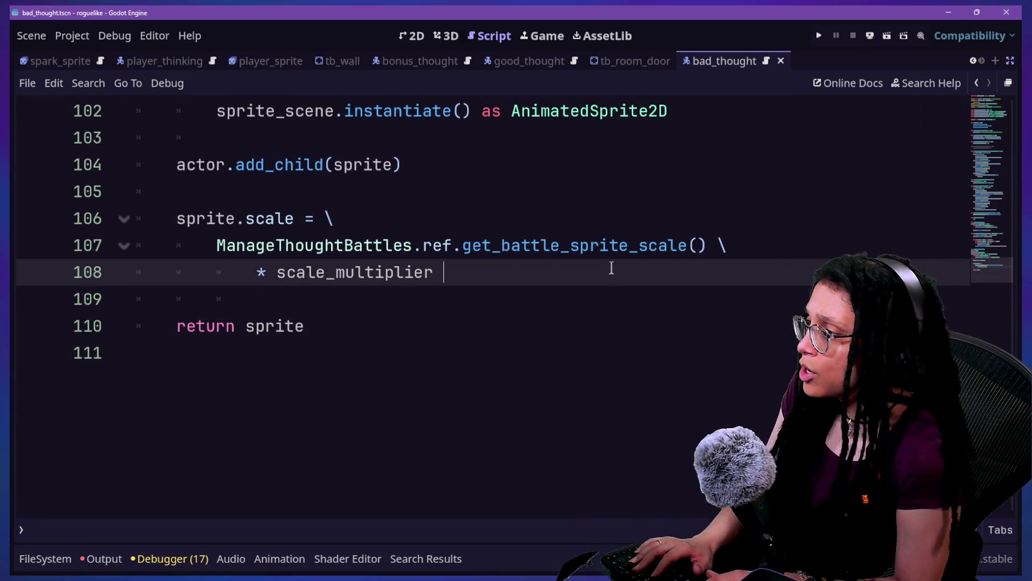
scroll(252, 253, up, 4)
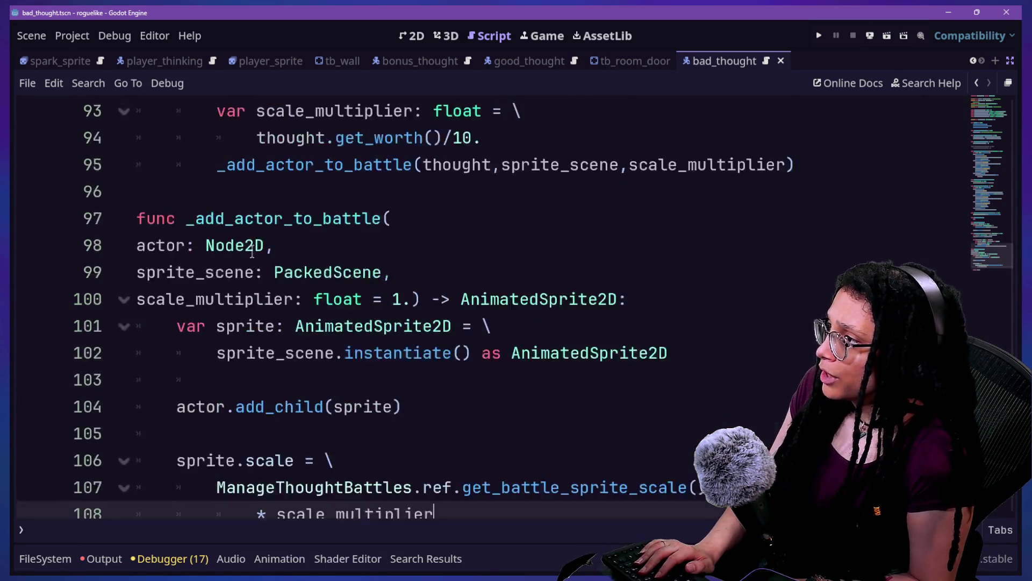
click(123, 192)
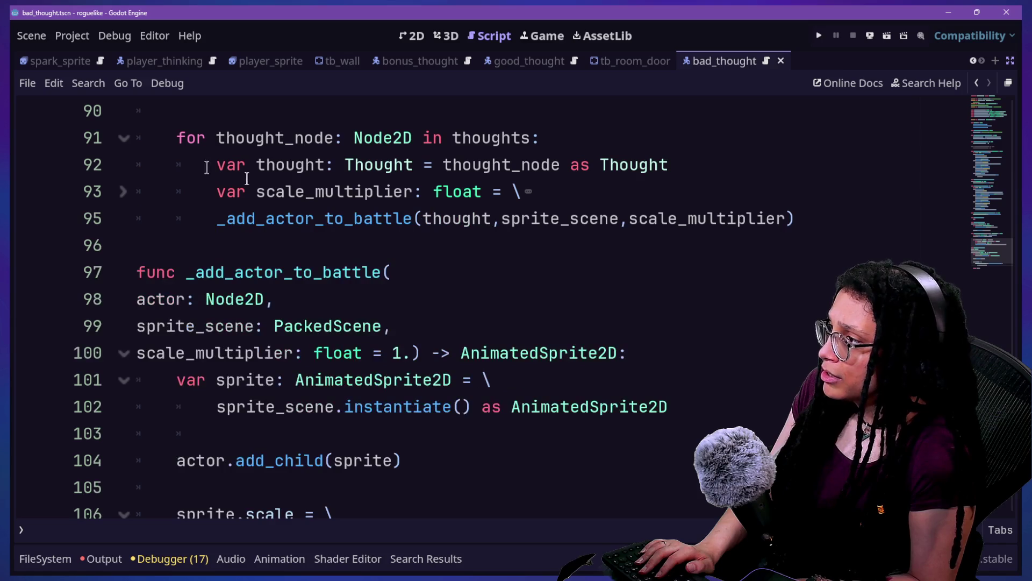
click(123, 191)
drag(505, 221, 337, 219)
key(BackSpace)
key(BackSpace)
text(.get)
key(Down)
key(Return)
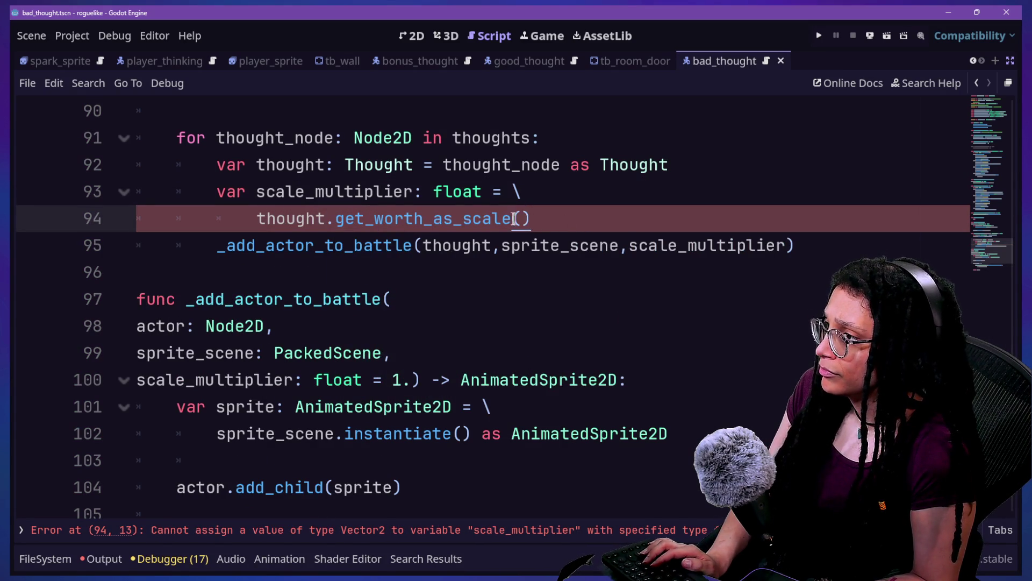
Step: Change the scale_multiplier type from float to Vector2 on lines 93 and 100
double_click(468, 192)
key(ctrl+d)
text(Vector2)
key(Escape)
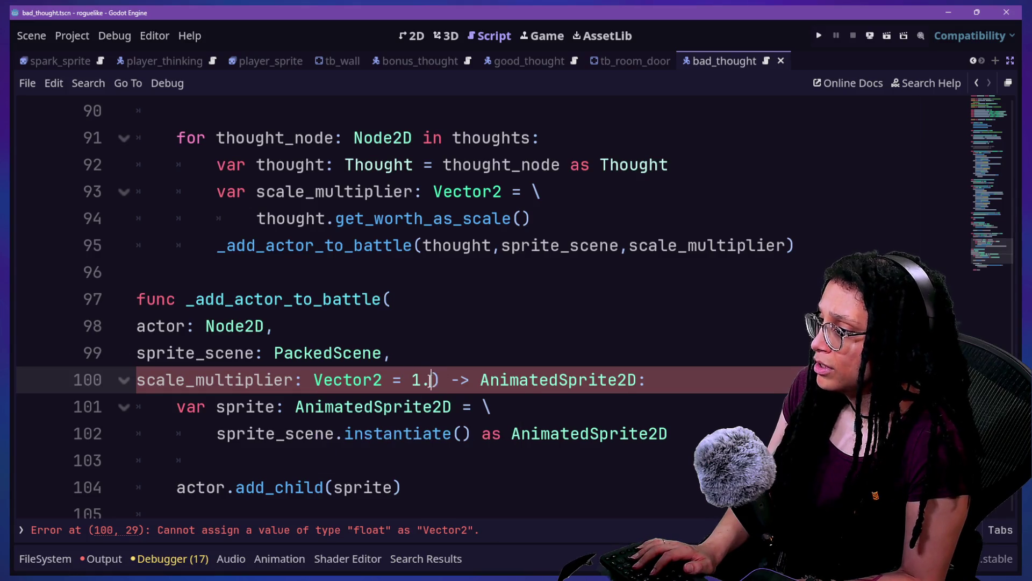
scroll(627, 383, up, 20)
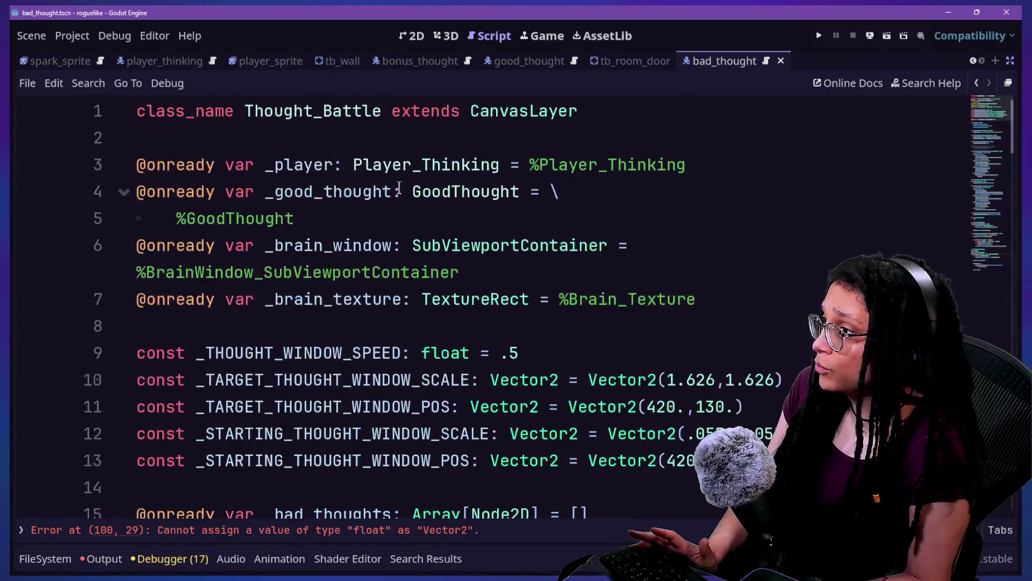
scroll(410, 209, down, 20)
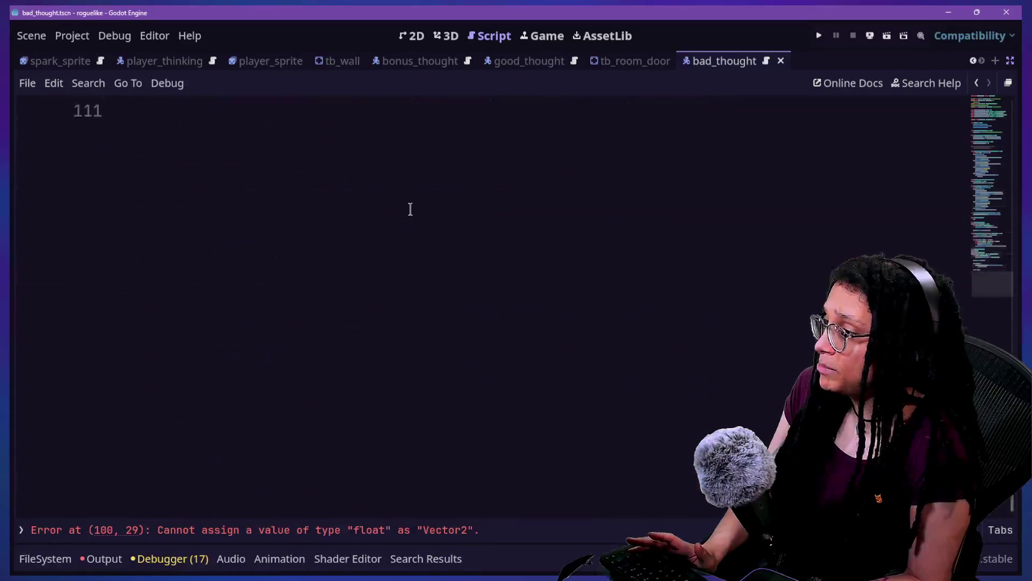
scroll(410, 209, up, 5)
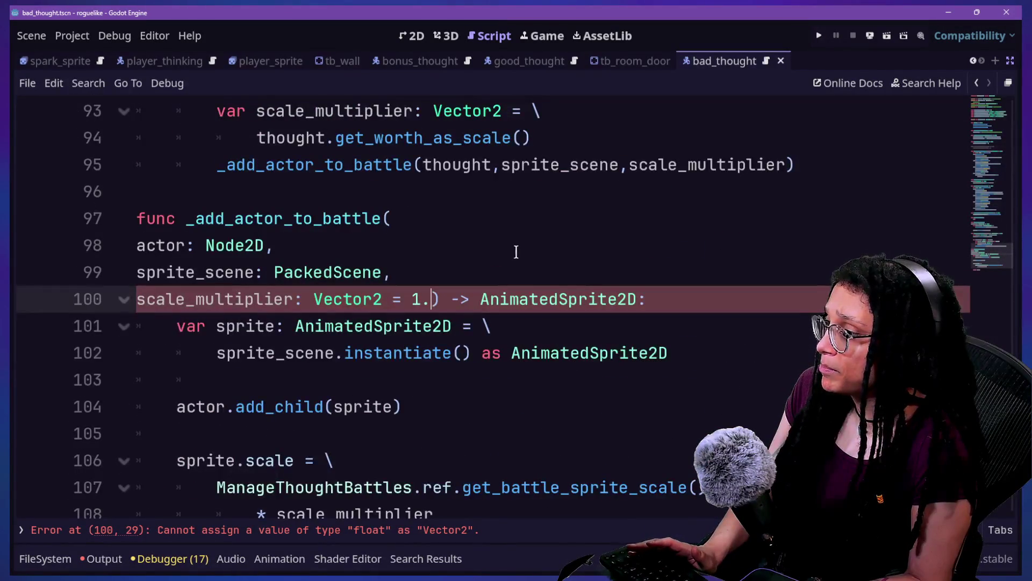
drag(219, 487, 705, 486)
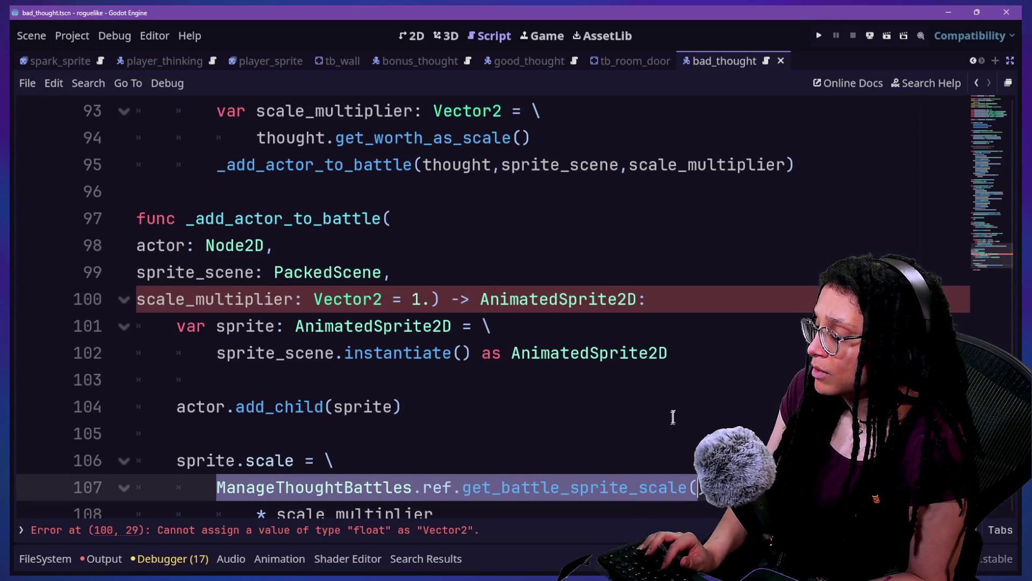
scroll(568, 412, down, 3)
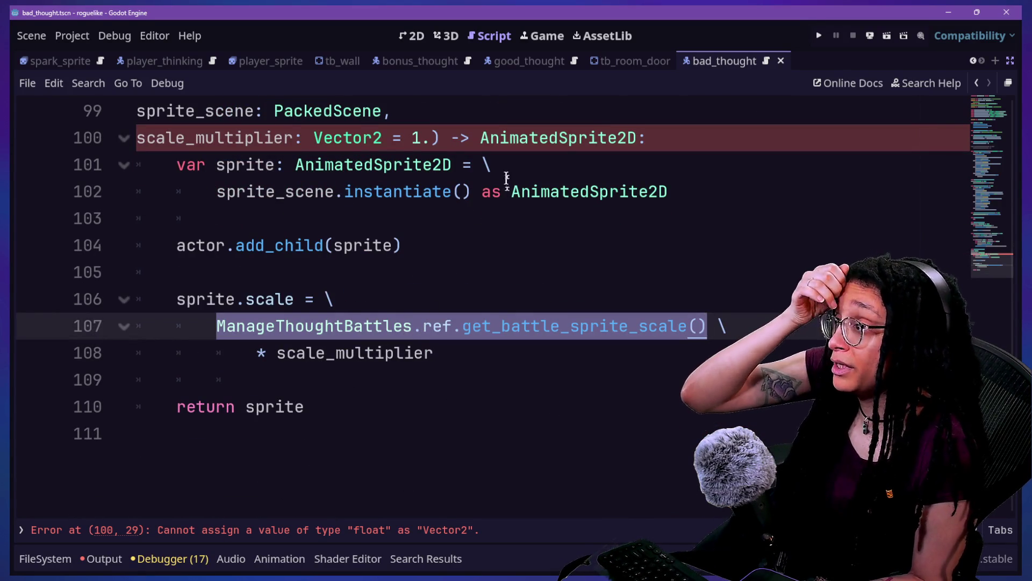
click(414, 138)
Step: Replace the 1. default of scale_multiplier on line 100 with Vector2.ONE, correcting the typos
text(Vectro)
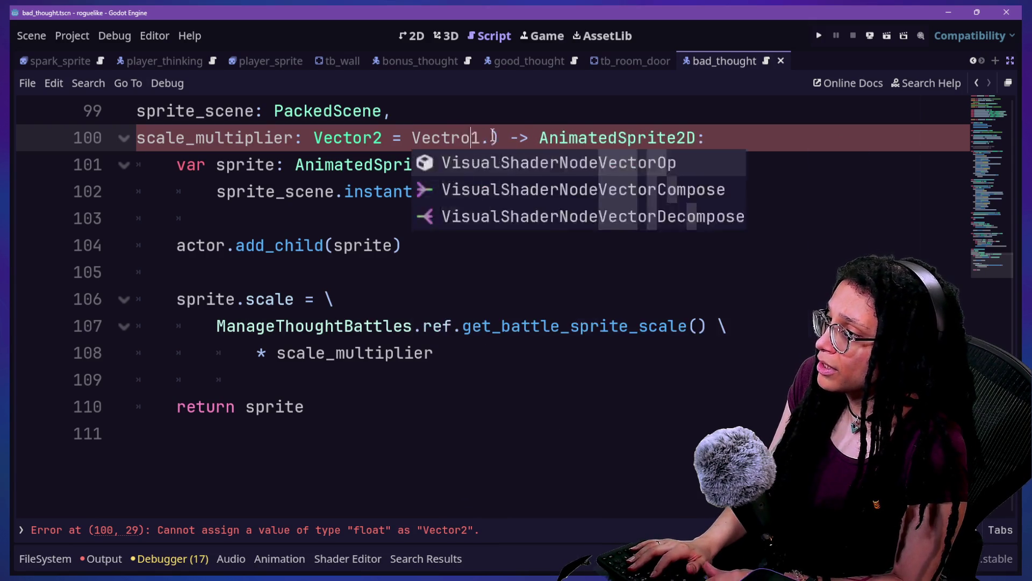
key(Escape)
key(BackSpace)
key(BackSpace)
text(or)
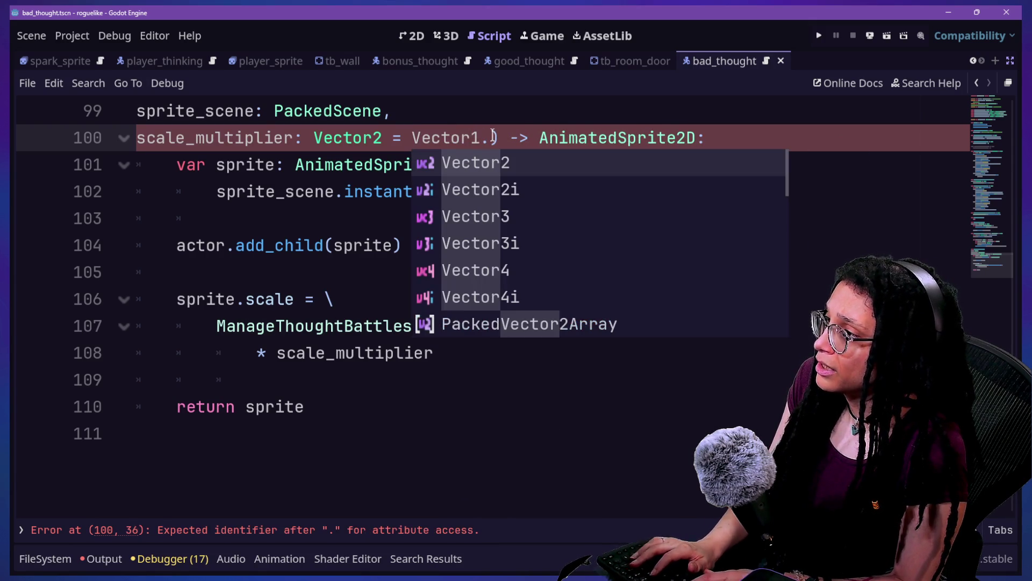
key(Delete)
text(2)
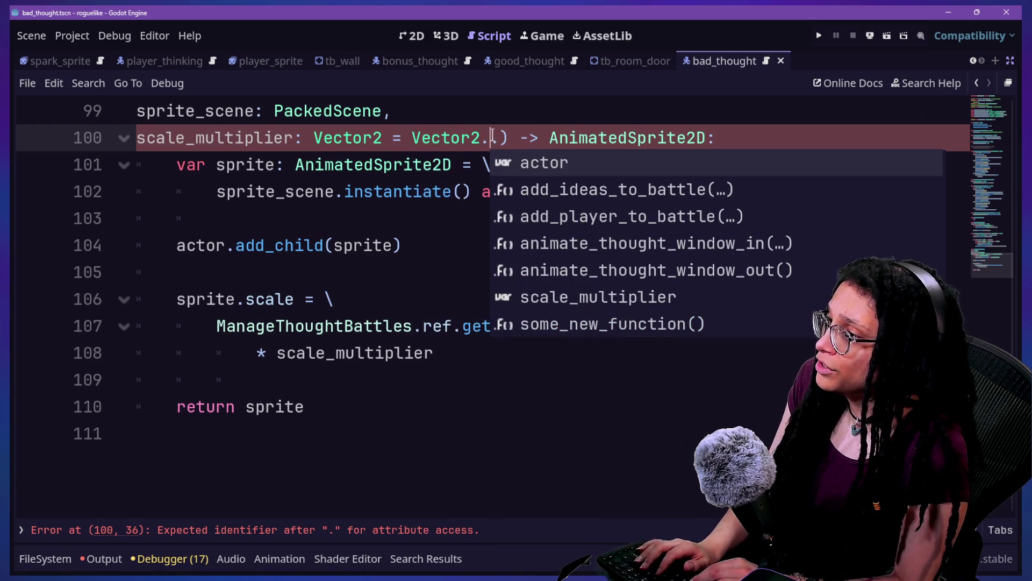
text(Z)
key(BackSpace)
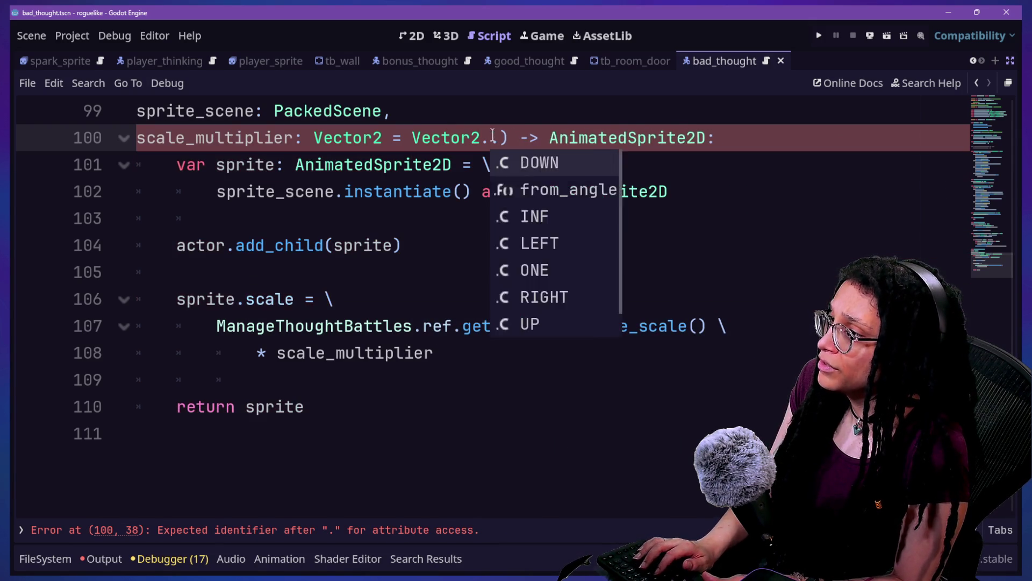
key(Left)
text(.ONE)
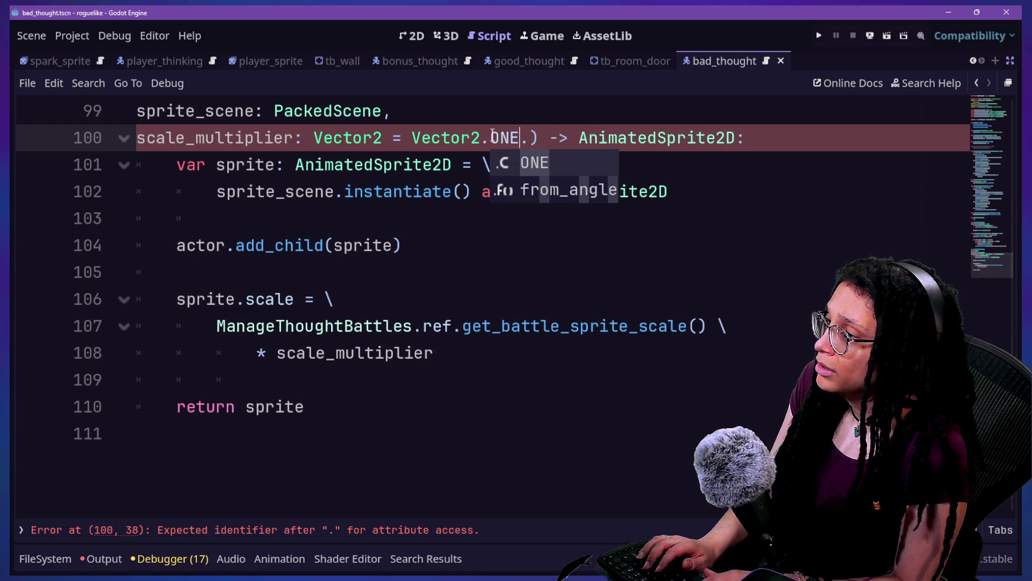
key(Delete)
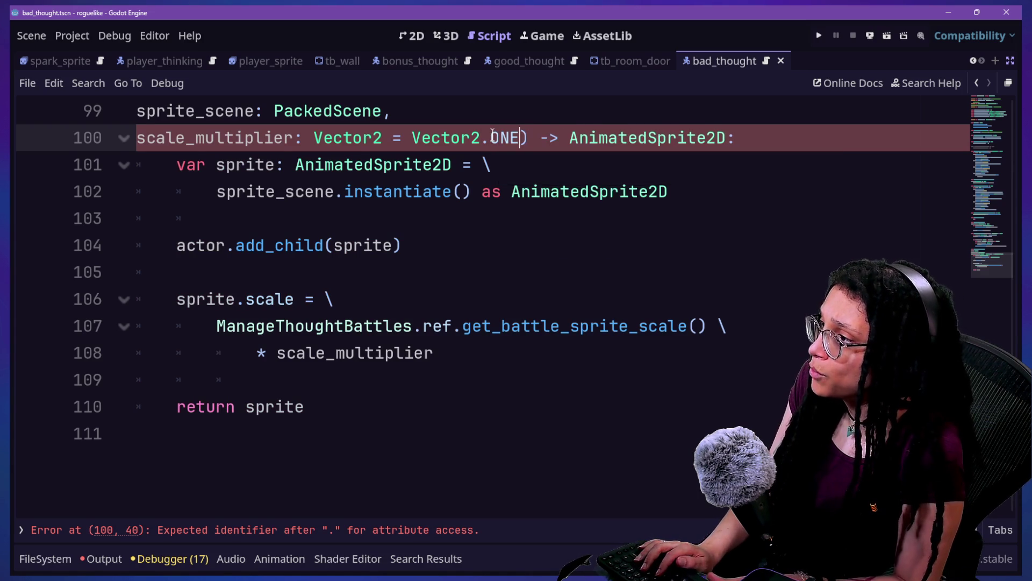
ctrl+click(548, 328)
Step: Change the _BATTLE_SPRITE_SCALE value on line 7 to Vector2.ONE and save the script
scroll(547, 337, up, 8)
drag(588, 273, 626, 271)
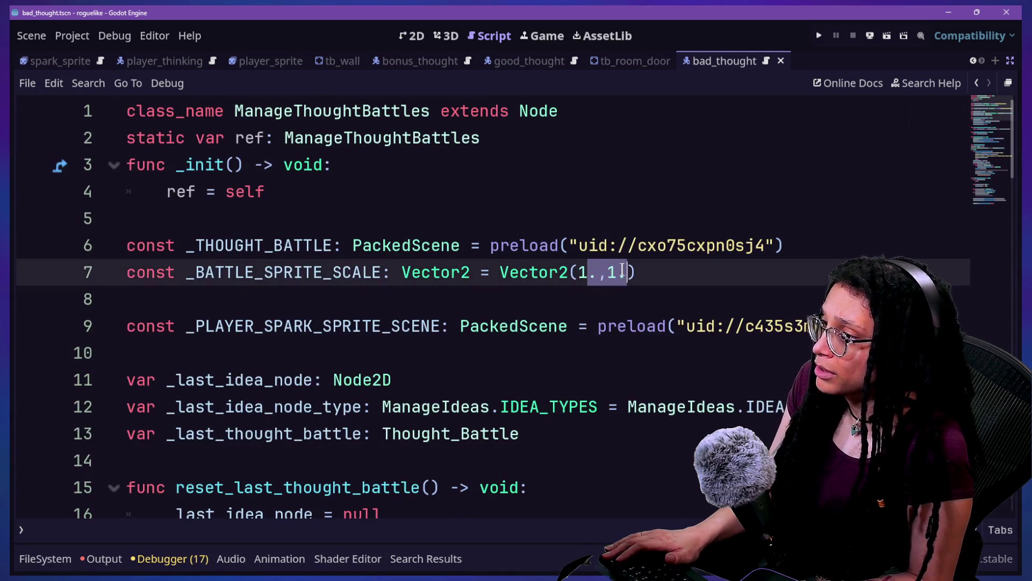
key(BackSpace)
key(BackSpace)
key(BackSpace)
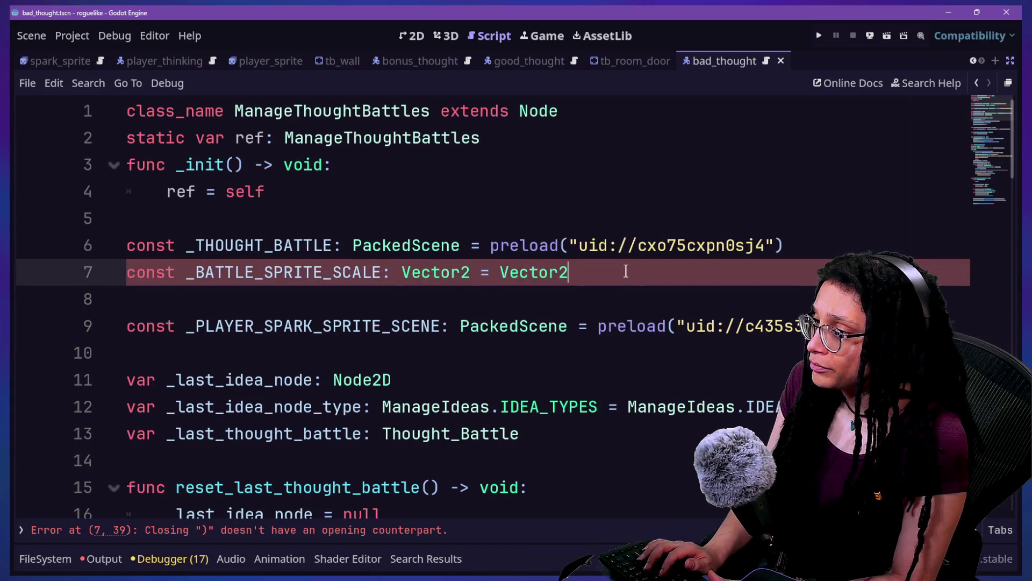
text(.ONE)
key(Escape)
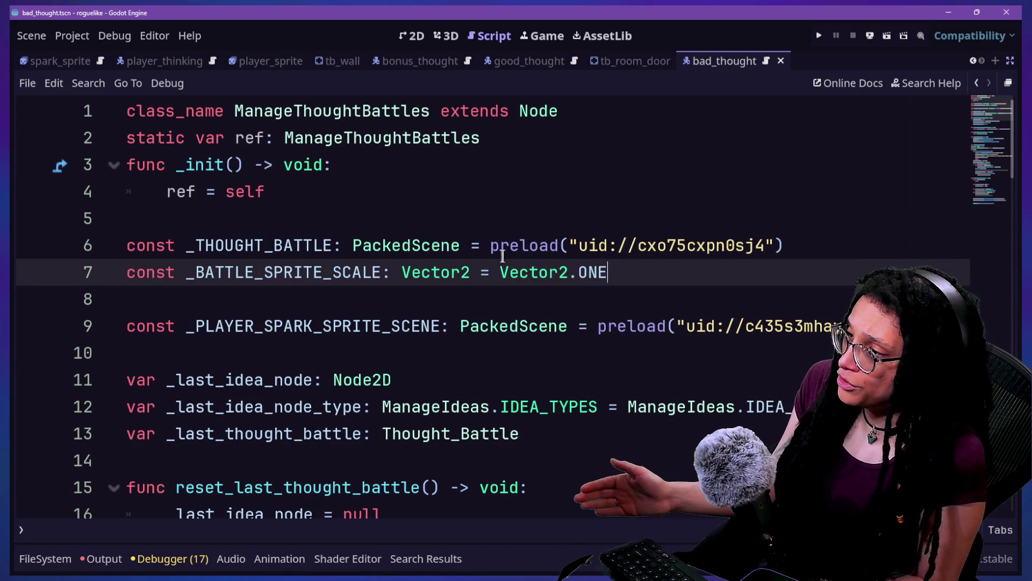
key(BackSpace)
key(BackSpace)
key(BackSpace)
text((1.,1.)
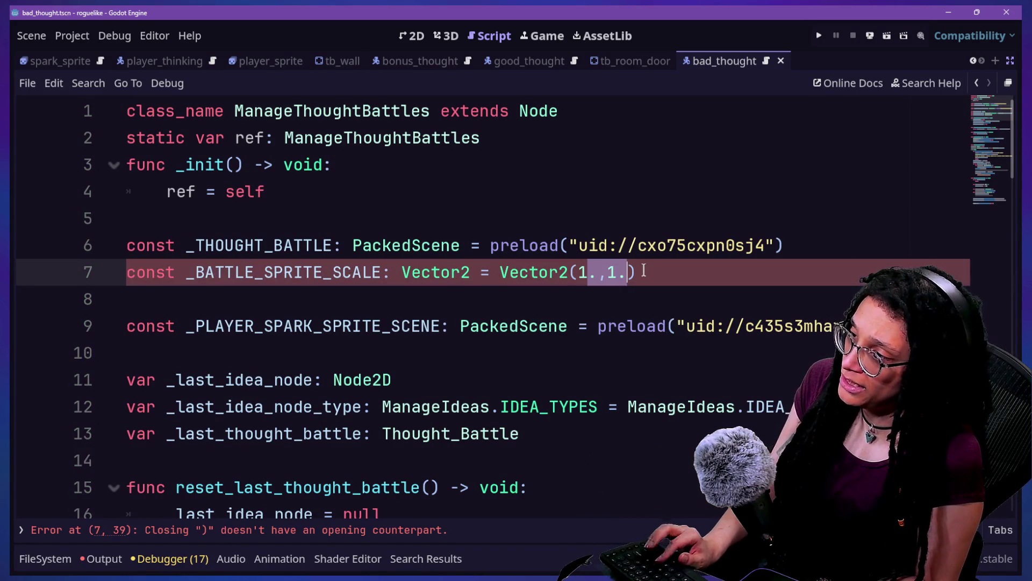
key(ctrl+z)
key(ctrl+z)
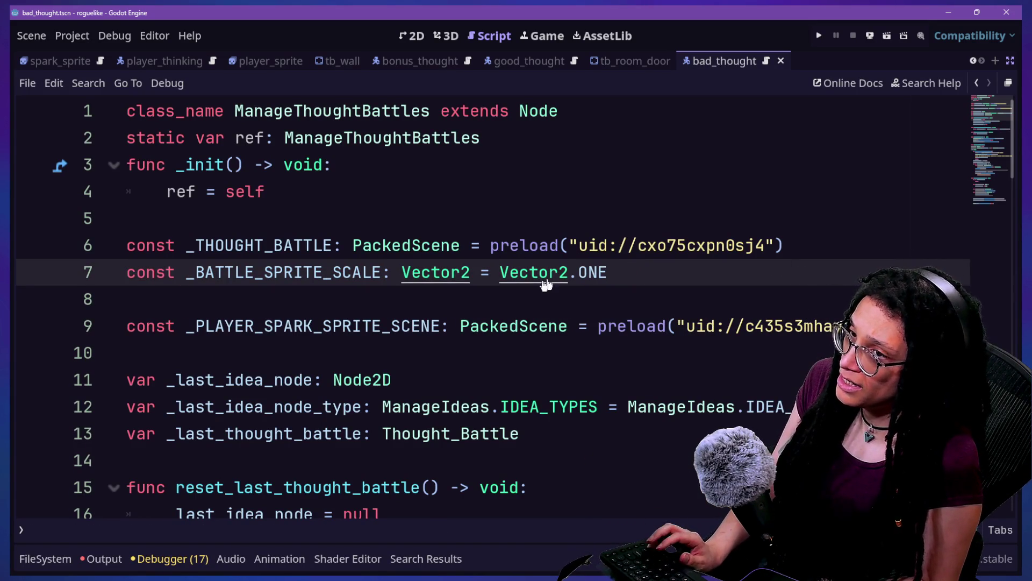
key(ctrl+shift+z)
key(ctrl+shift+z)
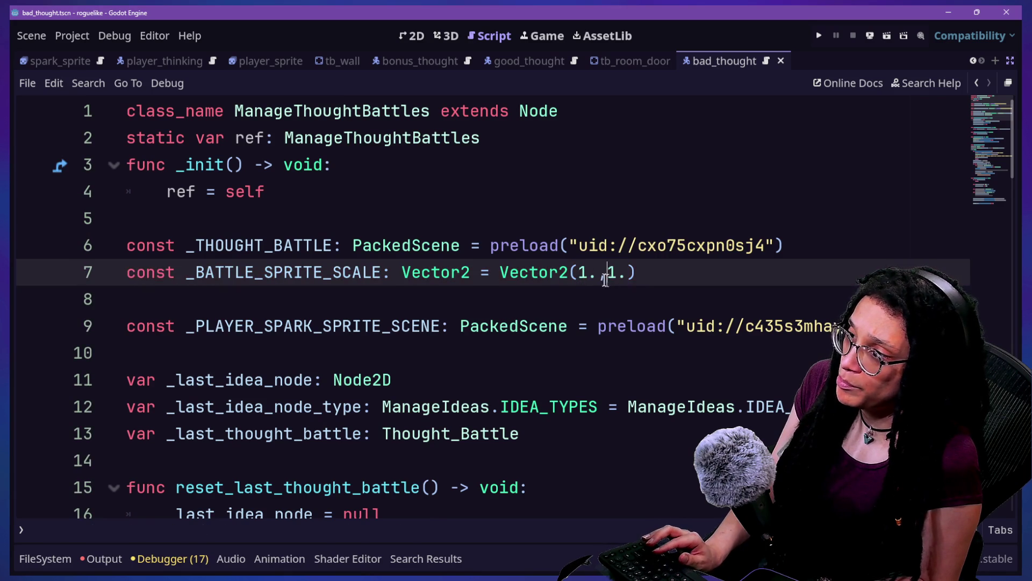
key(ctrl+z)
key(ctrl+z)
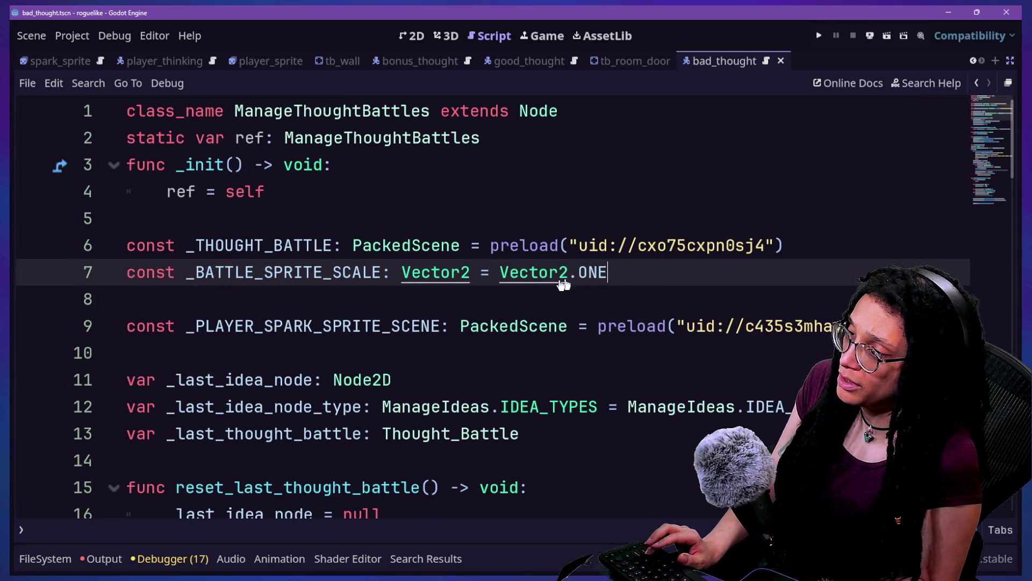
key(ctrl+s)
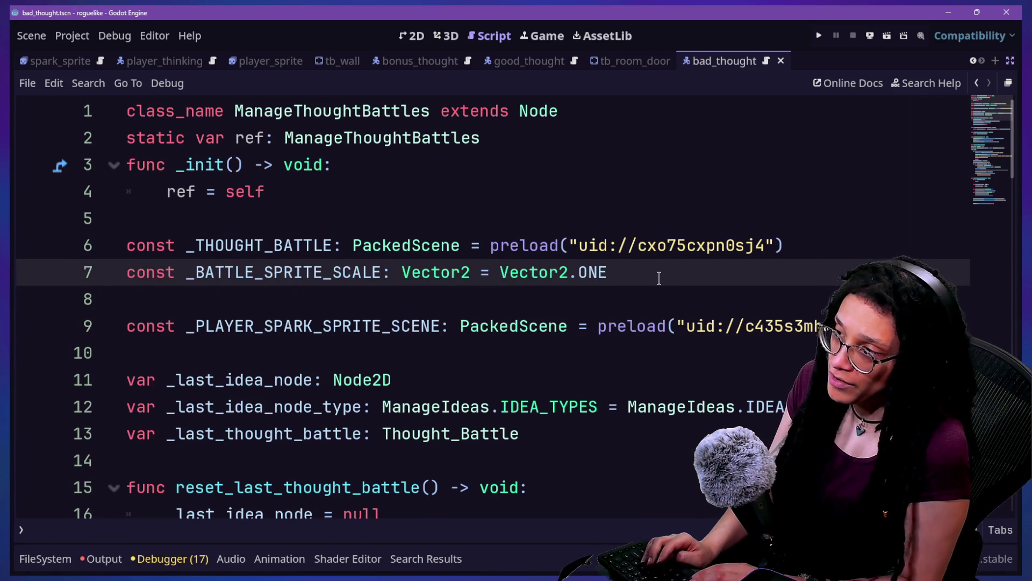
Step: Open the project files quick-open list from empty line 8 with Shift+Alt+O
key(shift+alt+o)
key(Escape)
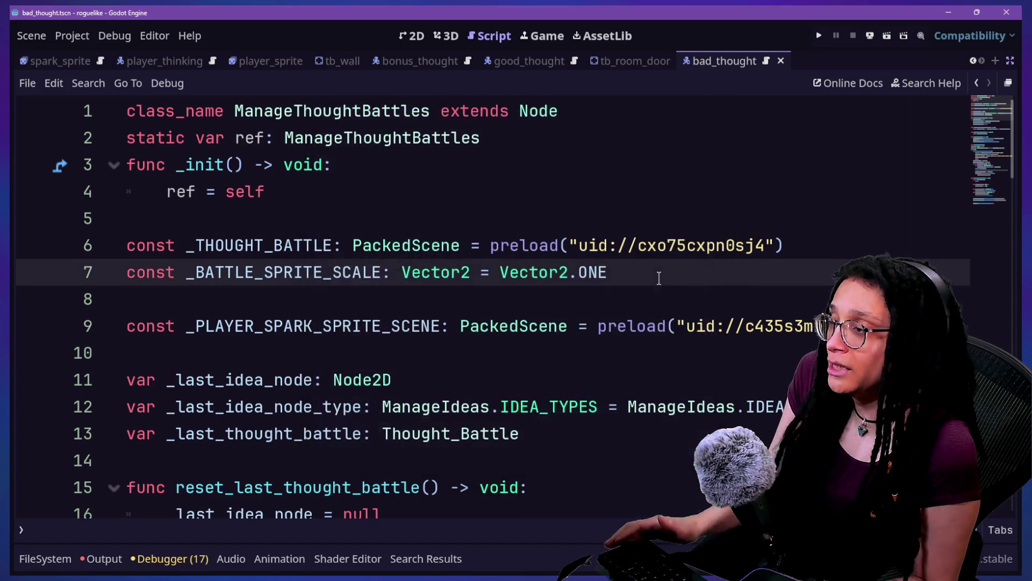
click(779, 295)
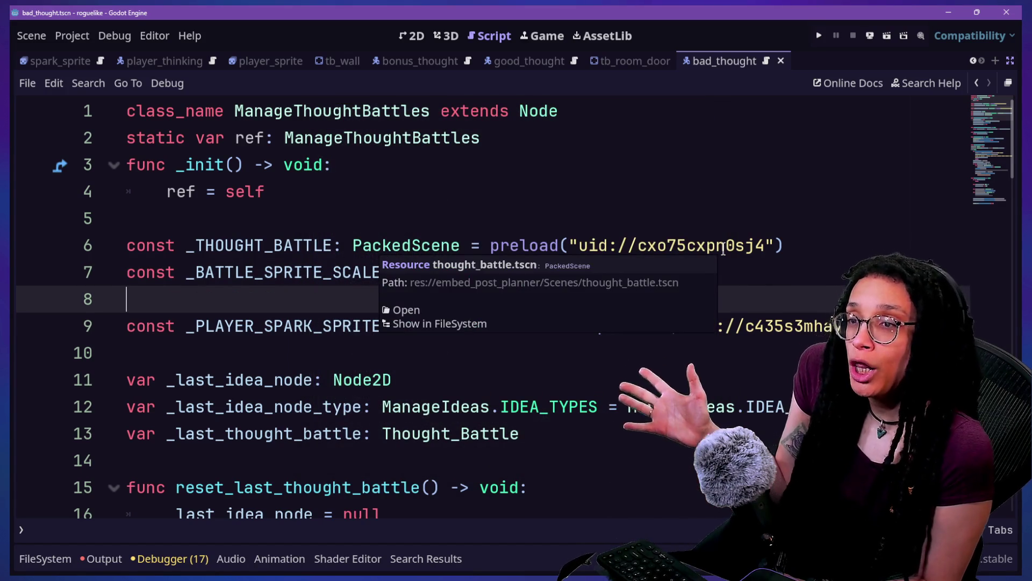
key(shift+alt+o)
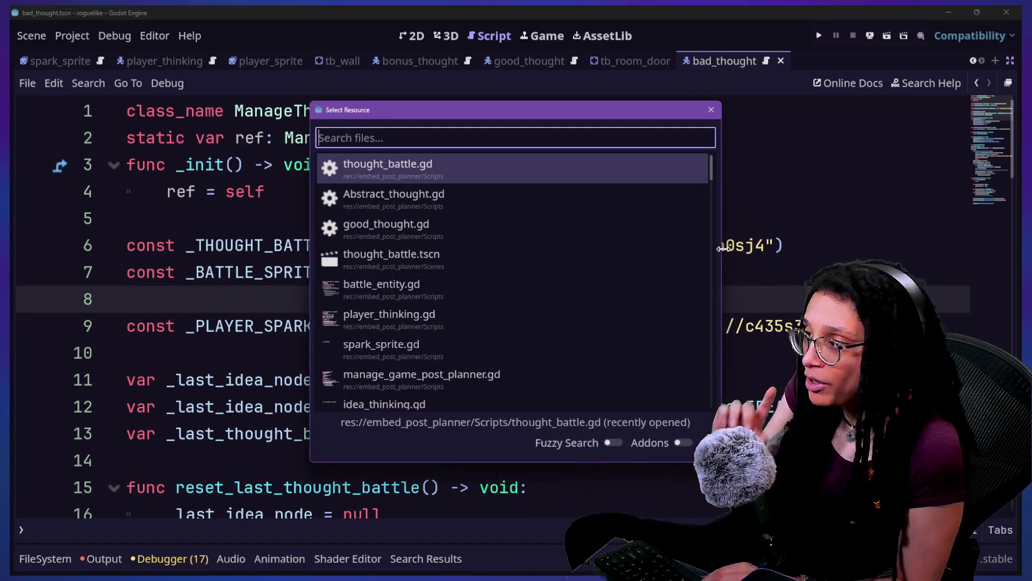
Step: Open thought_battle.gd at _add_actor_to_battle around lines 102–106, then run the project
key(Down)
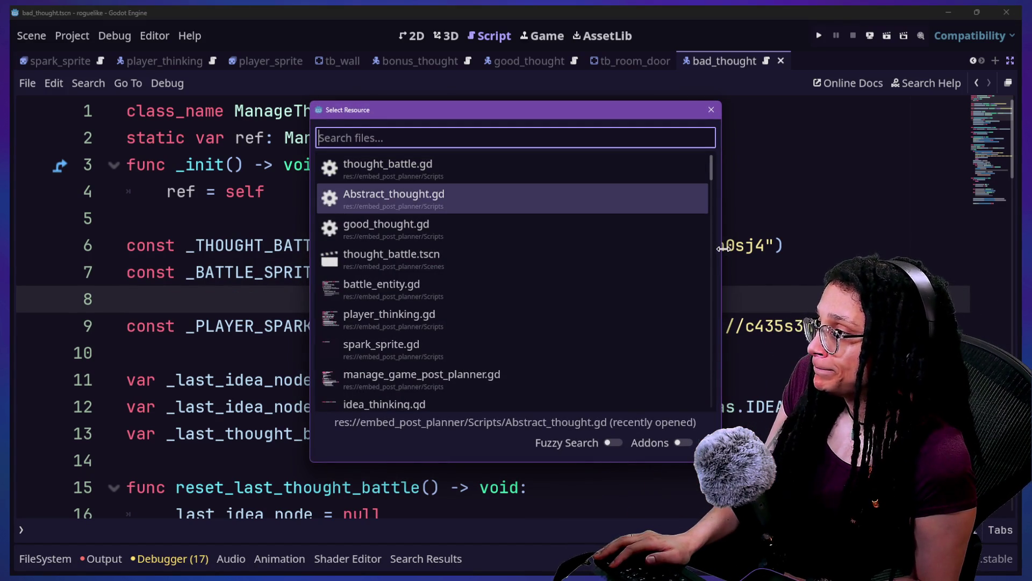
key(Up)
key(Return)
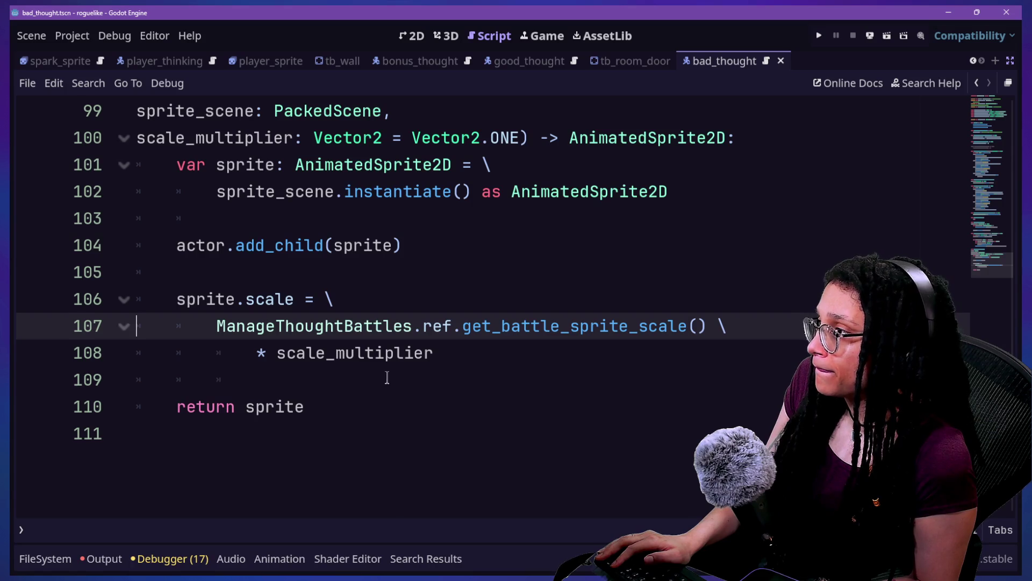
scroll(387, 378, up, 1)
click(332, 271)
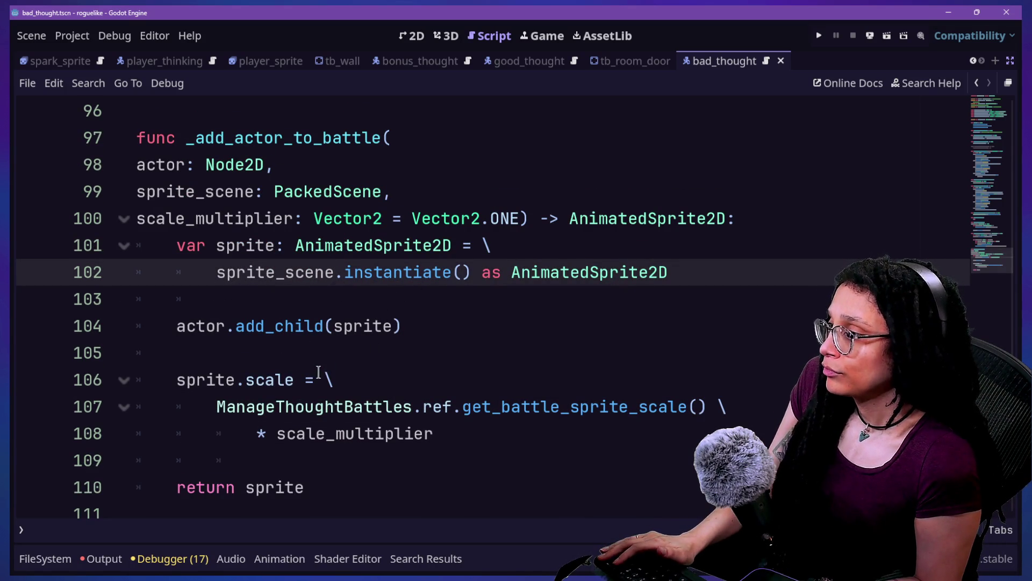
click(550, 377)
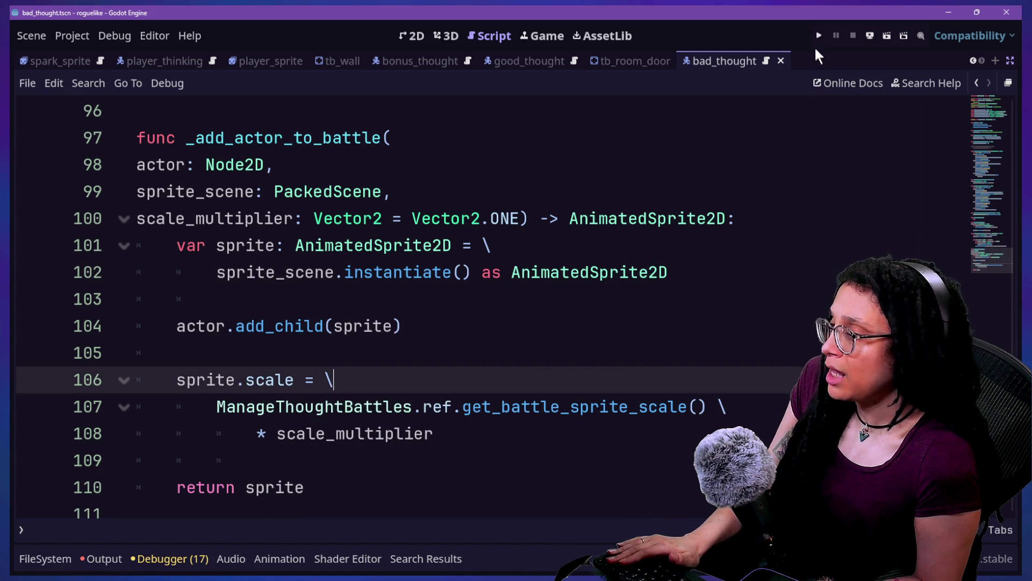
click(819, 37)
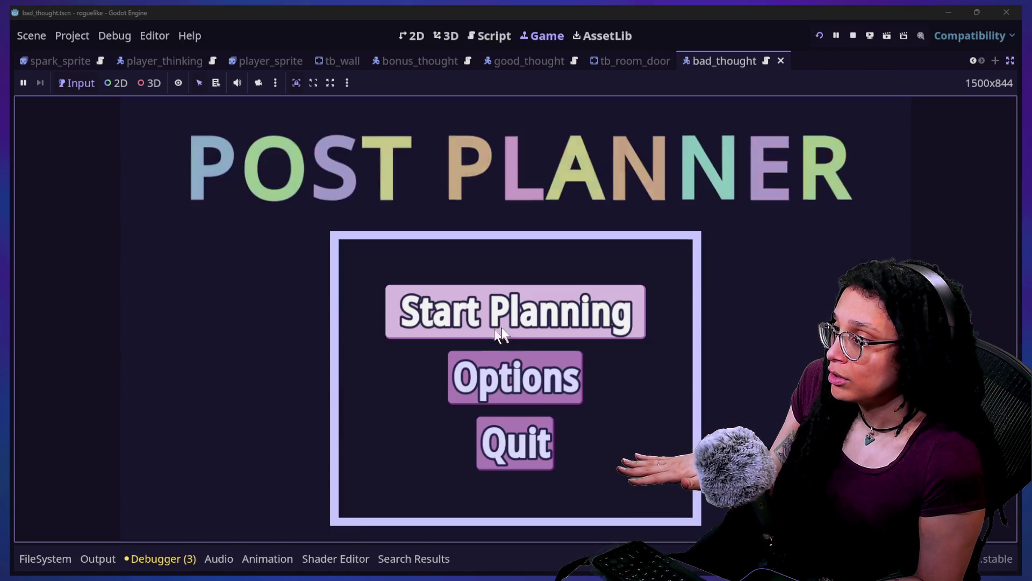
Step: Start planning on Catstagram and inspect the stack frames for the line 93 error
click(495, 329)
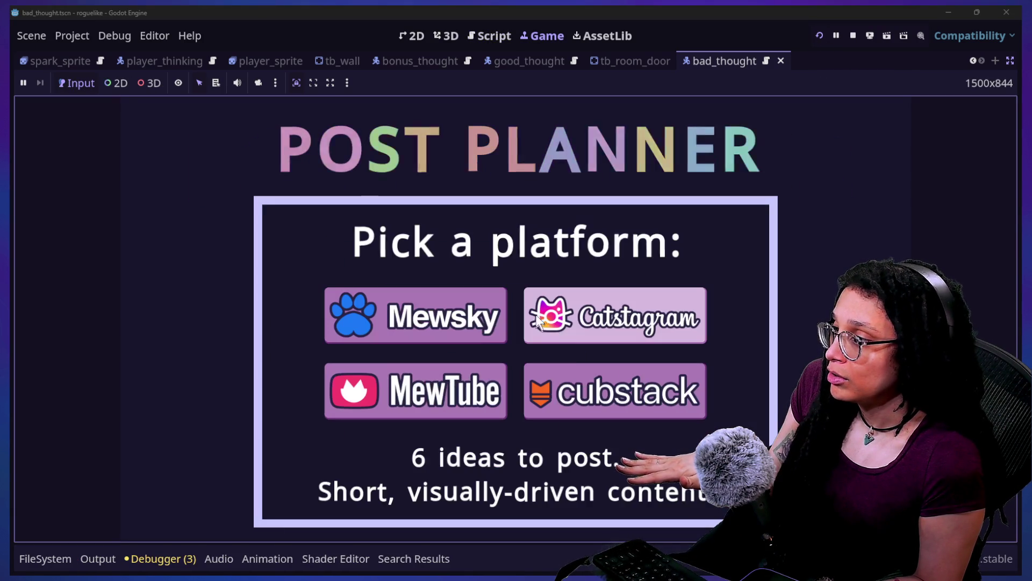
click(582, 320)
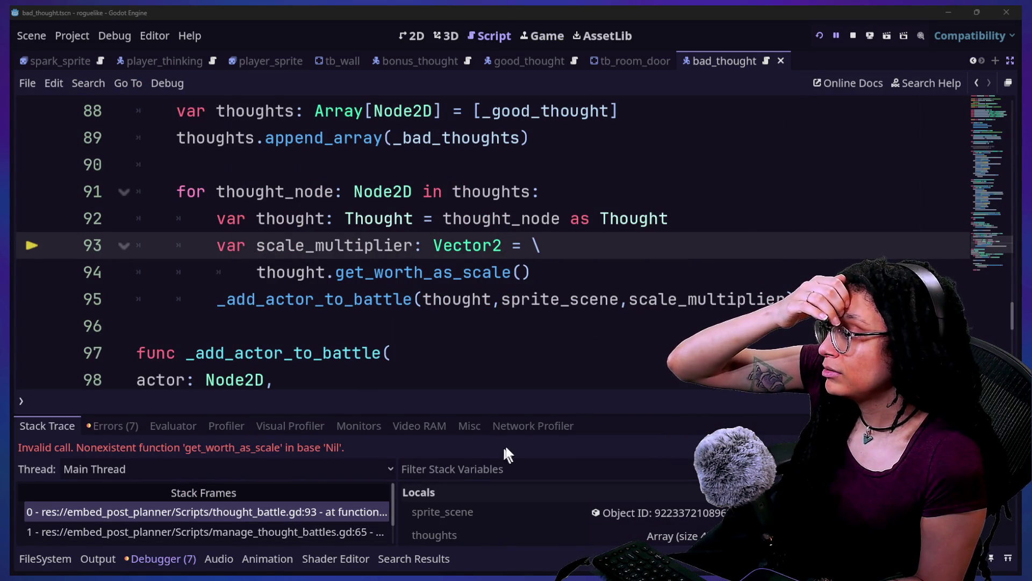
drag(456, 415, 453, 337)
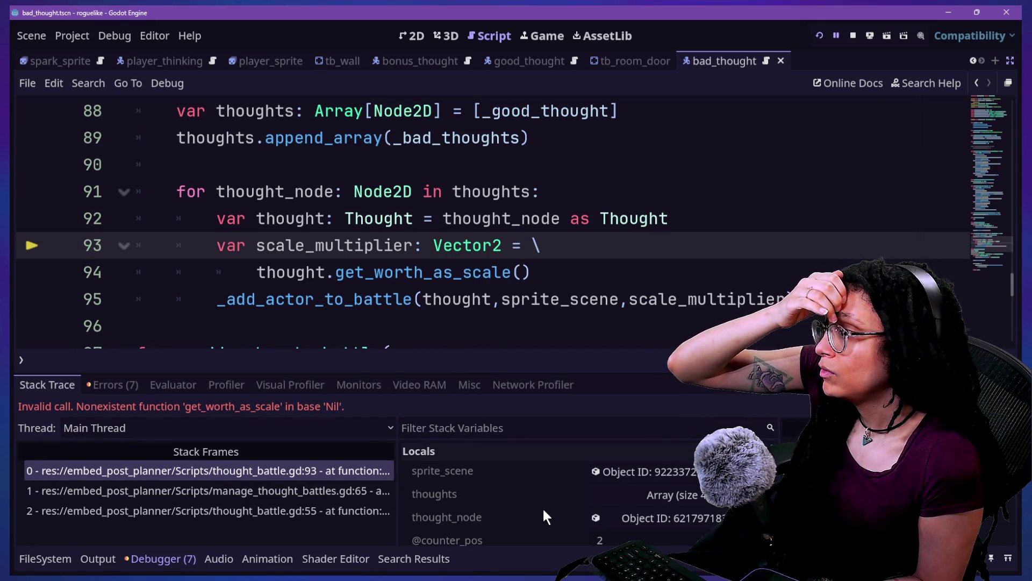
scroll(542, 506, down, 3)
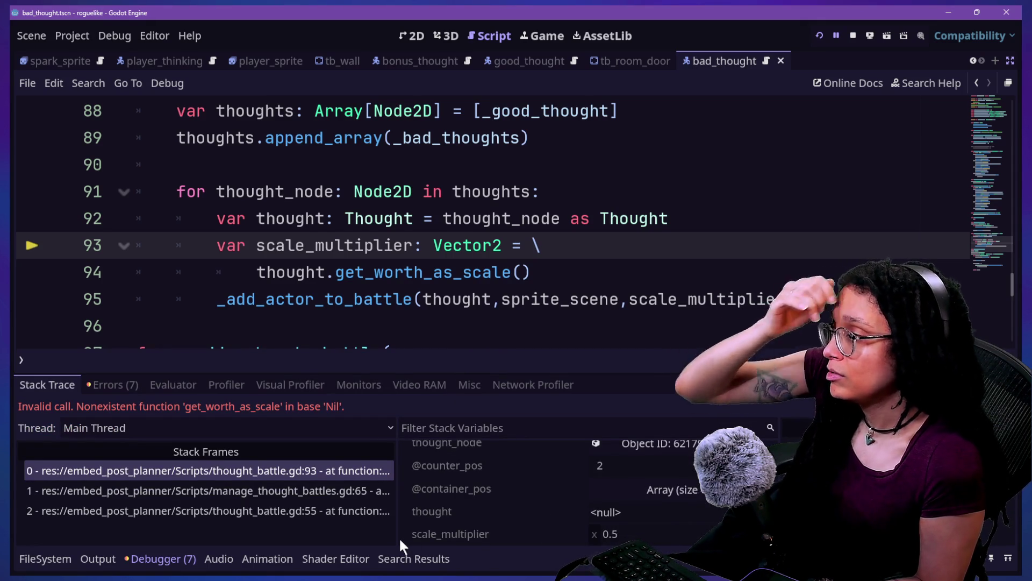
scroll(399, 536, down, 1)
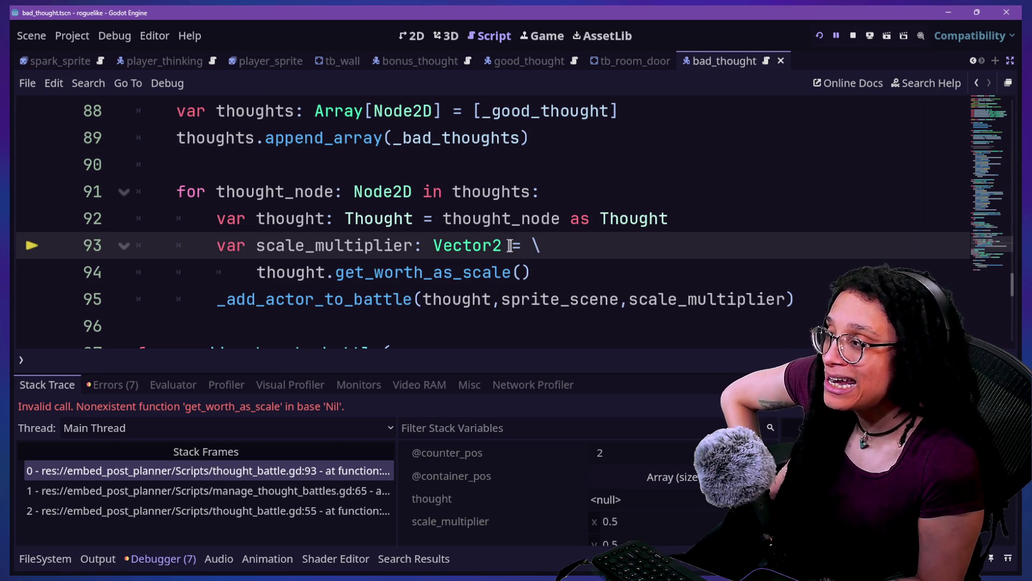
click(186, 478)
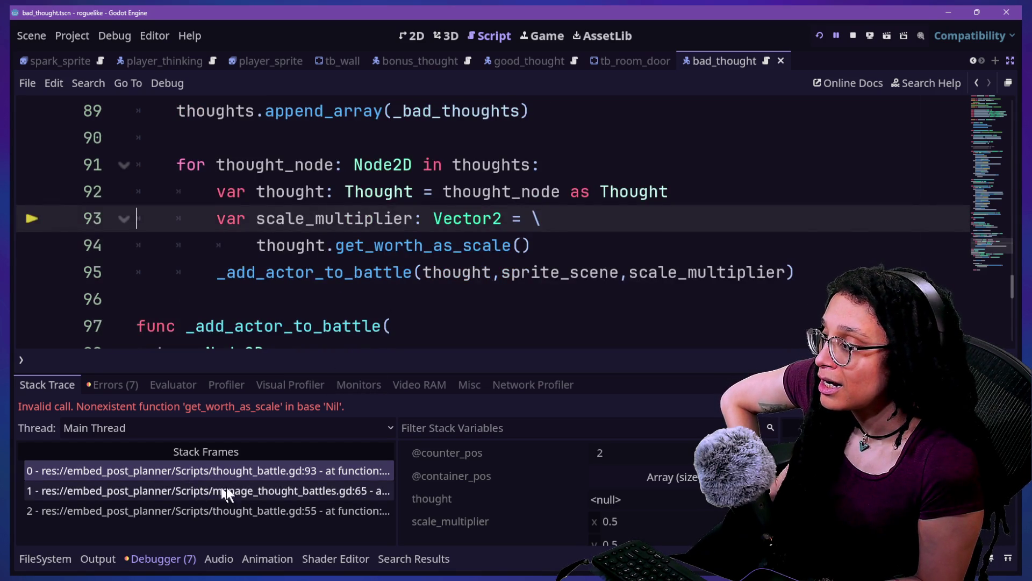
click(269, 486)
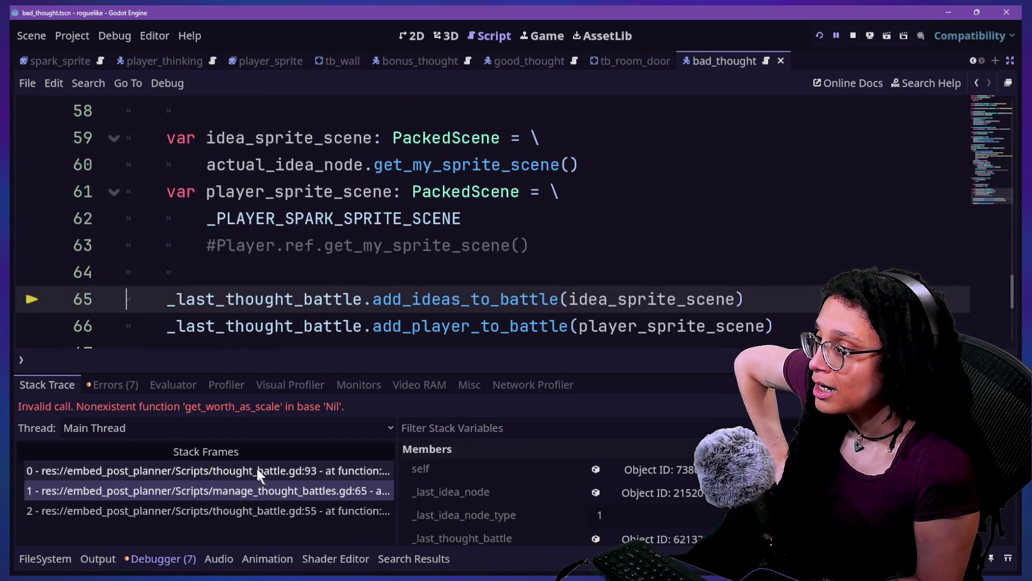
click(256, 470)
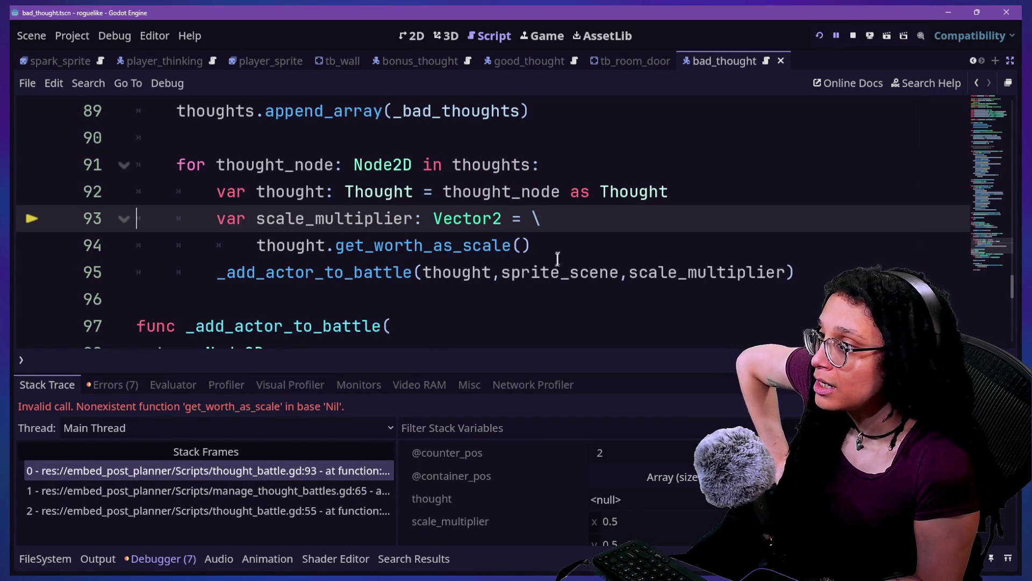
Step: Comment out lines 93–94, drop the scale_multiplier argument on line 95, and rerun
drag(556, 262, 556, 217)
key(ctrl+k)
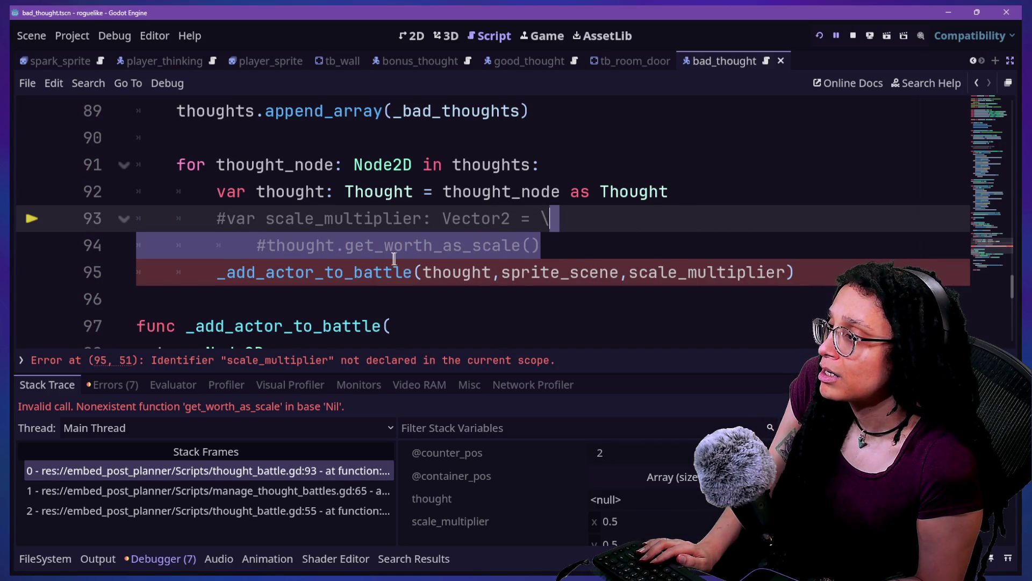
drag(624, 270, 791, 270)
key(BackSpace)
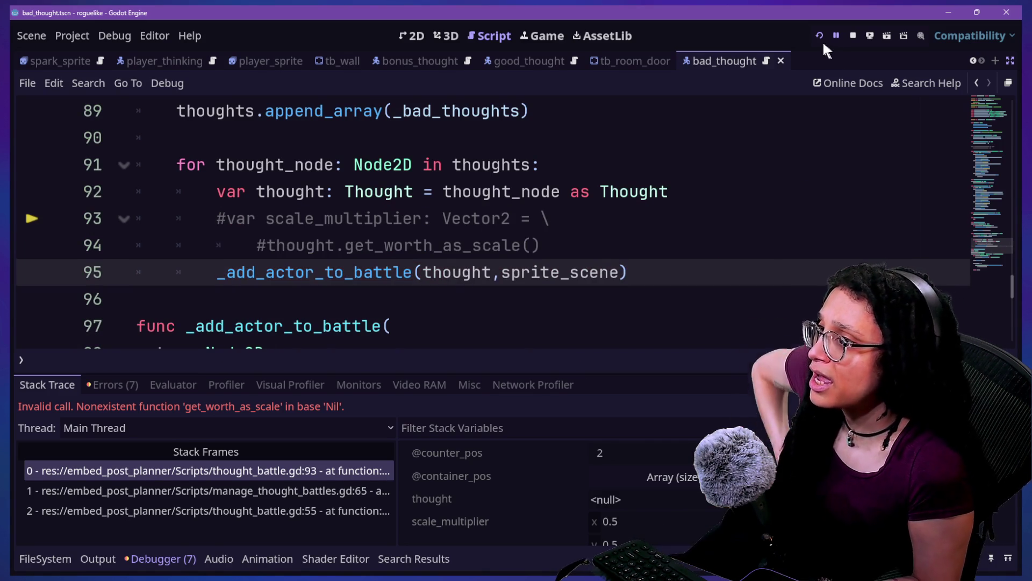
click(820, 41)
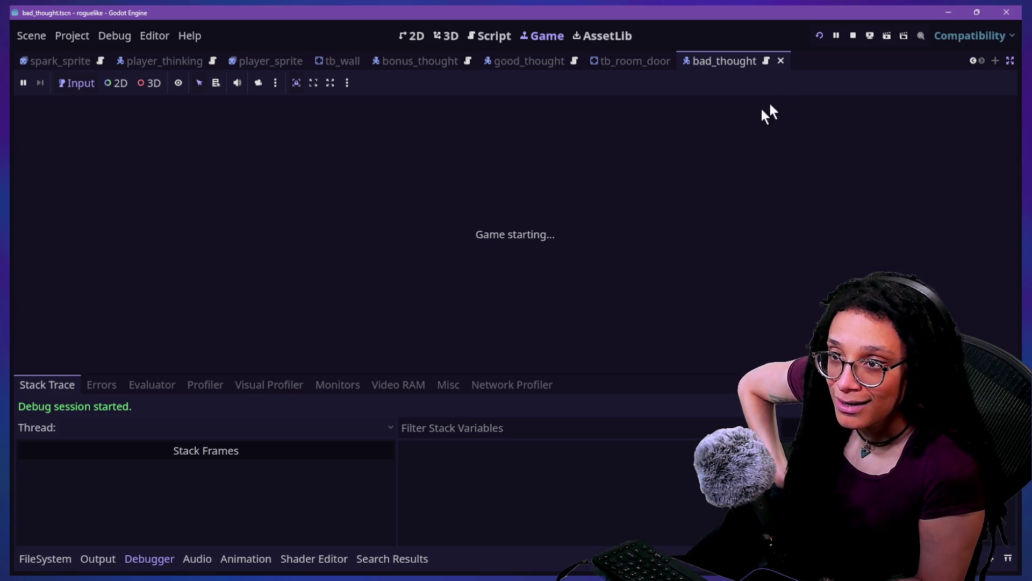
Step: Start planning on Catstagram and walk the player up, left, down and right into the black hole room
click(534, 230)
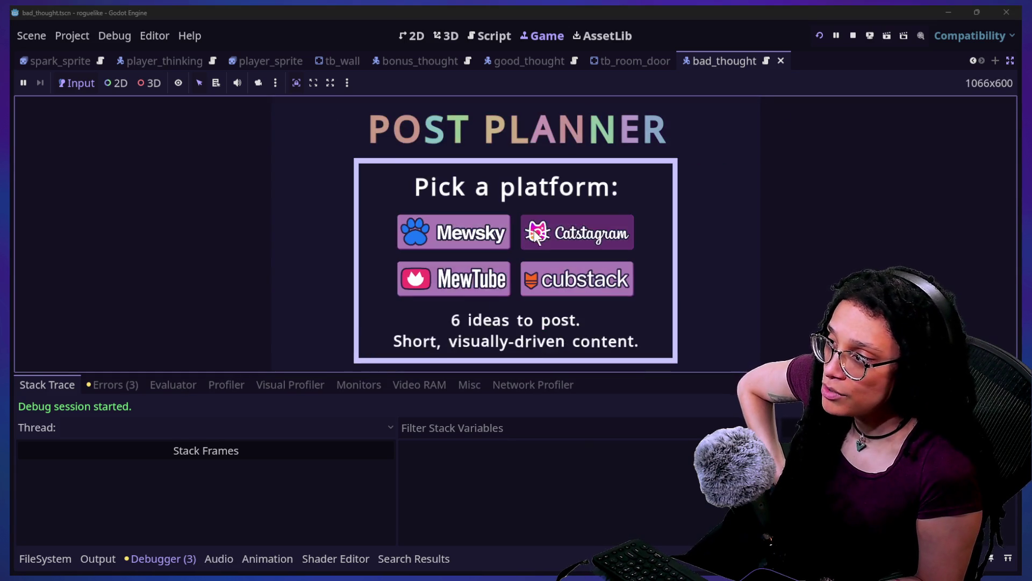
click(544, 233)
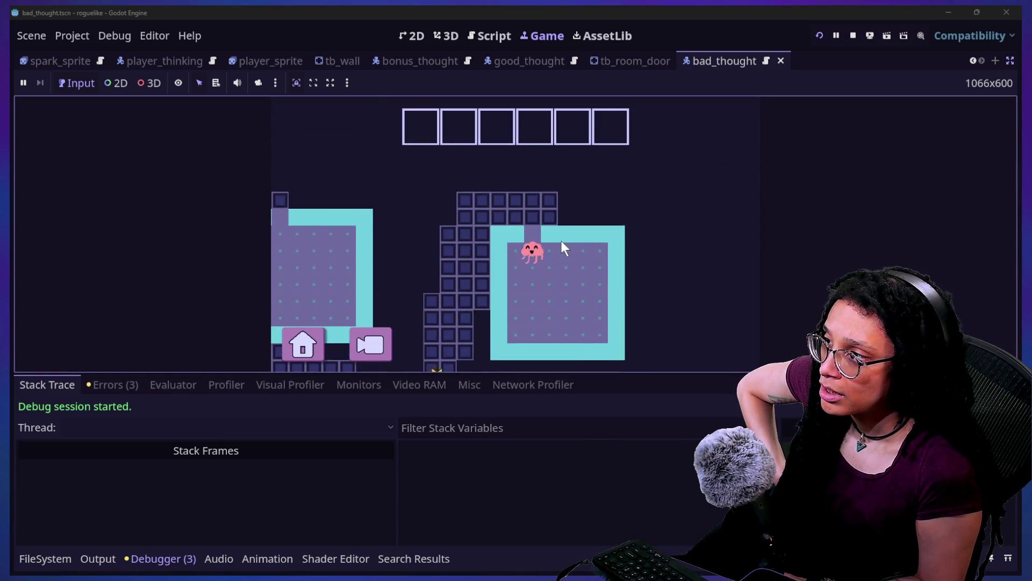
key(Up)
key(Up)
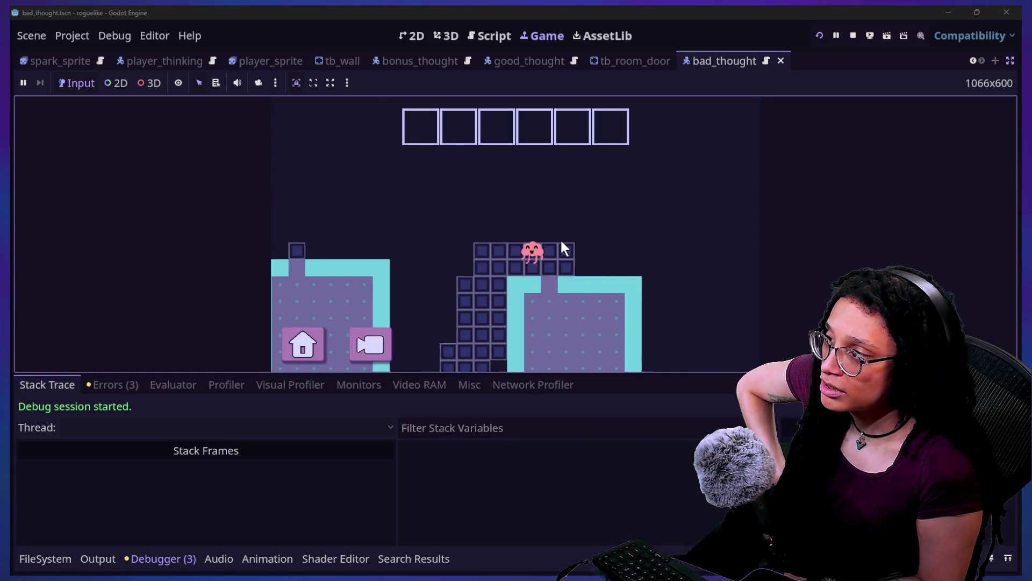
key(Left)
key(Left)
key(Left)
key(Down)
key(Down)
key(Down)
key(Down)
key(Down)
key(Down)
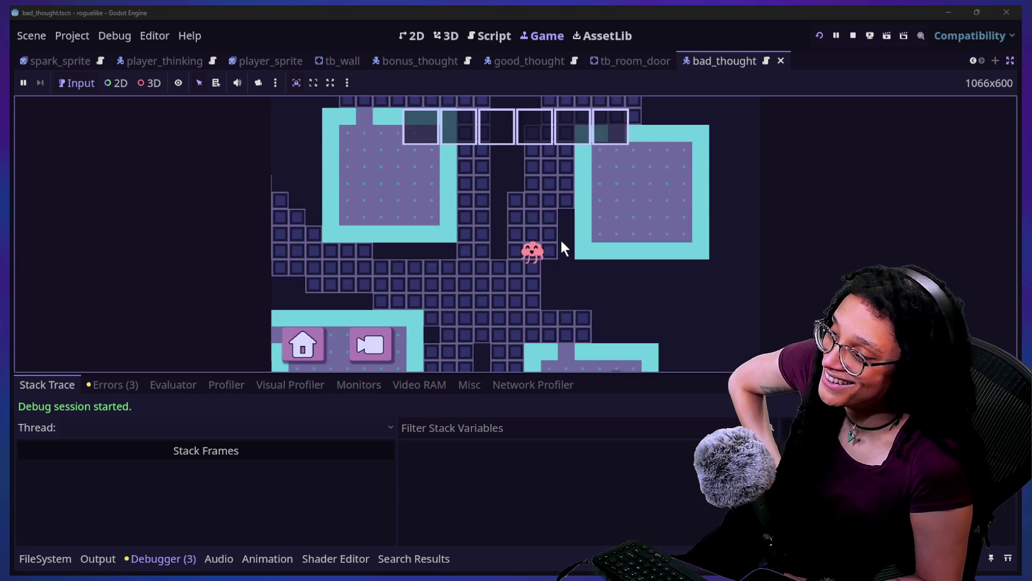
key(Right)
key(Right)
key(Down)
key(Down)
key(Down)
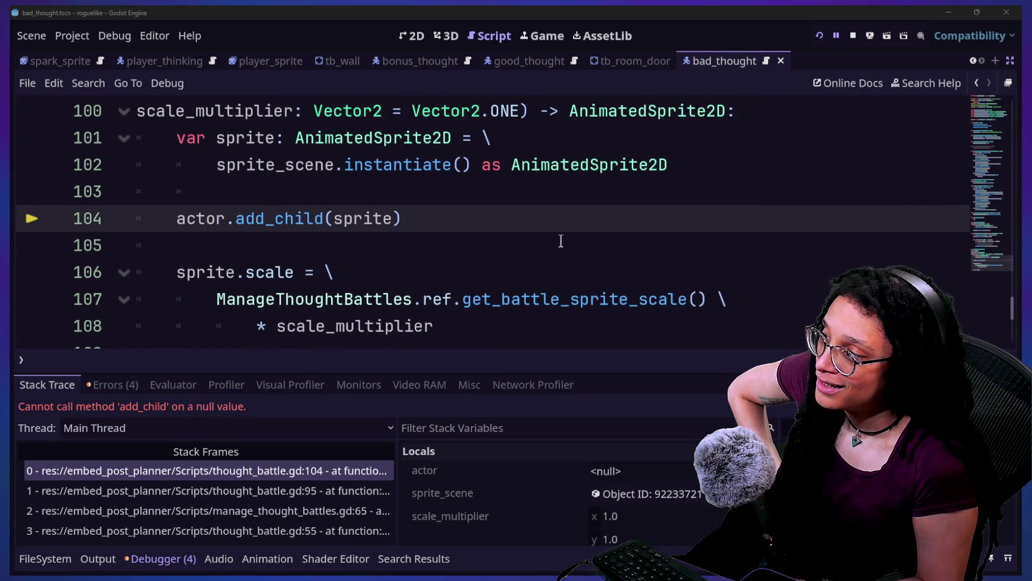
Step: Replace the thought argument on line 95 with thought_Node
scroll(285, 231, up, 3)
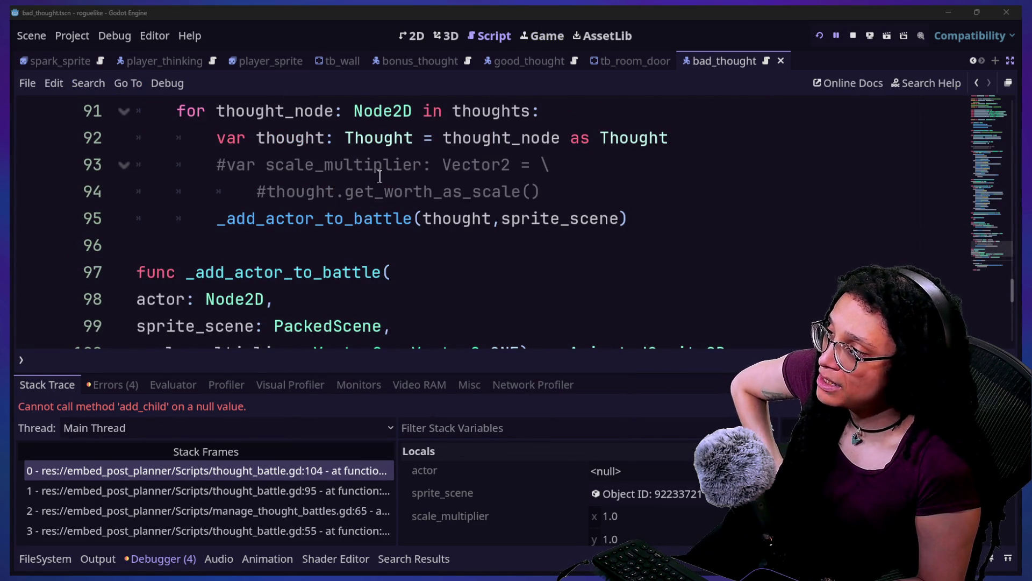
mouse_move(380, 176)
scroll(379, 176, up, 3)
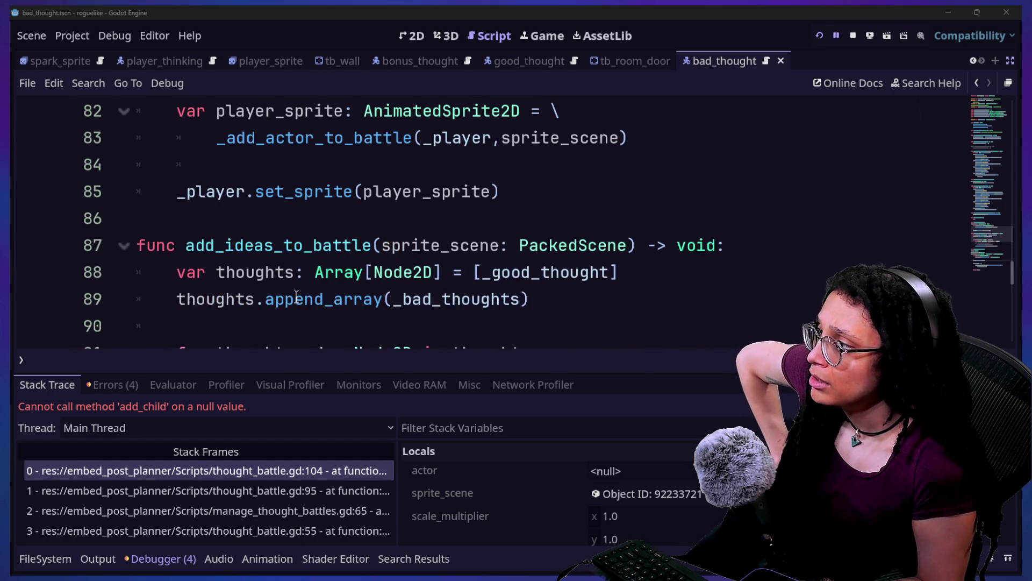
scroll(297, 297, down, 2)
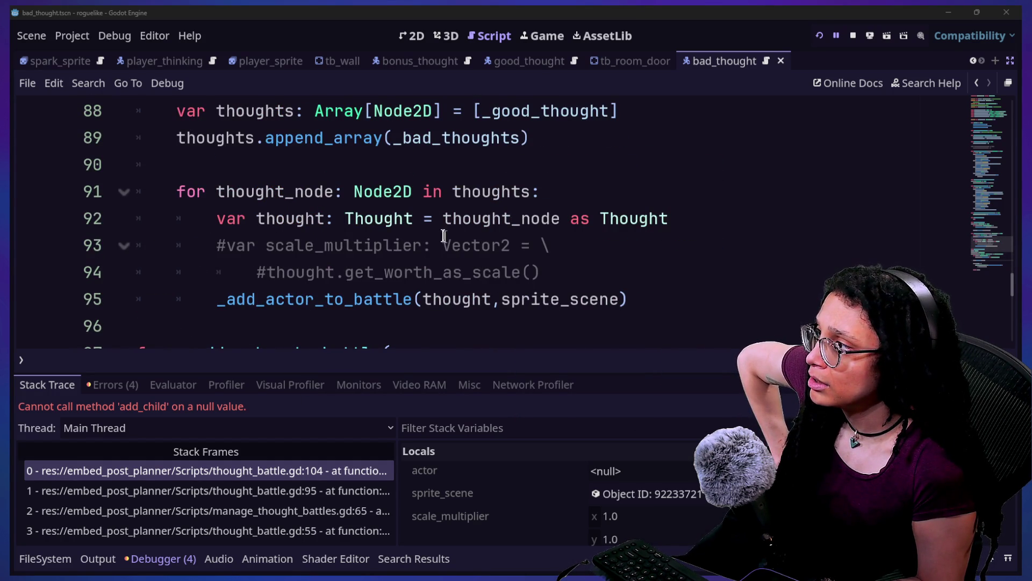
mouse_move(421, 232)
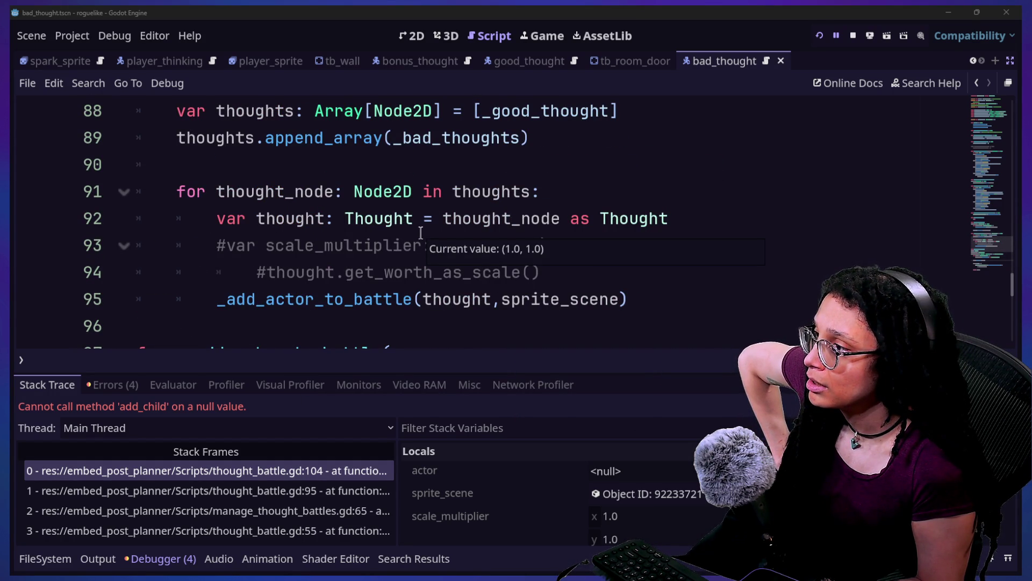
click(441, 304)
double_click(442, 300)
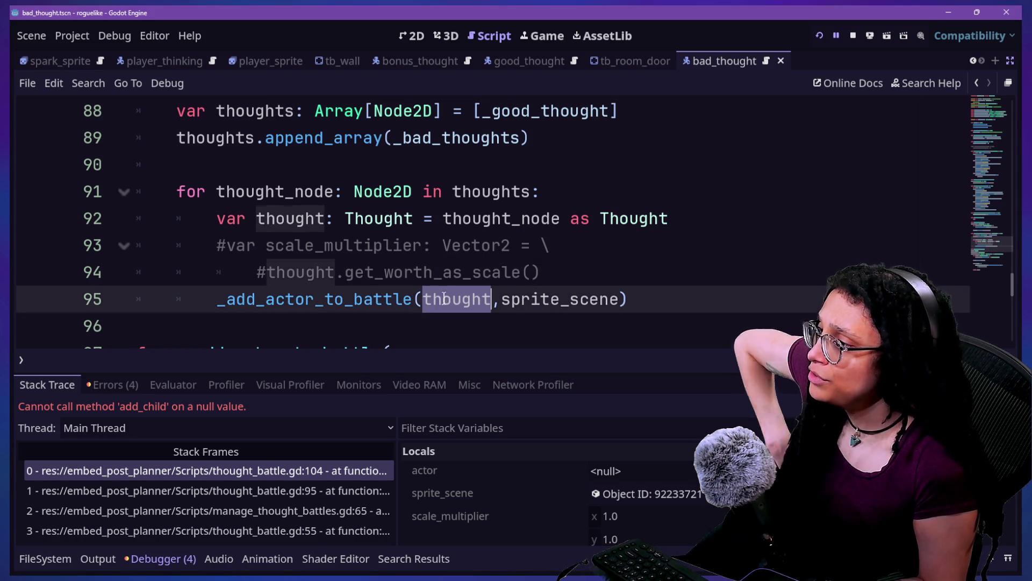
text(thought_Node)
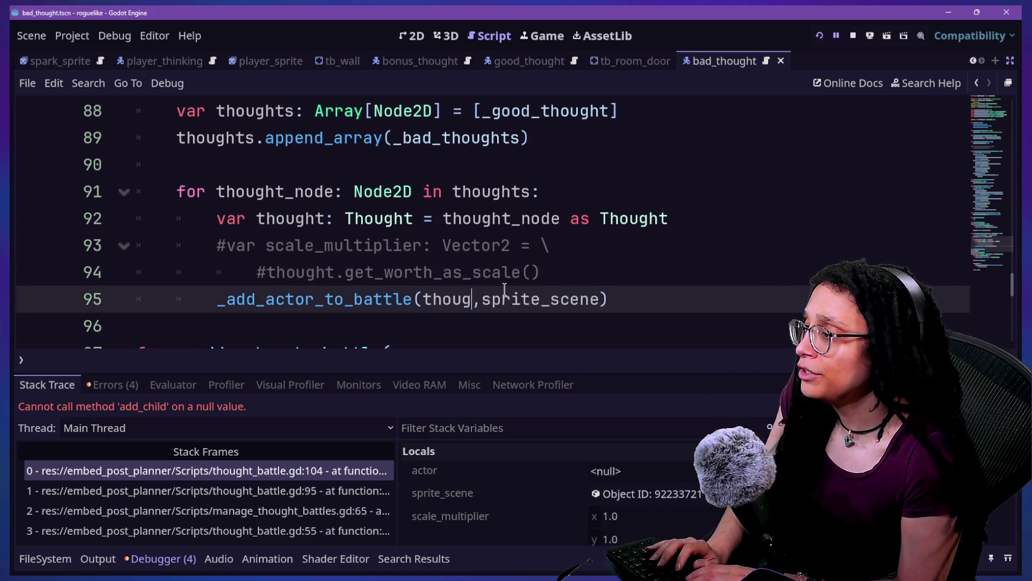
Step: Uncomment the scale_multiplier lines, then comment out lines 92 to 94 together
click(601, 218)
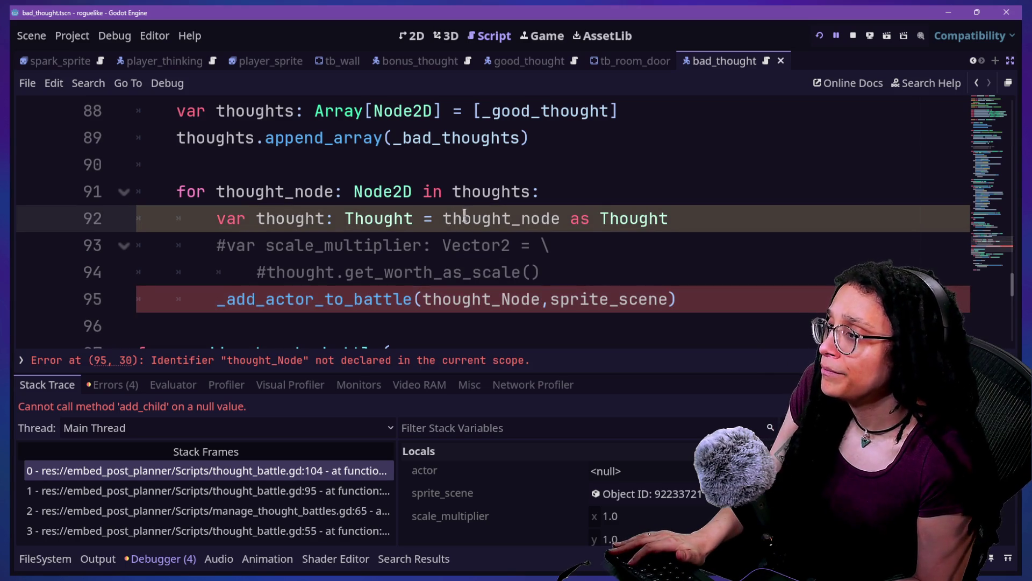
drag(276, 246, 297, 267)
key(ctrl+k)
click(274, 246)
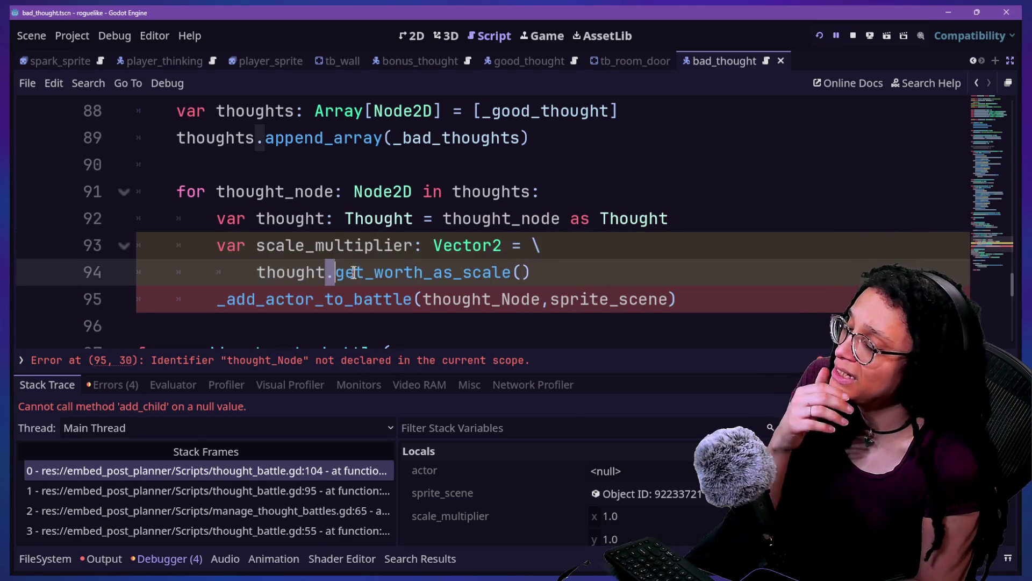
drag(270, 223, 302, 269)
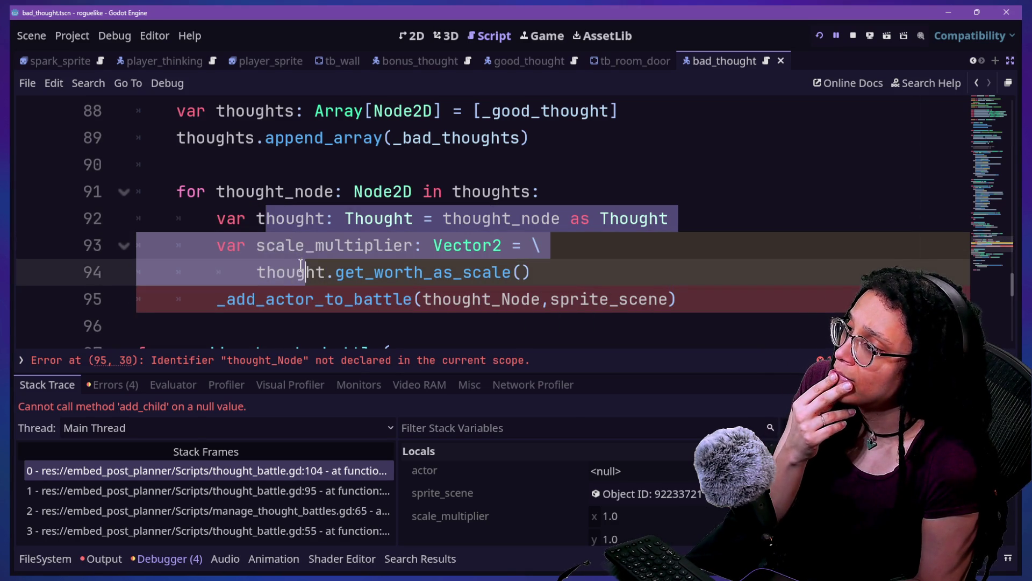
key(ctrl+k)
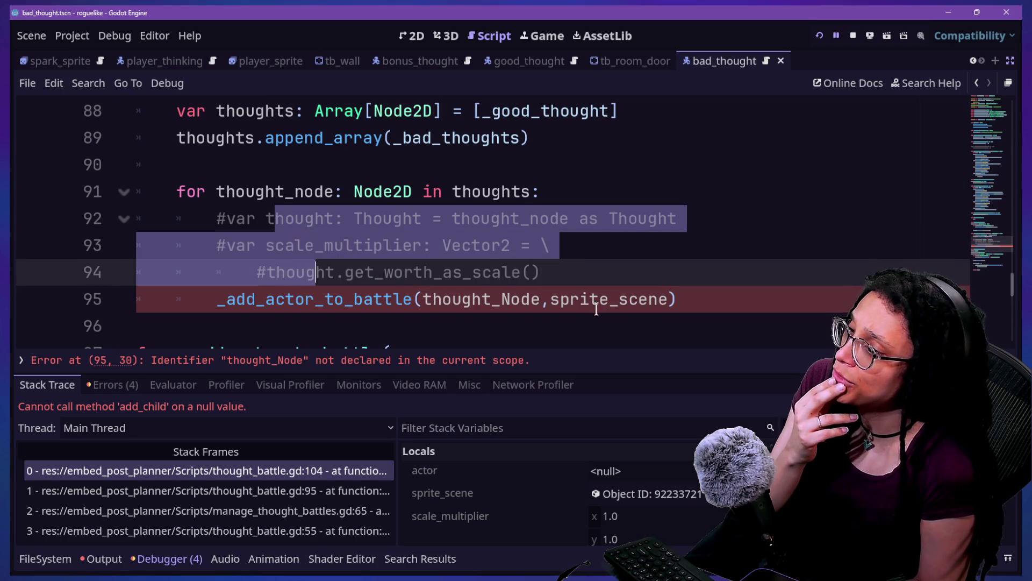
Step: Correct the argument to lowercase thought_node and restart the game
click(392, 277)
click(520, 301)
key(BackSpace)
key(BackSpace)
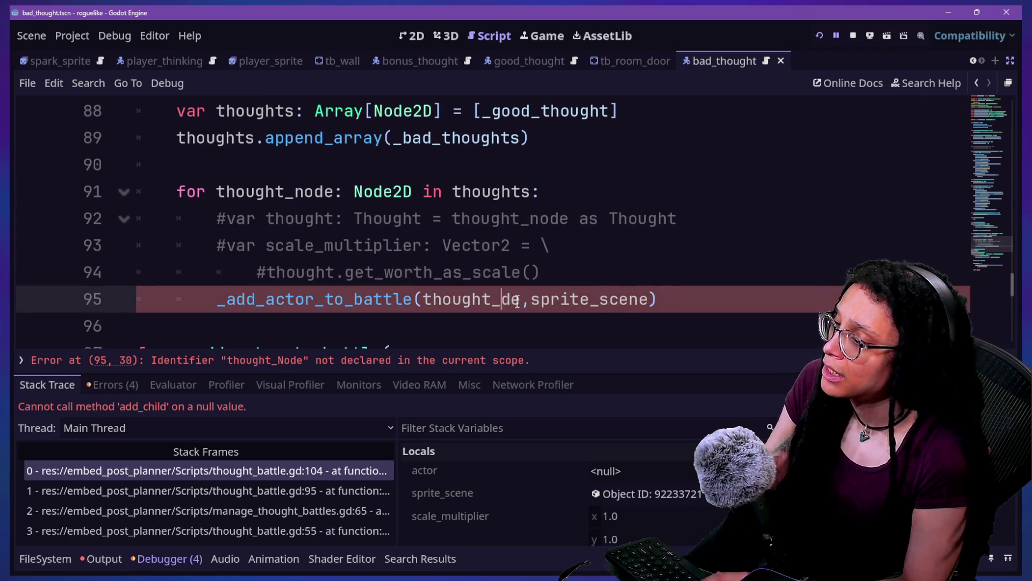
text(no)
click(815, 35)
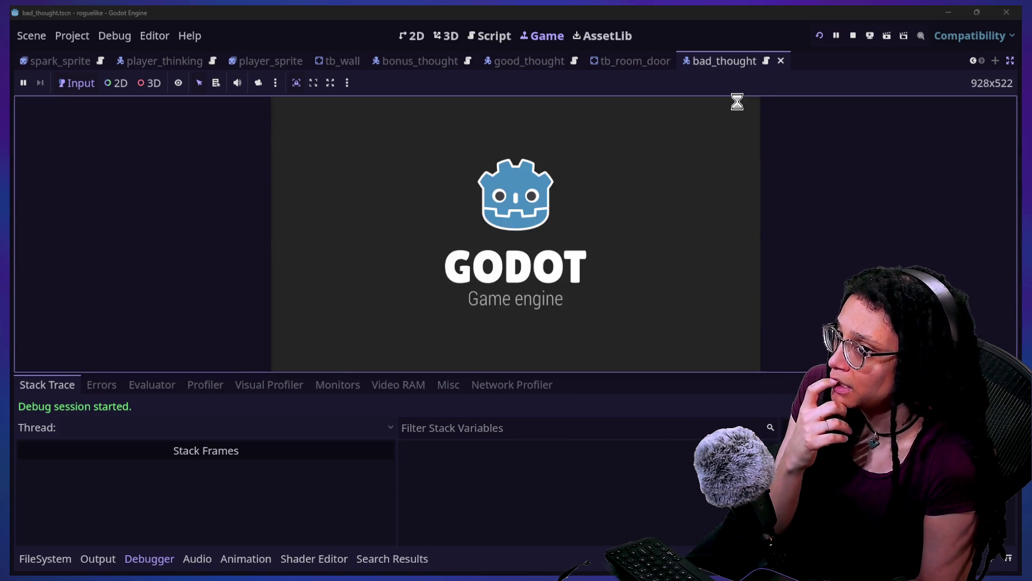
Step: Start planning on Mewsky and walk the brain character right, down and left through the rooms
click(538, 239)
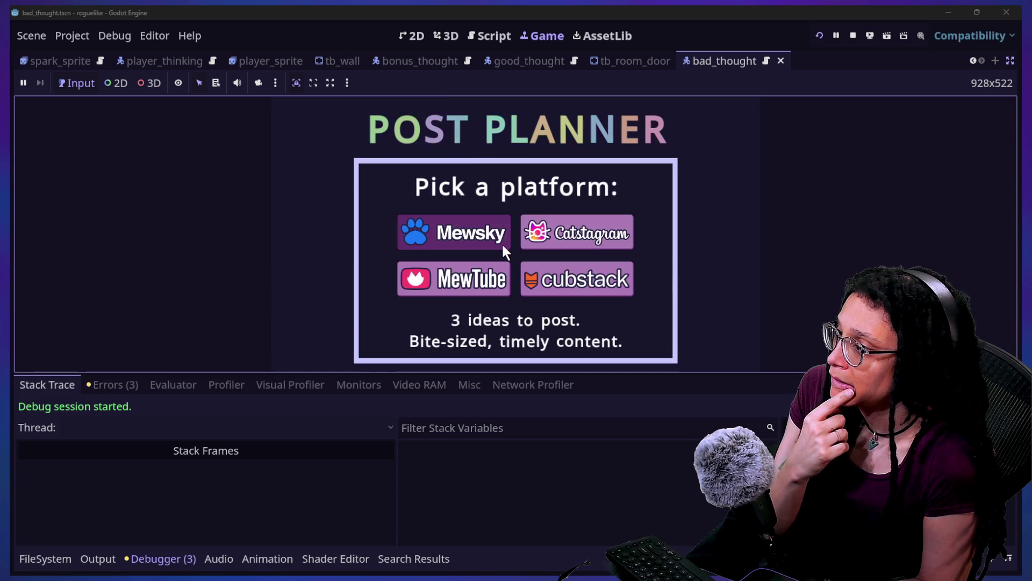
click(502, 243)
key(Right)
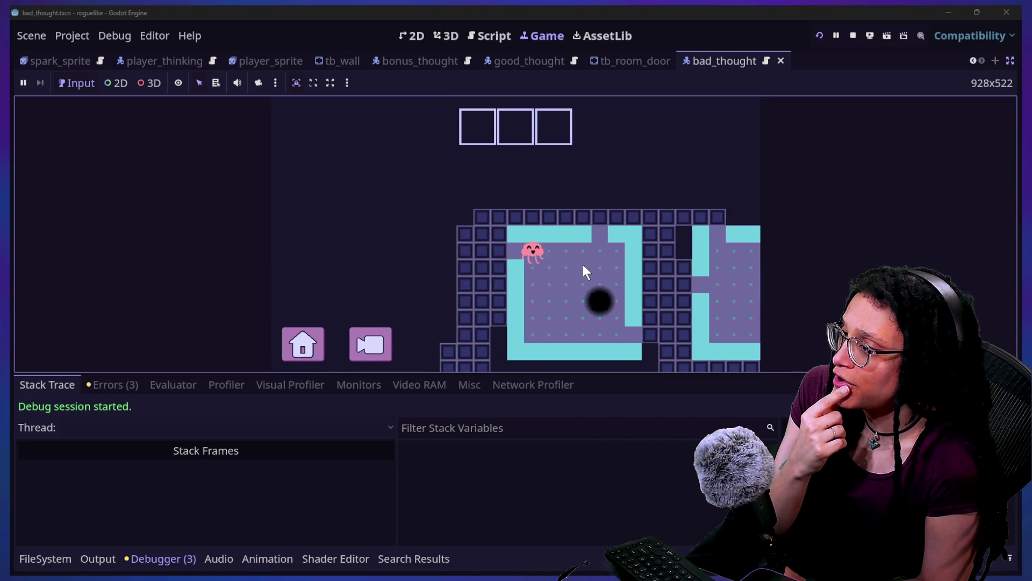
key(Right)
key(Down)
key(Left)
key(Left)
key(Left)
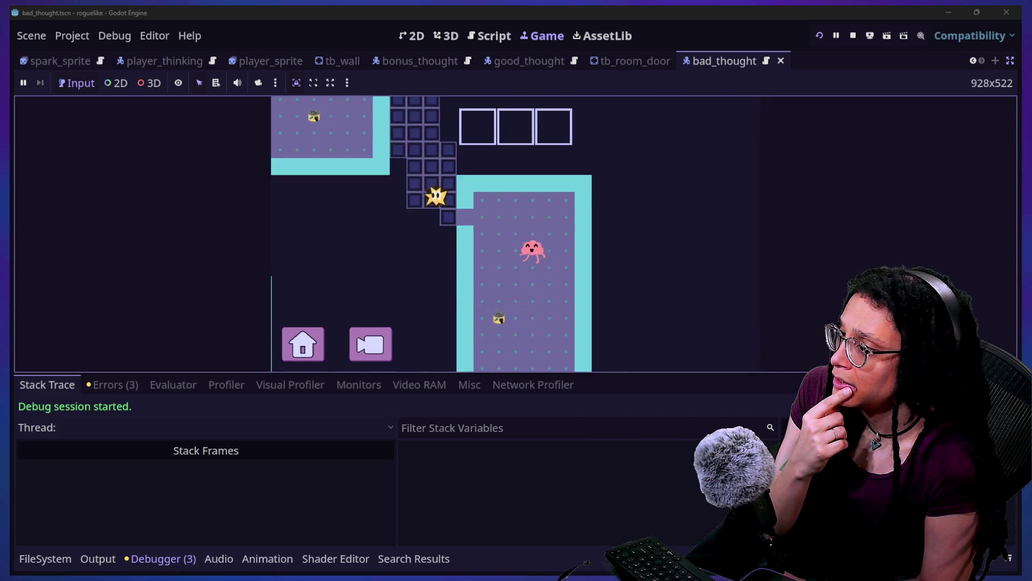
key(Down)
key(Down)
key(Down)
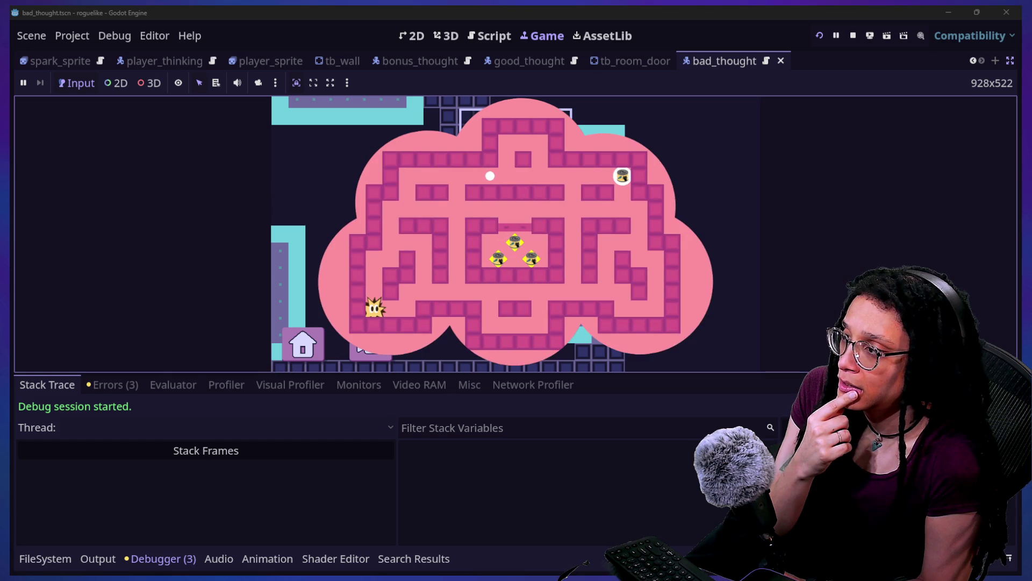
Step: Back in the script, edit the capitalisation of thought_node on line 95
click(494, 36)
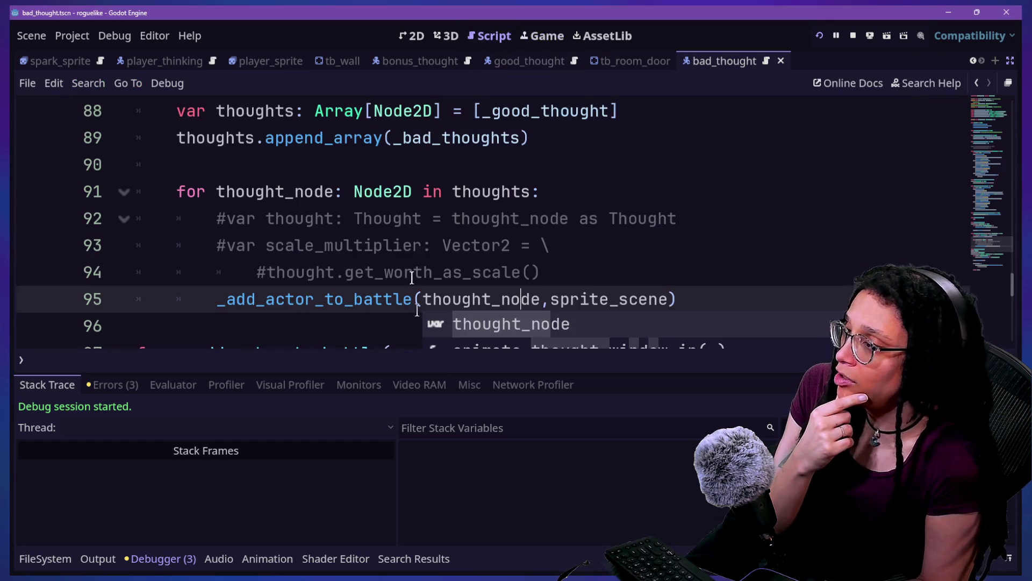
click(405, 219)
click(521, 299)
key(BackSpace)
key(BackSpace)
text(No)
key(BackSpace)
key(BackSpace)
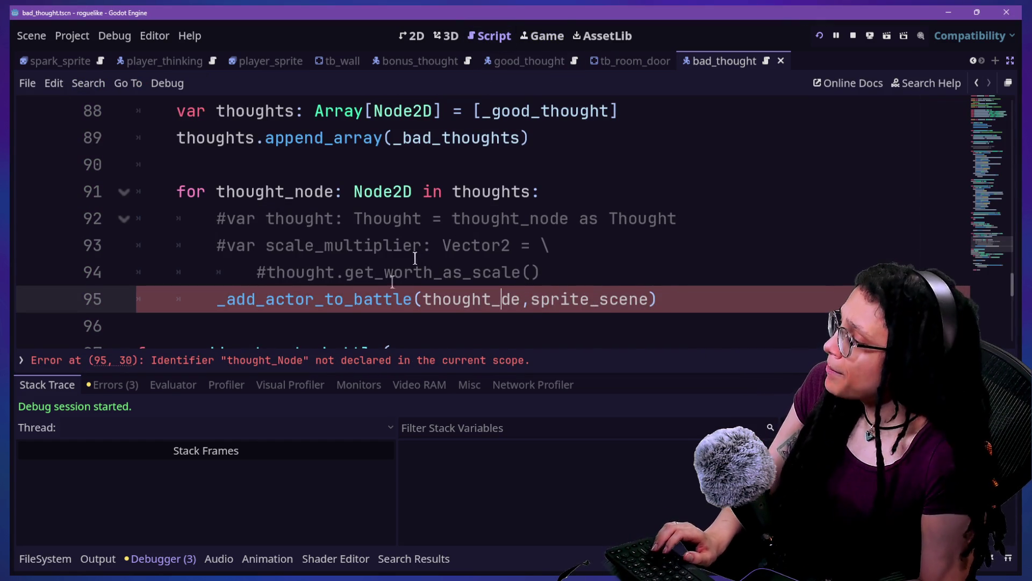
click(167, 564)
click(168, 565)
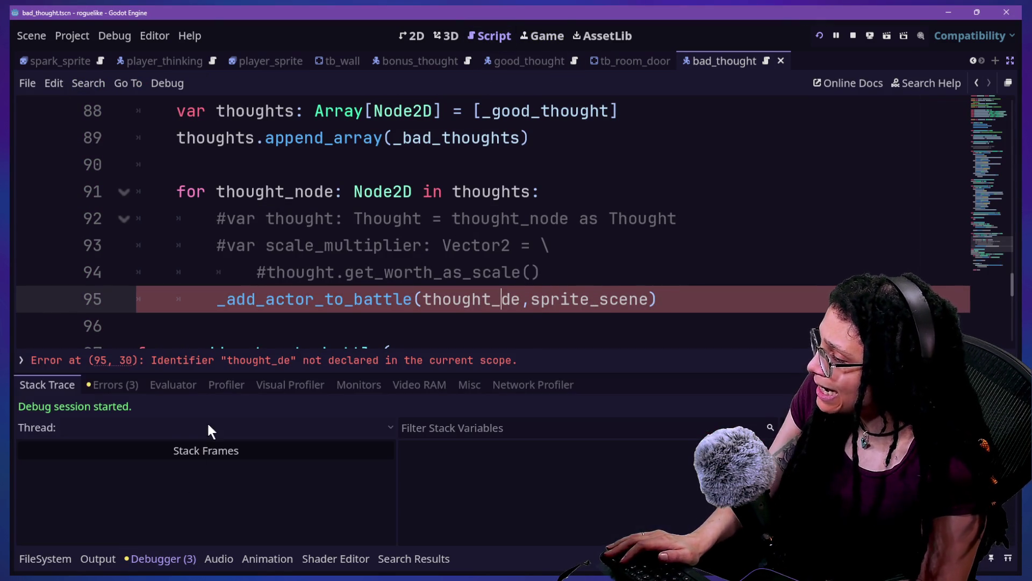
Step: Undo to the version with lines 92–94 active and scale_multiplier passed, then restart the game
click(470, 272)
key(ctrl+z)
key(ctrl+z)
key(ctrl+z)
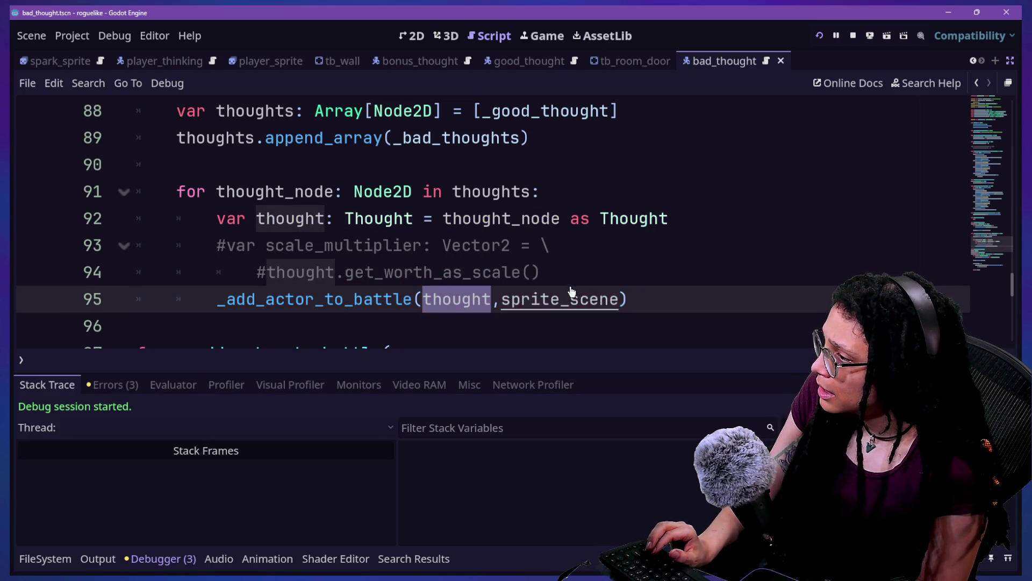
key(ctrl+z)
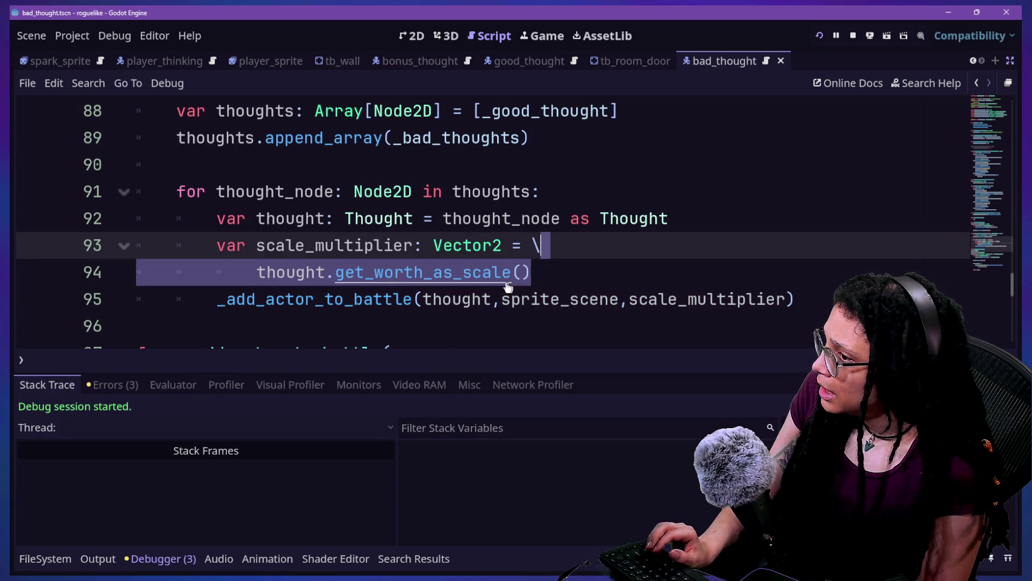
click(504, 280)
mouse_move(505, 281)
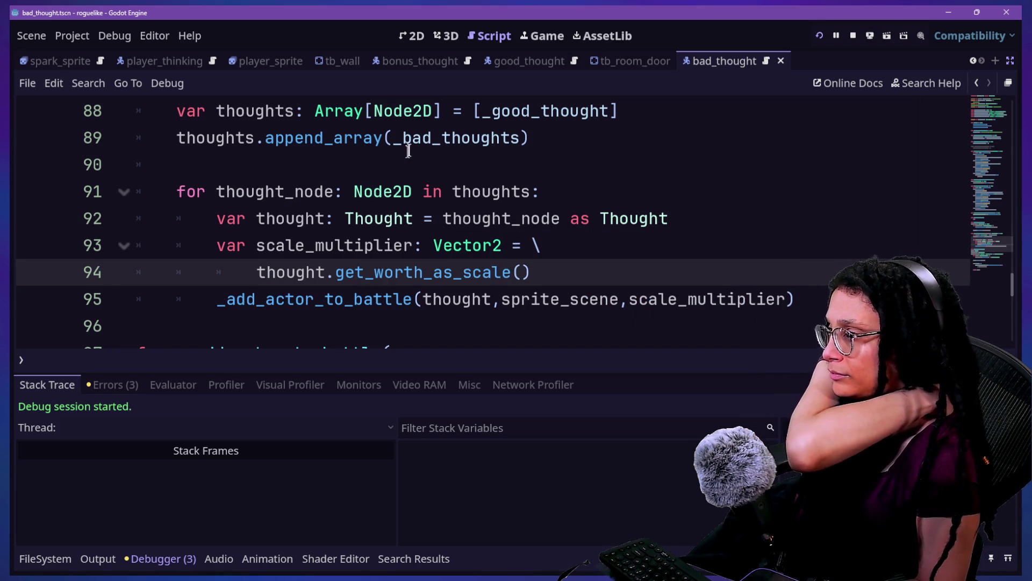
scroll(407, 151, up, 1)
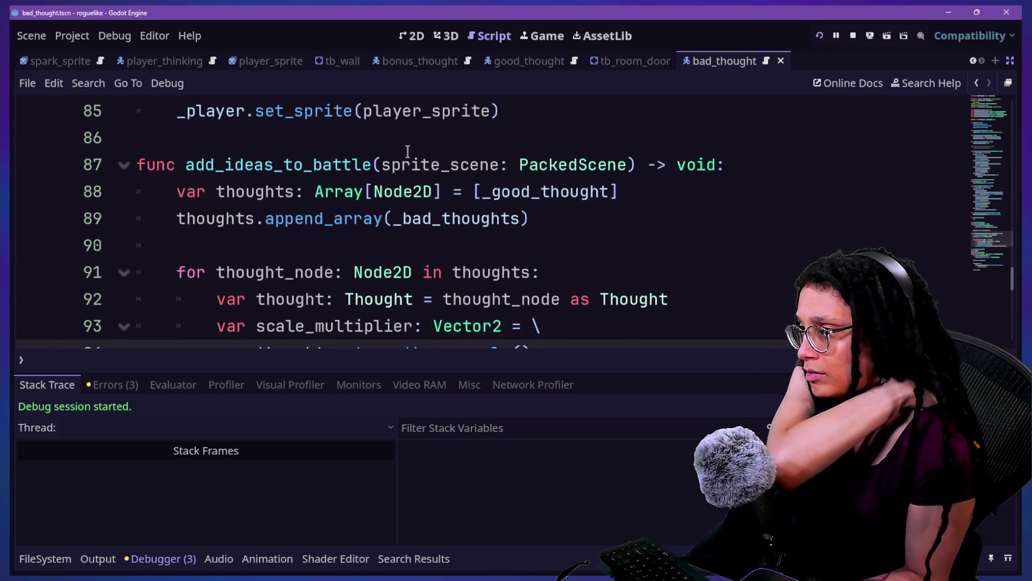
click(540, 300)
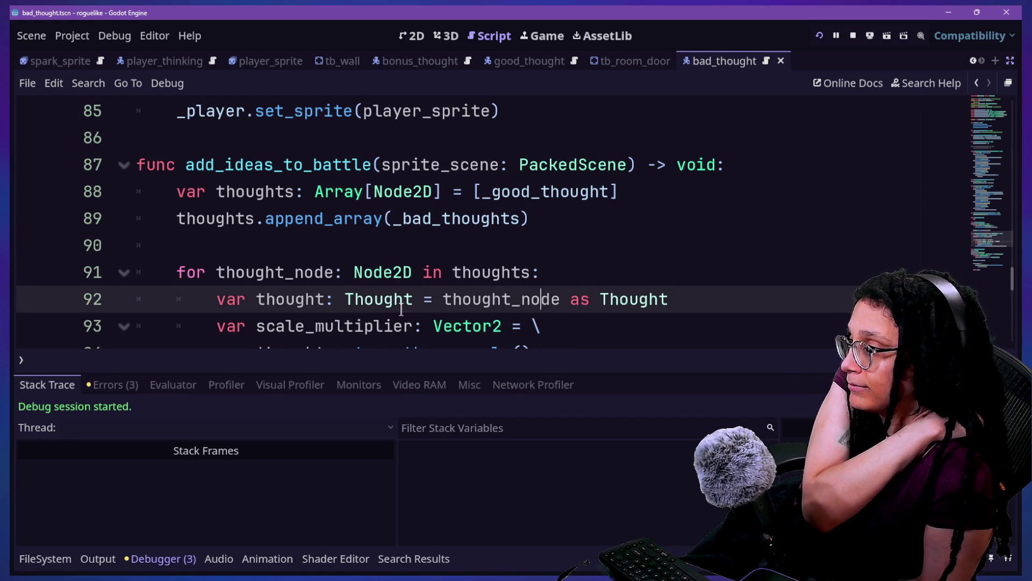
scroll(686, 165, down, 1)
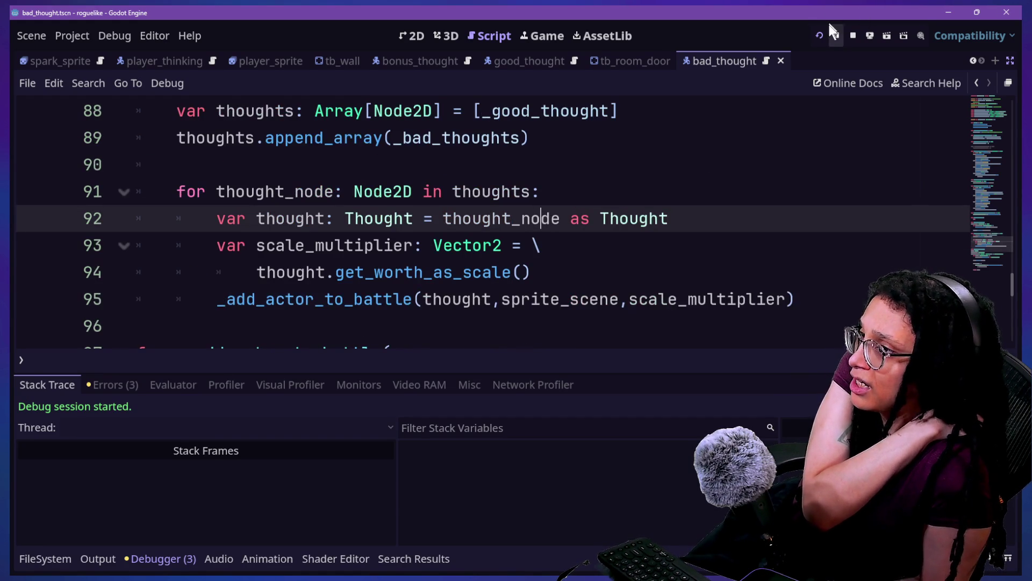
click(823, 33)
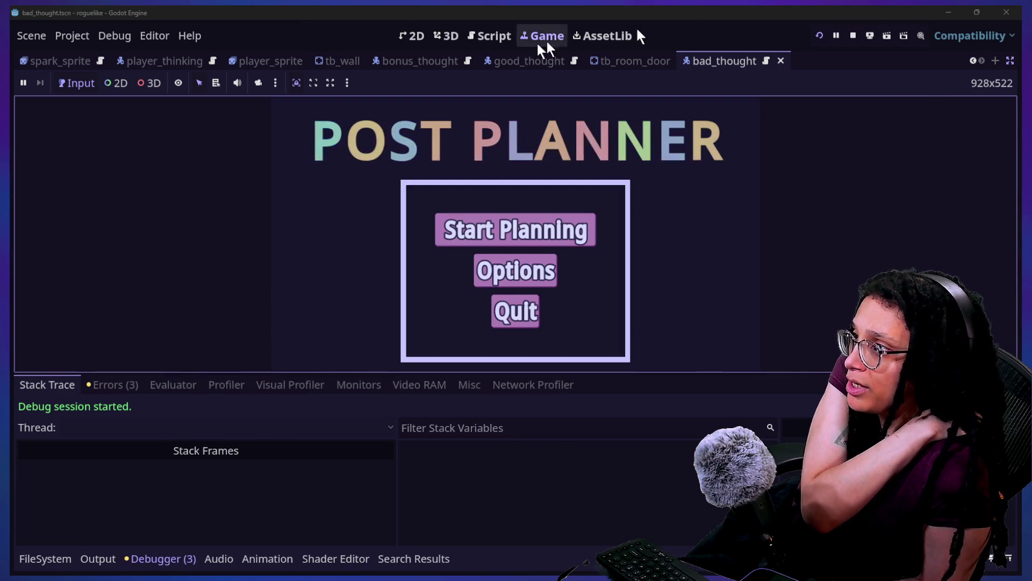
Step: Set an active breakpoint on the line 91 loop and restart the game
click(488, 37)
click(32, 193)
click(33, 192)
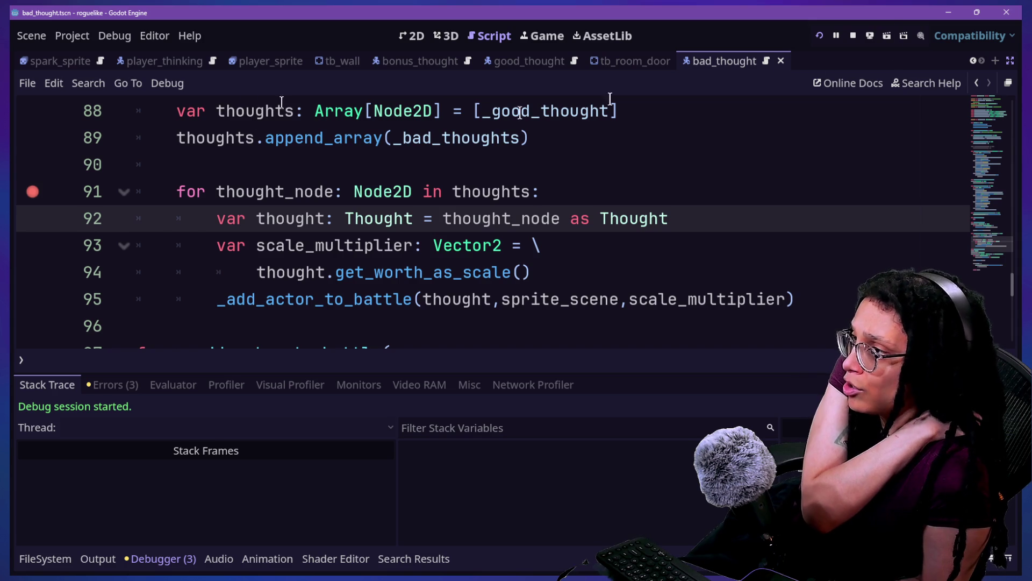
click(819, 36)
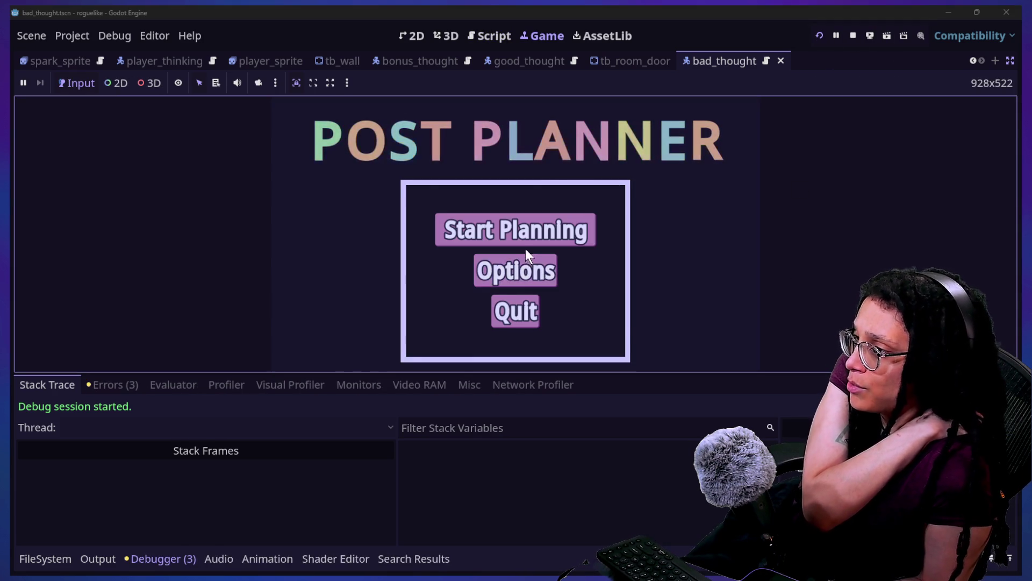
Step: Start planning on Catstagram and walk the character down, left and right into the enemy room
click(526, 248)
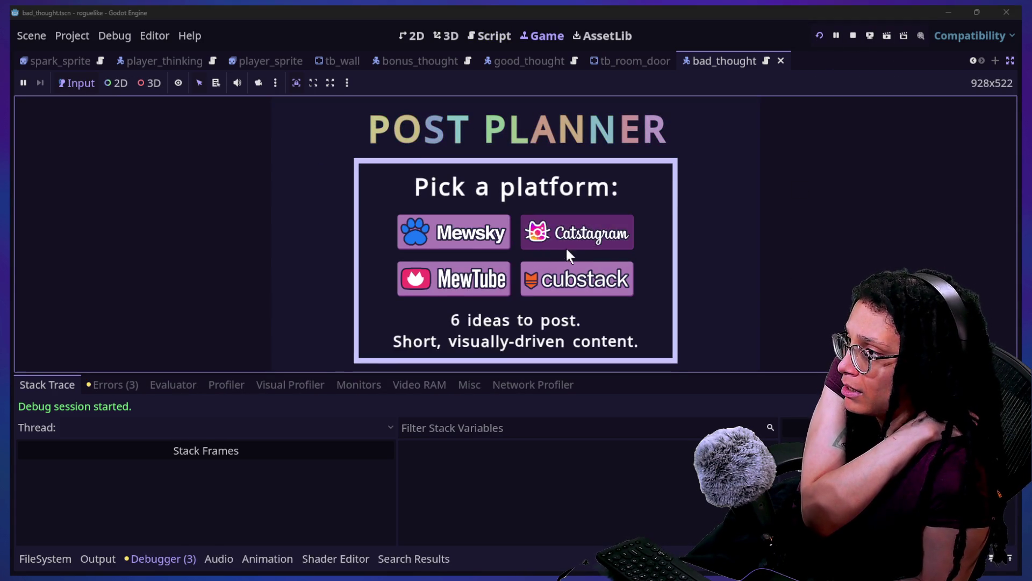
click(565, 252)
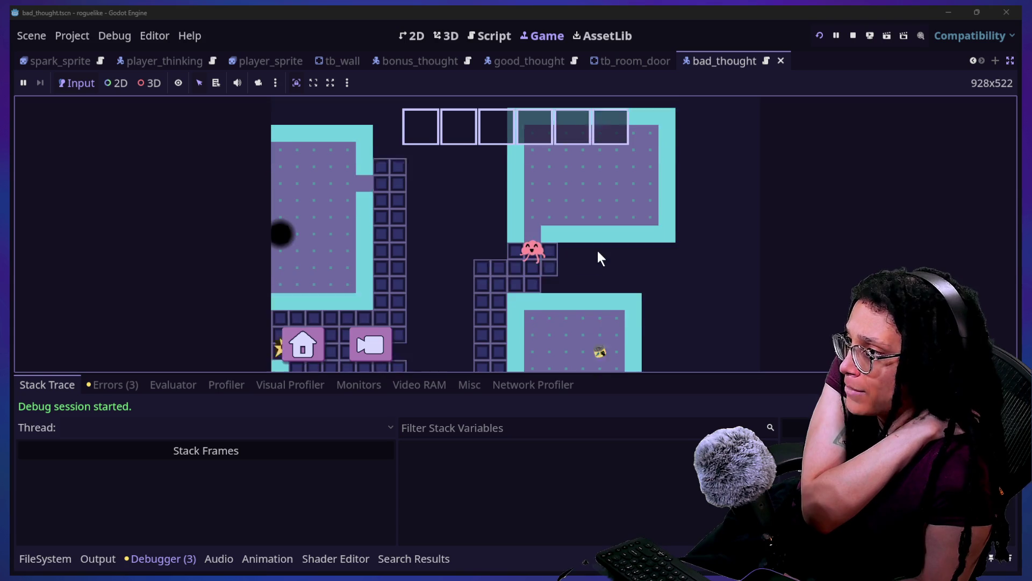
key(Down)
key(Down)
key(Left)
key(Left)
key(Left)
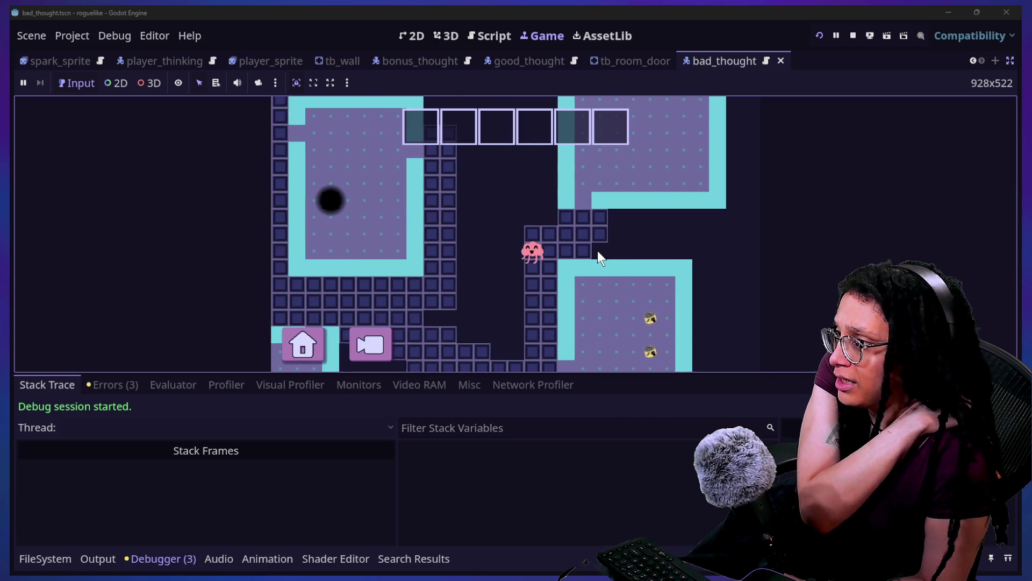
key(Down)
key(Down)
key(Down)
key(Down)
key(Down)
key(Down)
key(Right)
key(Down)
key(Right)
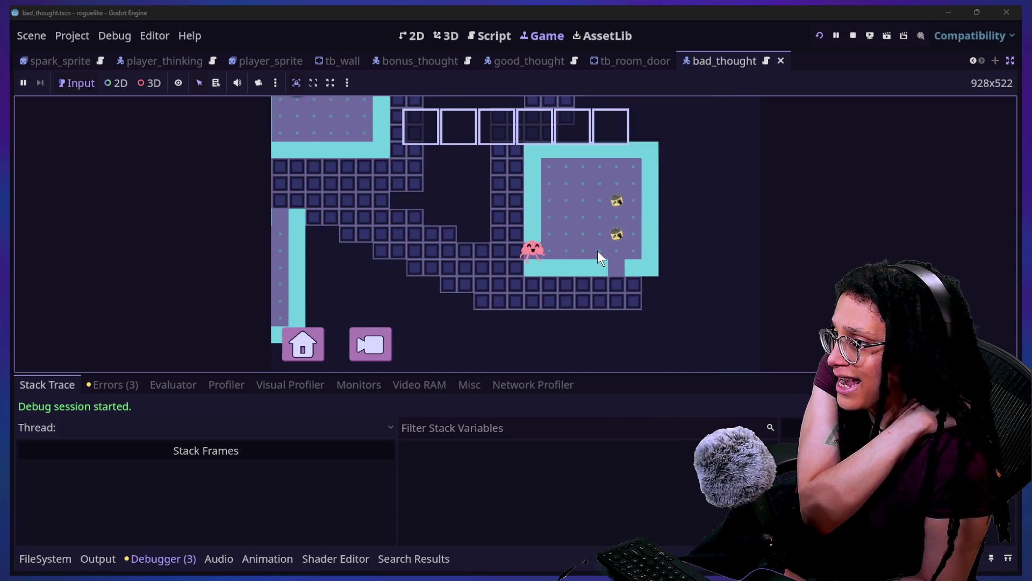
key(Right)
key(Right)
key(Right)
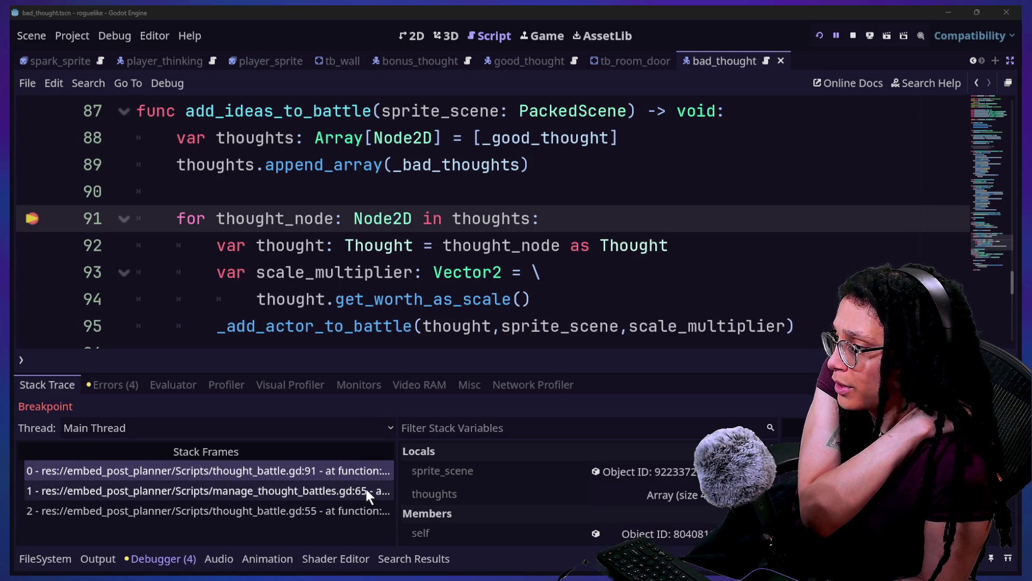
Step: Narrow the Stack Frames list and reveal the breakpoint list to widen the debugger variables
mouse_move(180, 215)
mouse_down()
mouse_move(511, 203)
mouse_move(540, 218)
mouse_up()
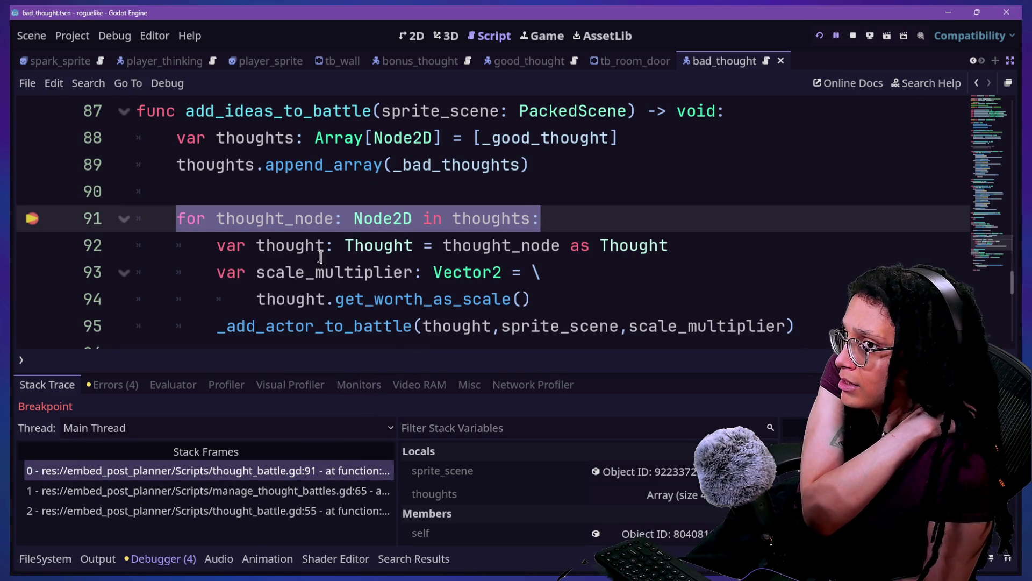
click(325, 248)
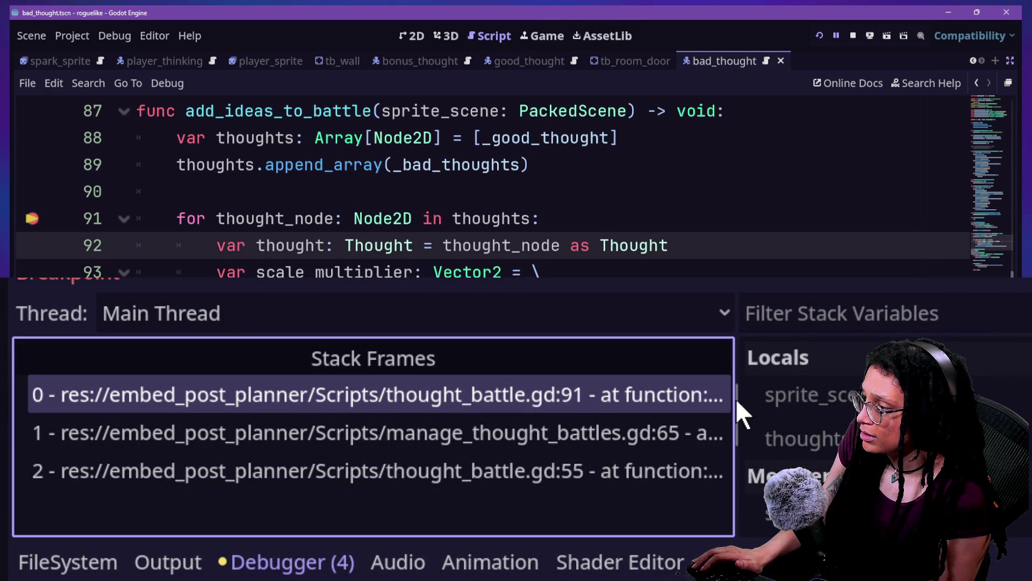
drag(733, 397, 424, 430)
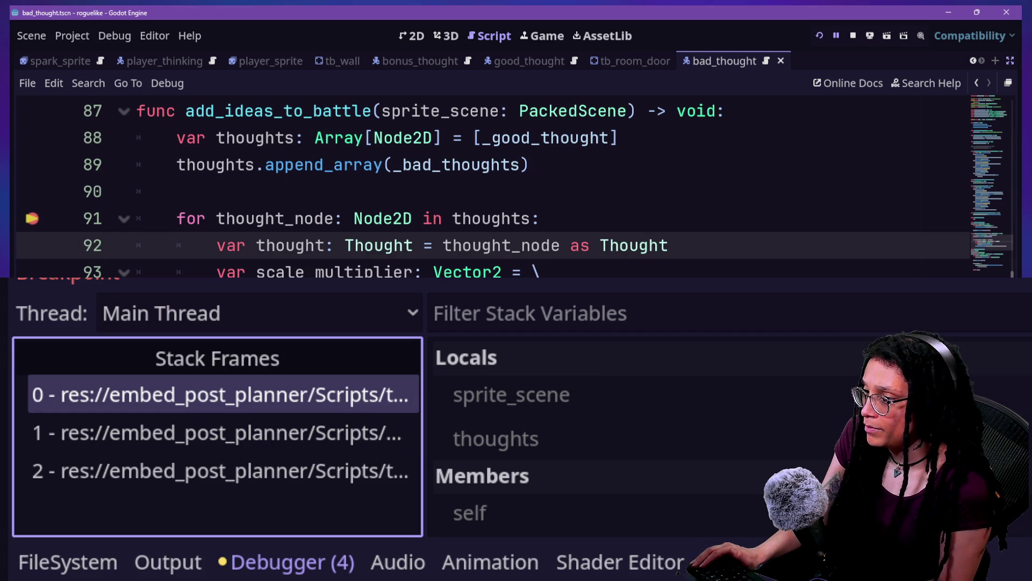
drag(425, 430, 246, 430)
mouse_move(1028, 388)
mouse_down()
mouse_move(680, 396)
mouse_move(785, 417)
mouse_up()
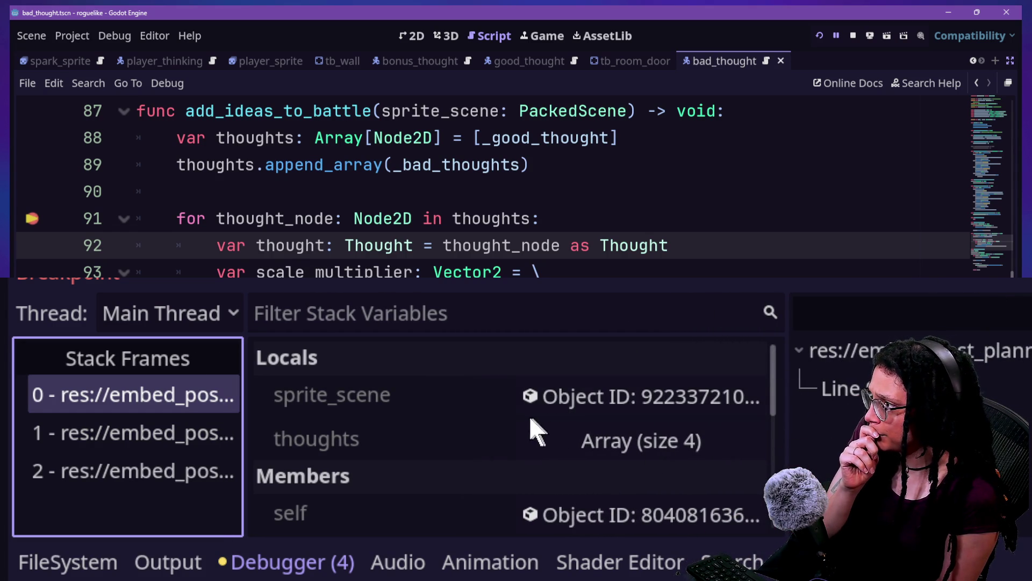
Step: Expand the 4-element thoughts array, inspect its first object, and restore the scene and property panels
scroll(480, 451, down, 1)
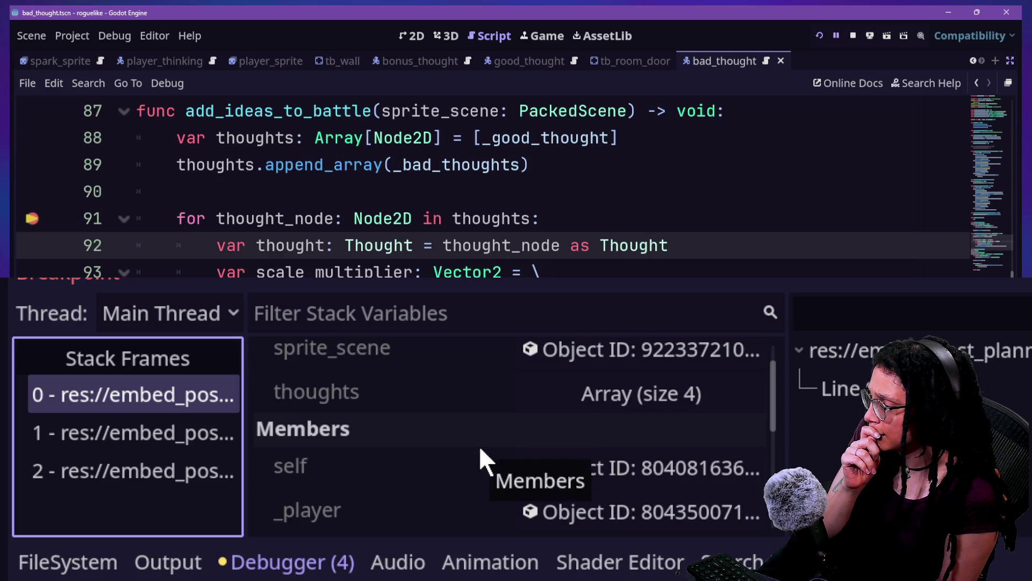
click(598, 401)
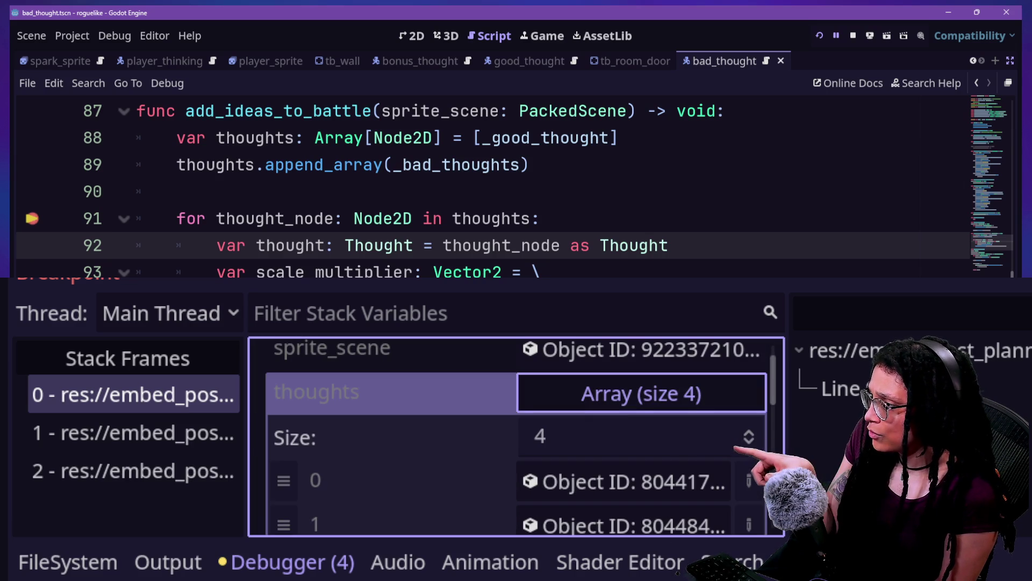
scroll(464, 486, down, 1)
click(538, 457)
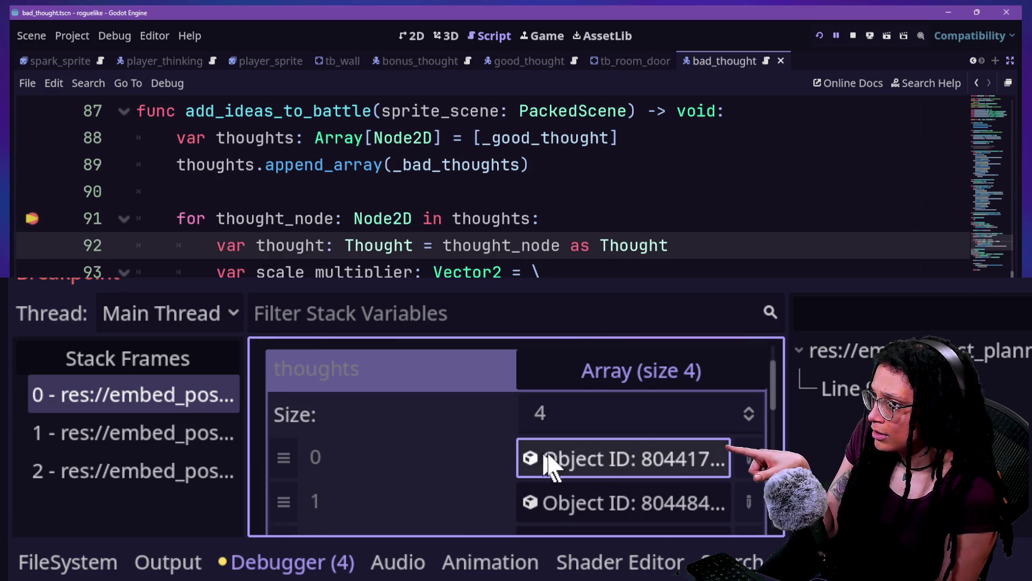
click(1005, 82)
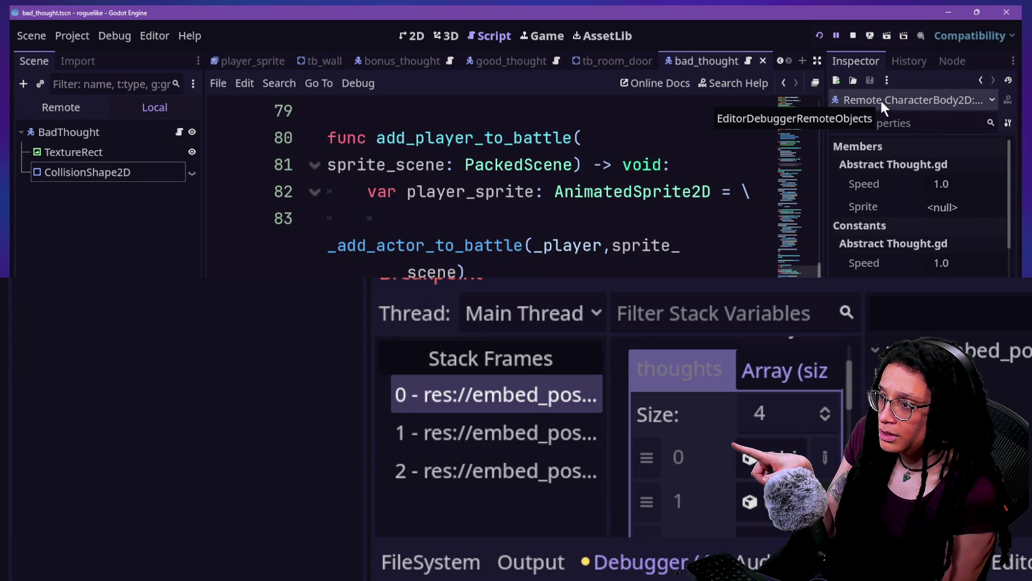
Step: Scroll the script list and open good_thought.gd, which declares class_name GoodThought extends Thought
scroll(880, 144, down, 5)
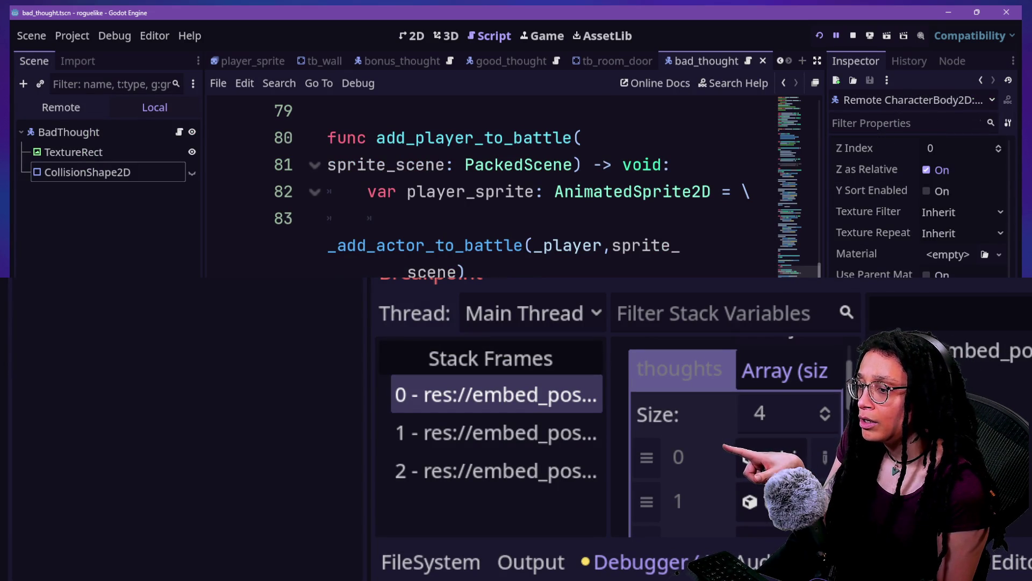
click(473, 62)
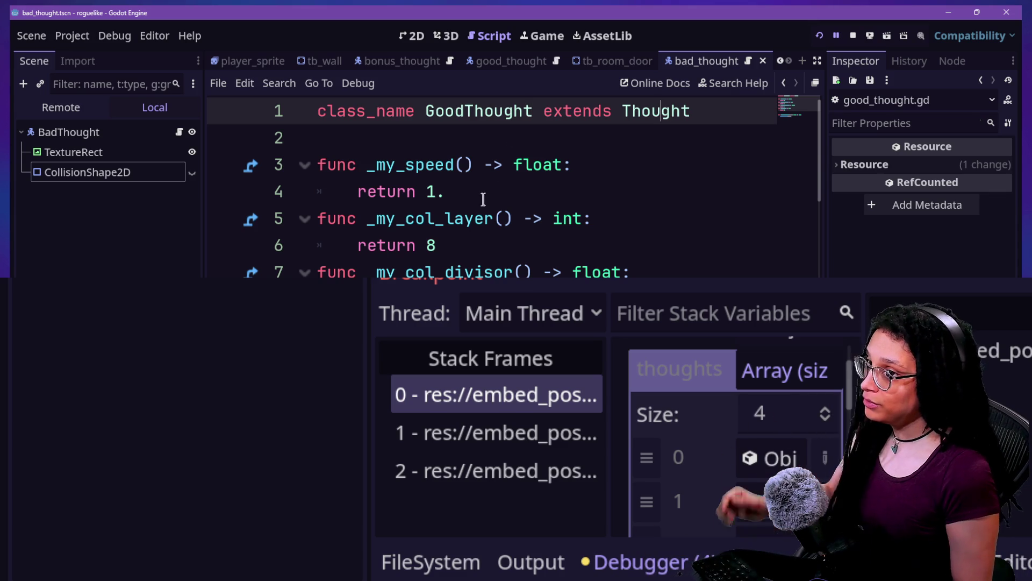
ctrl+click(661, 111)
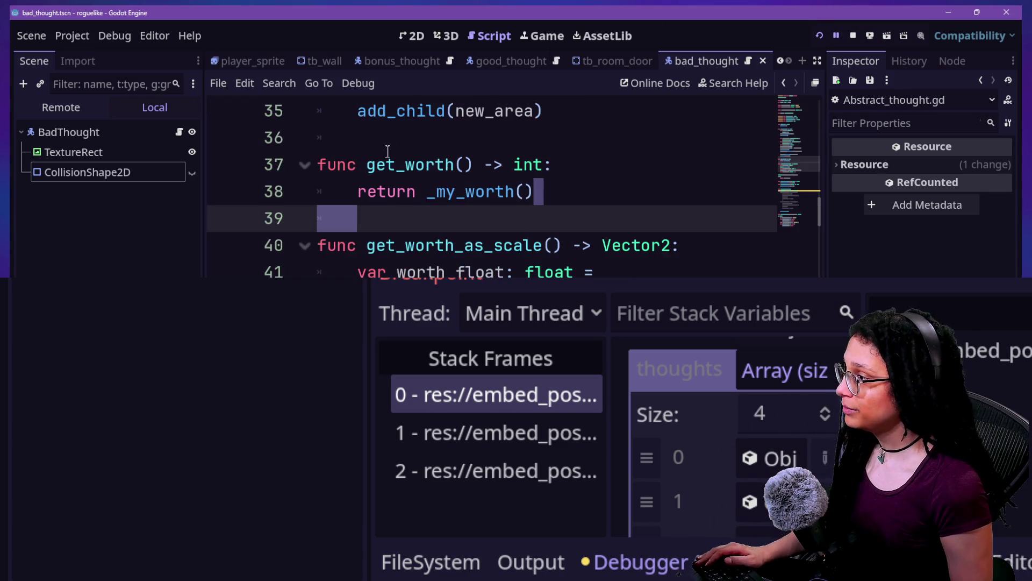
scroll(387, 152, up, 10)
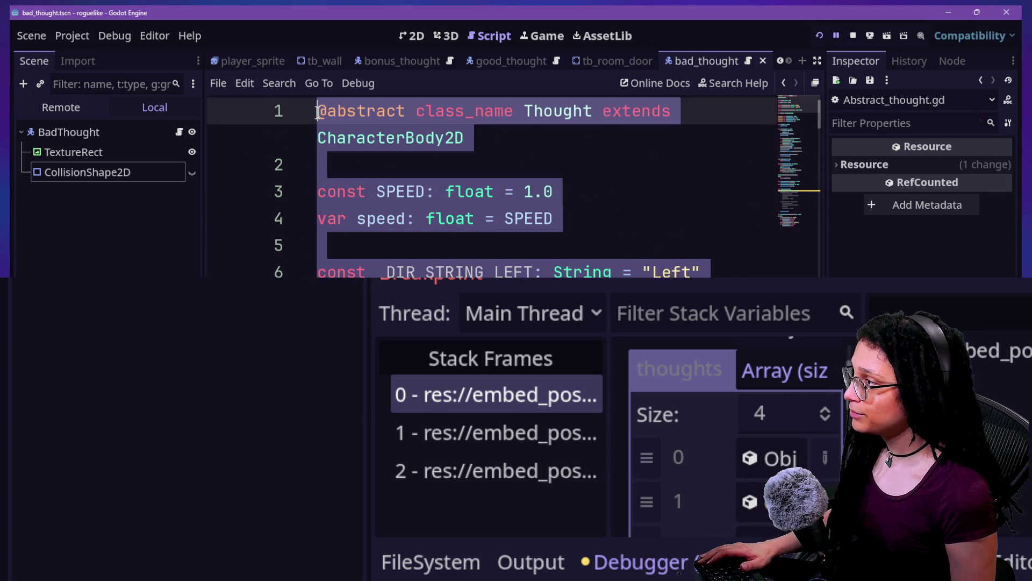
double_click(380, 111)
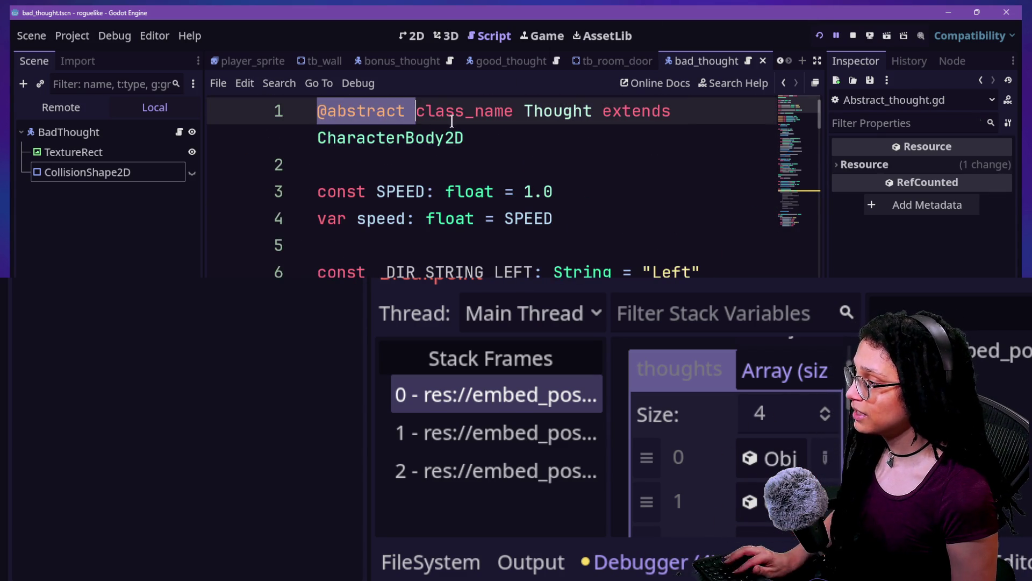
scroll(512, 174, down, 5)
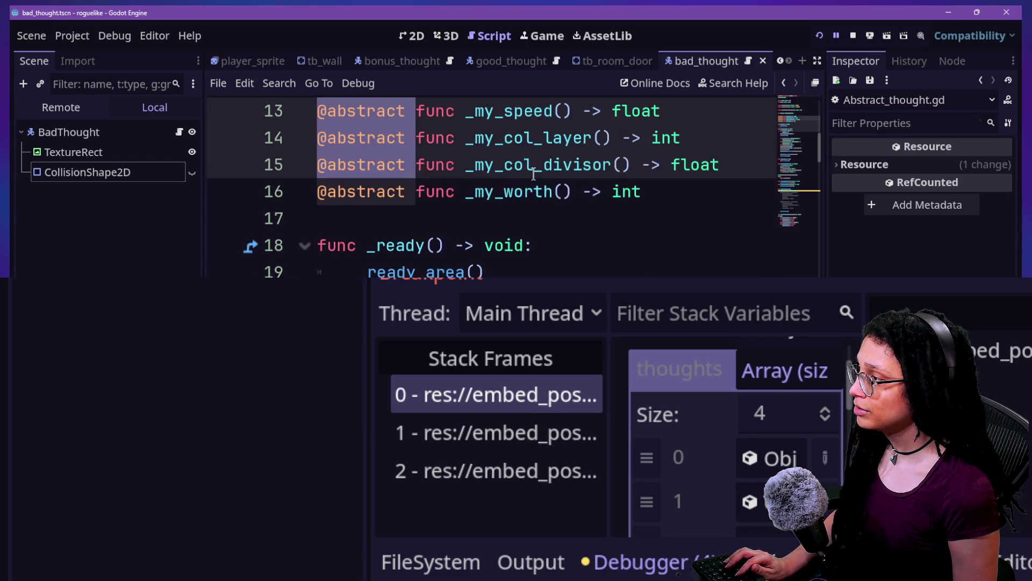
scroll(534, 174, down, 2)
scroll(533, 170, up, 3)
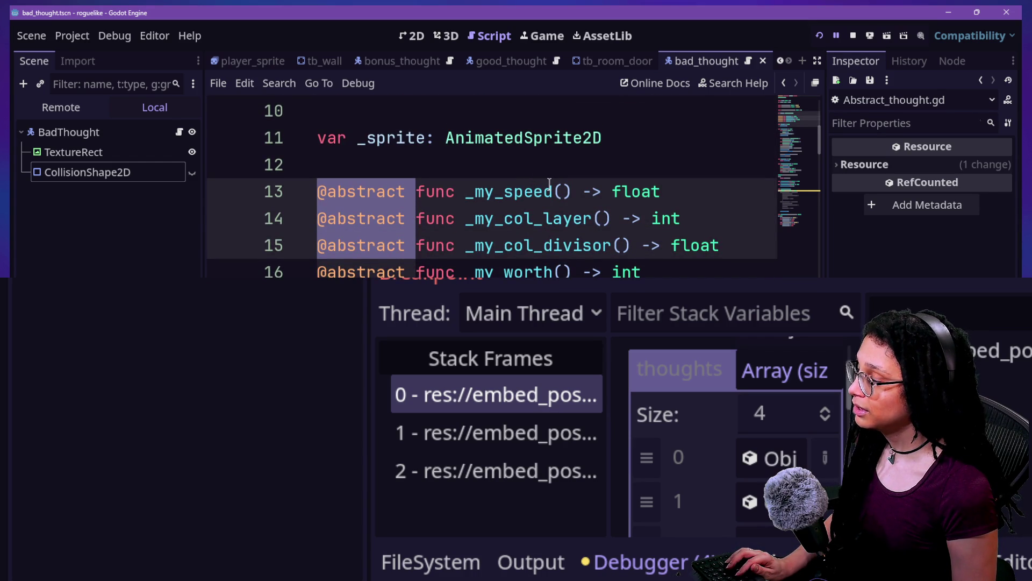
scroll(549, 183, up, 4)
mouse_move(455, 129)
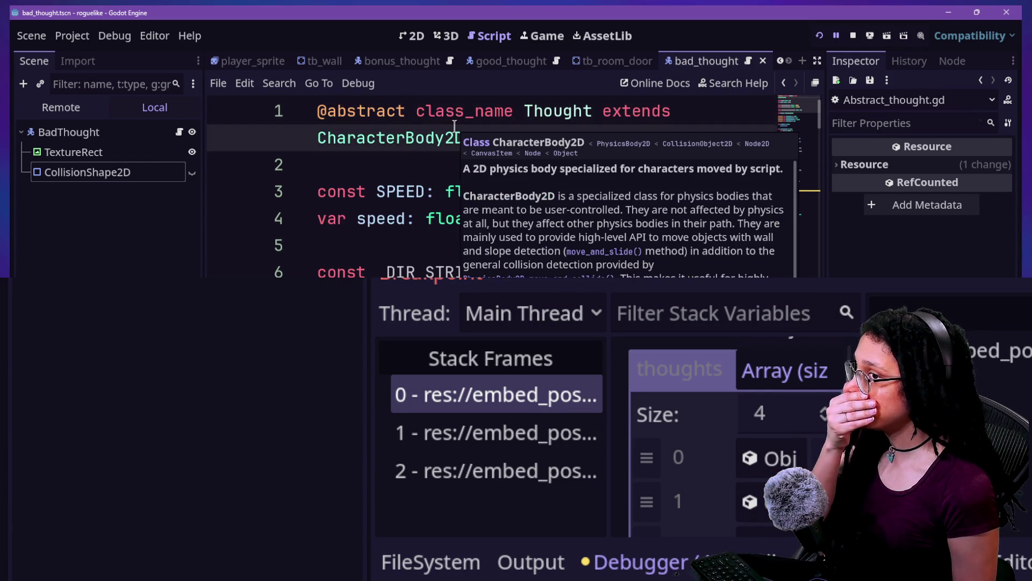
click(346, 141)
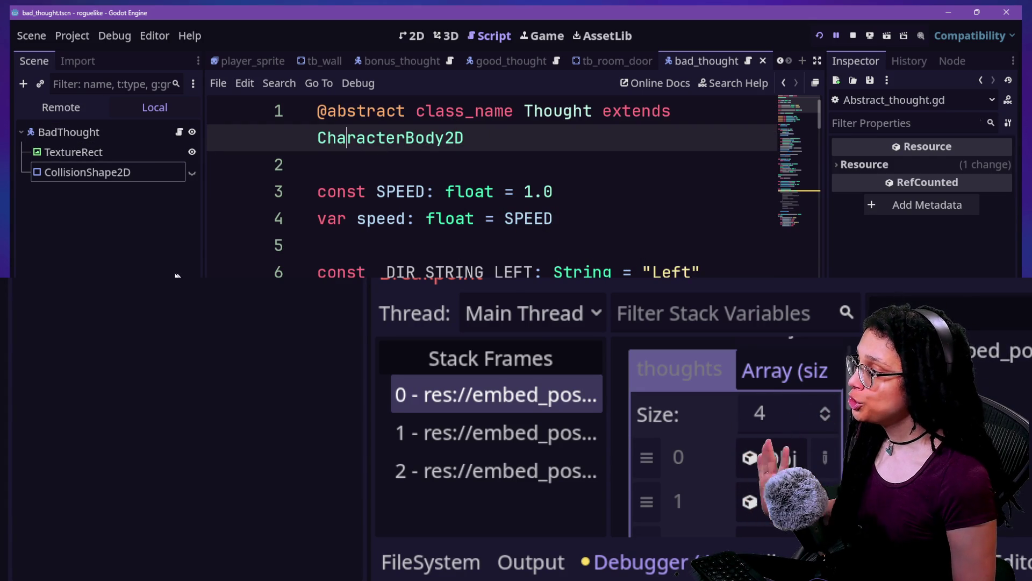
Step: Show the project's FileSystem list, then switch to the Discord server in the browser
click(425, 562)
key(Tab)
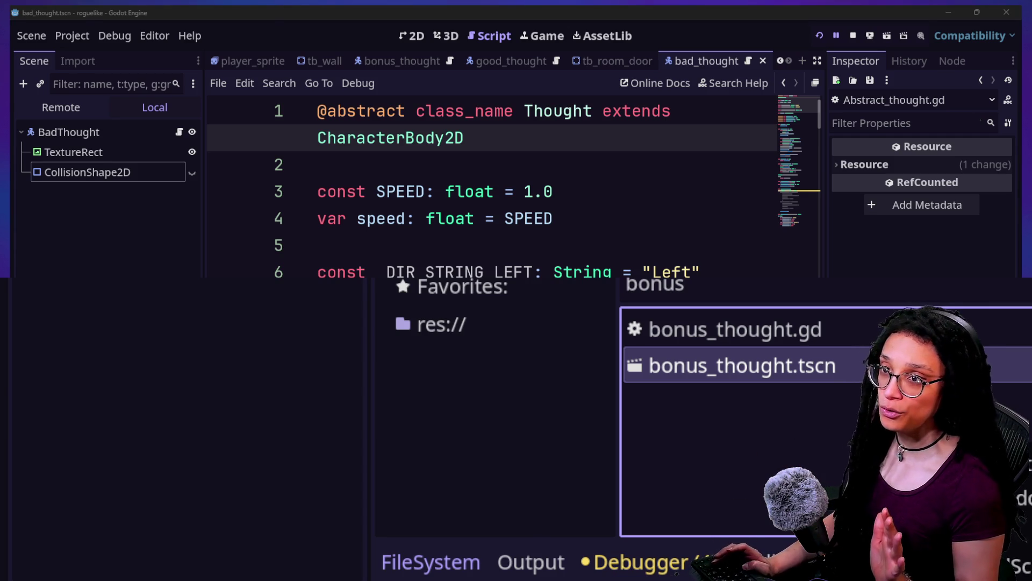
key(alt+Tab)
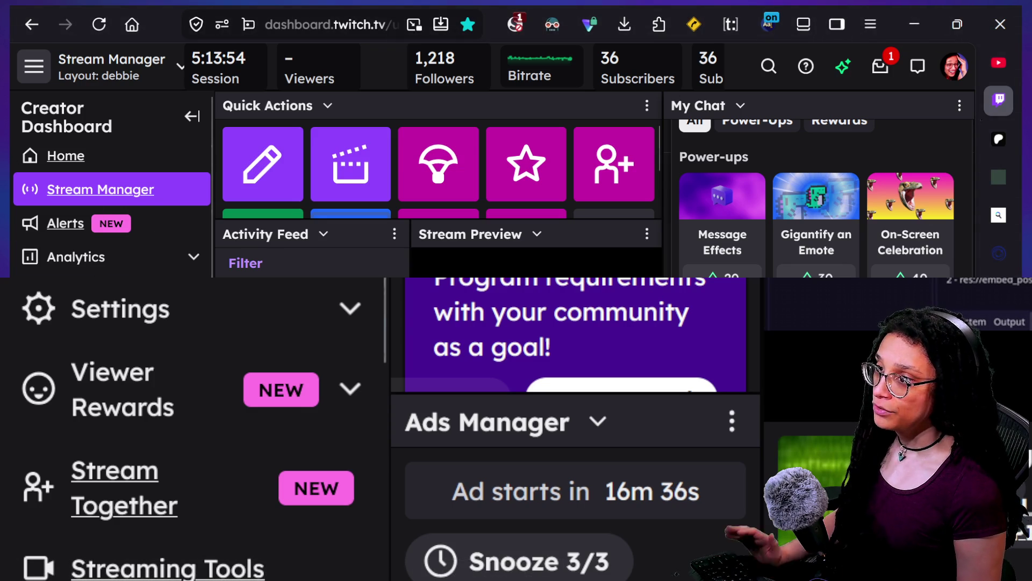
mouse_move(994, 218)
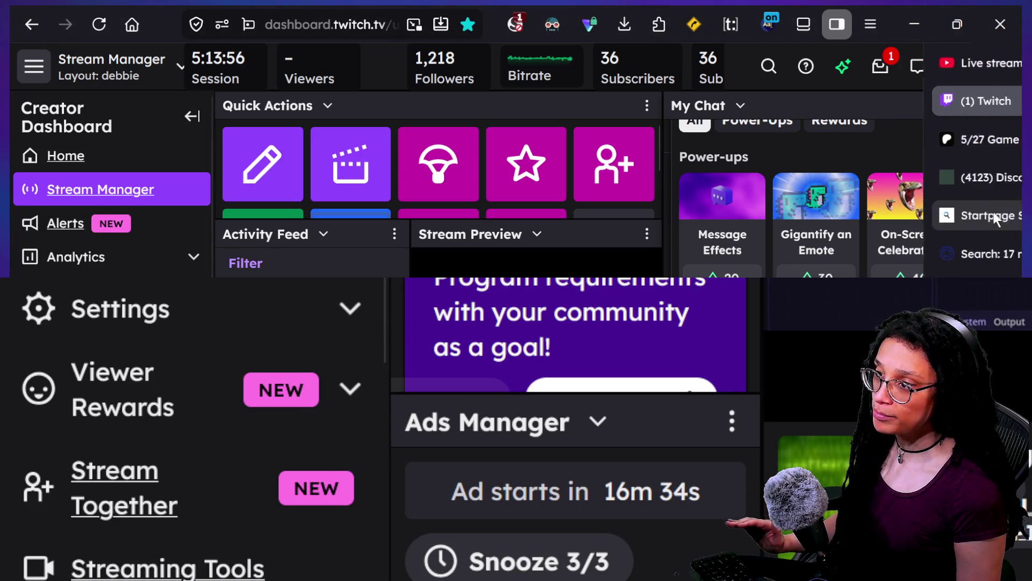
click(920, 185)
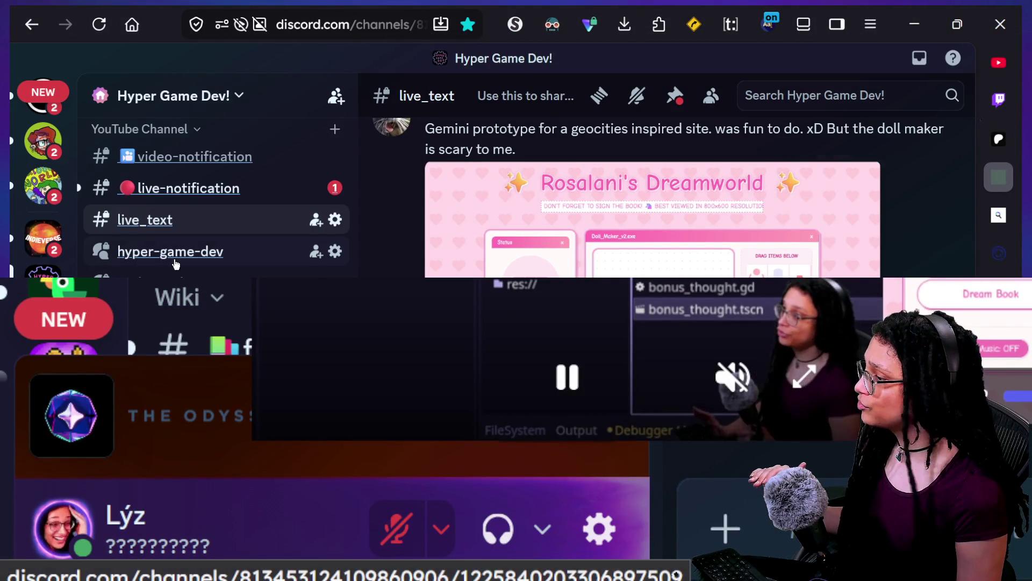
Step: Scroll the Hyper Game Dev! channel list and open #for-the-wiki
scroll(175, 263, down, 1)
scroll(215, 204, down, 3)
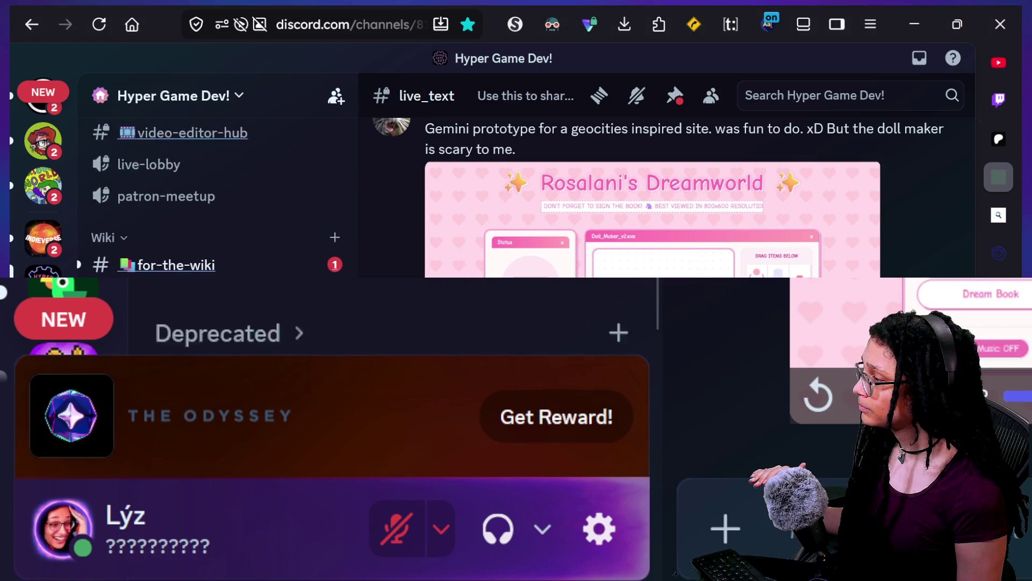
scroll(215, 204, up, 4)
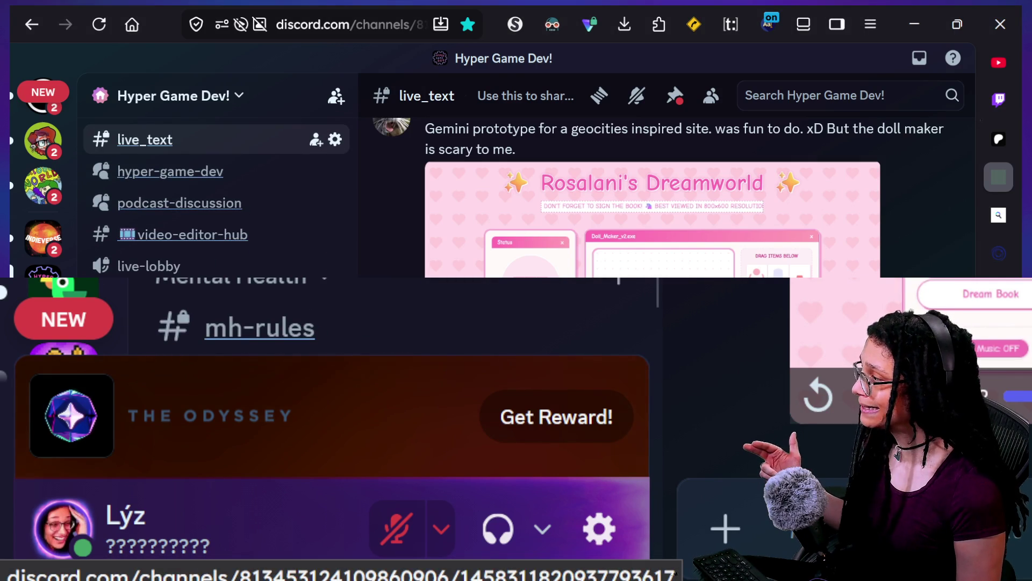
scroll(215, 204, up, 3)
scroll(215, 204, down, 5)
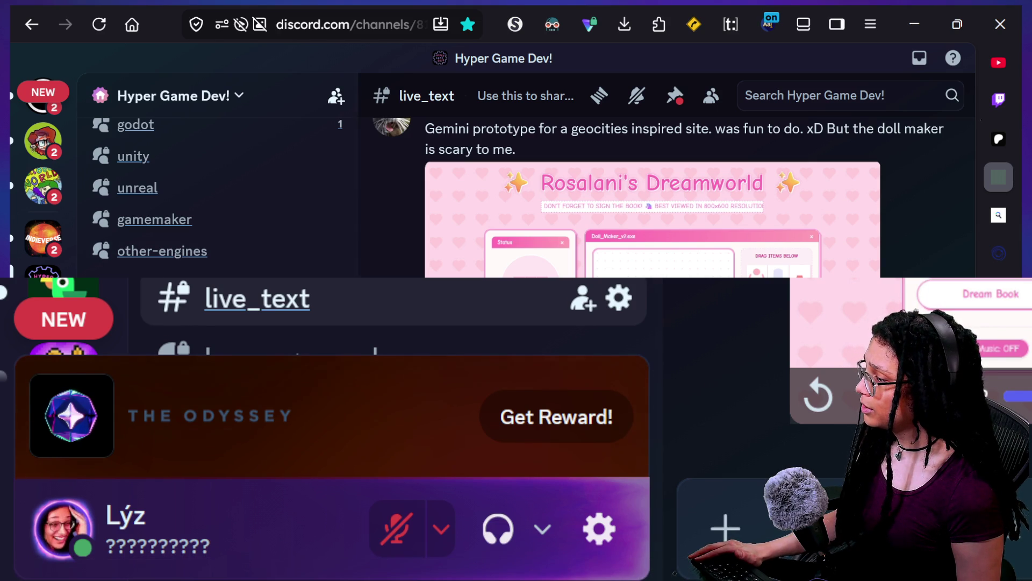
scroll(335, 263, down, 5)
click(173, 293)
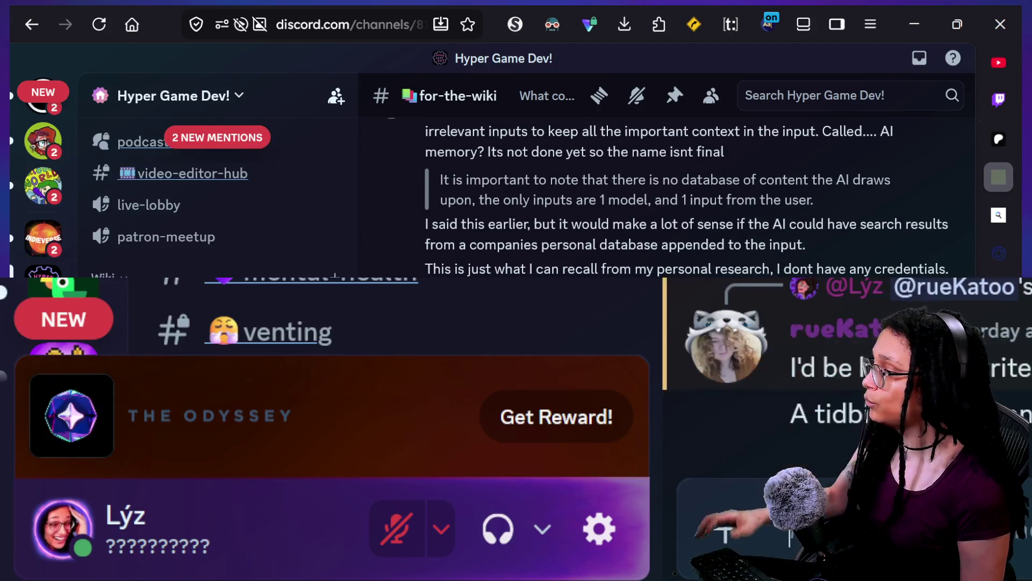
Step: Read through the for-the-wiki thread about AI inputs and memory, then start a server search
scroll(497, 319, down, 2)
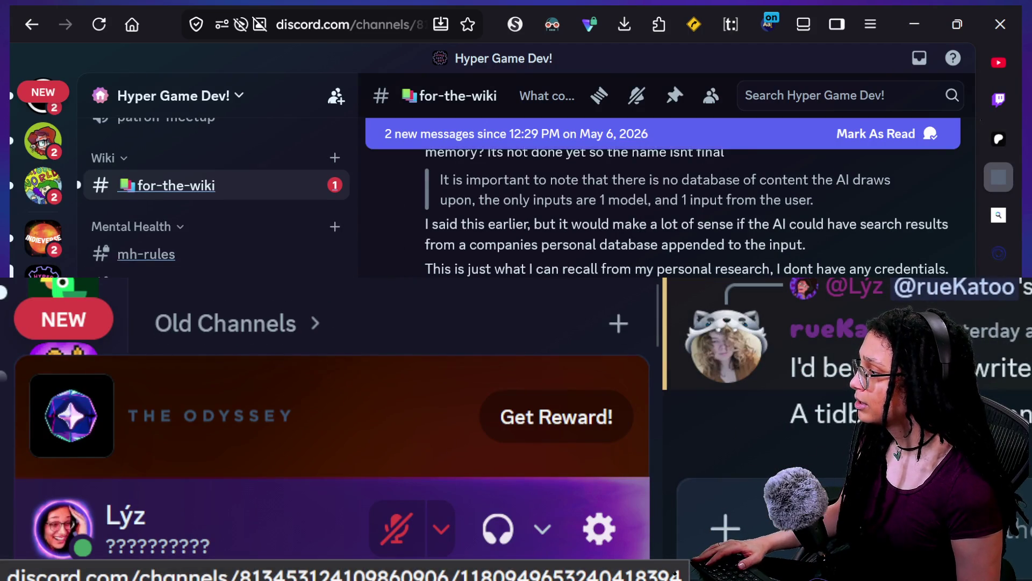
scroll(497, 318, up, 2)
scroll(497, 318, up, 3)
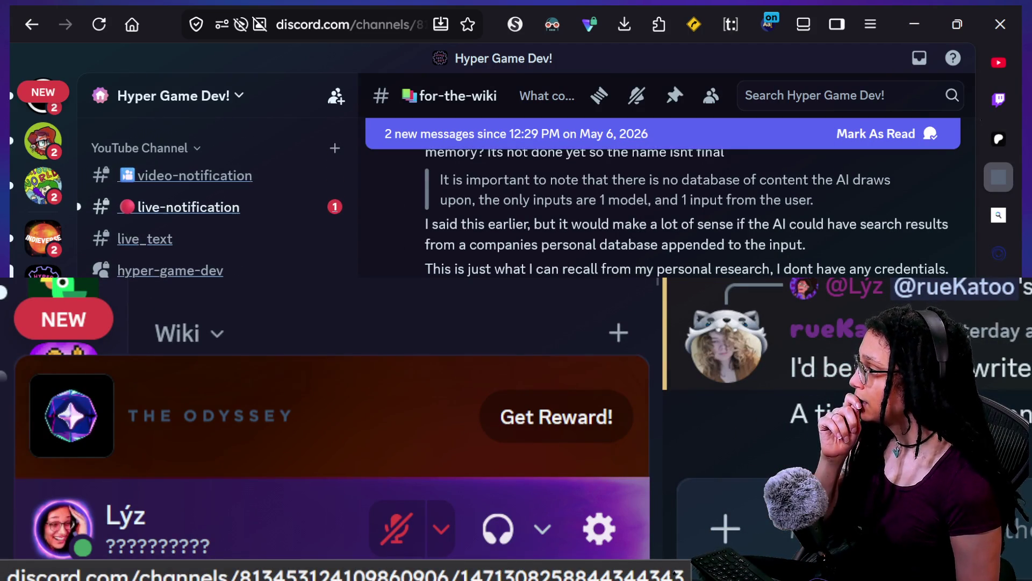
scroll(218, 199, up, 3)
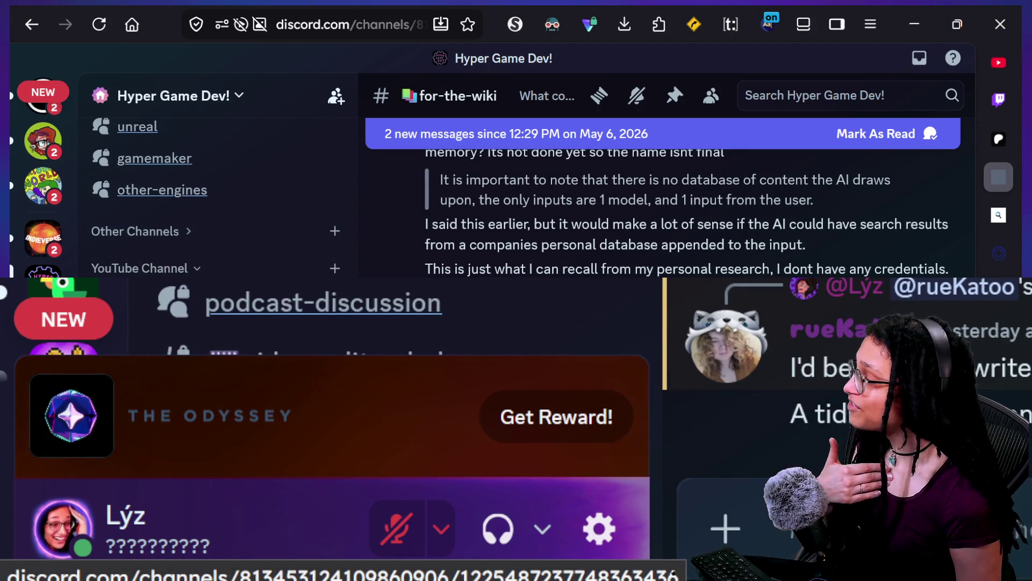
scroll(218, 199, up, 5)
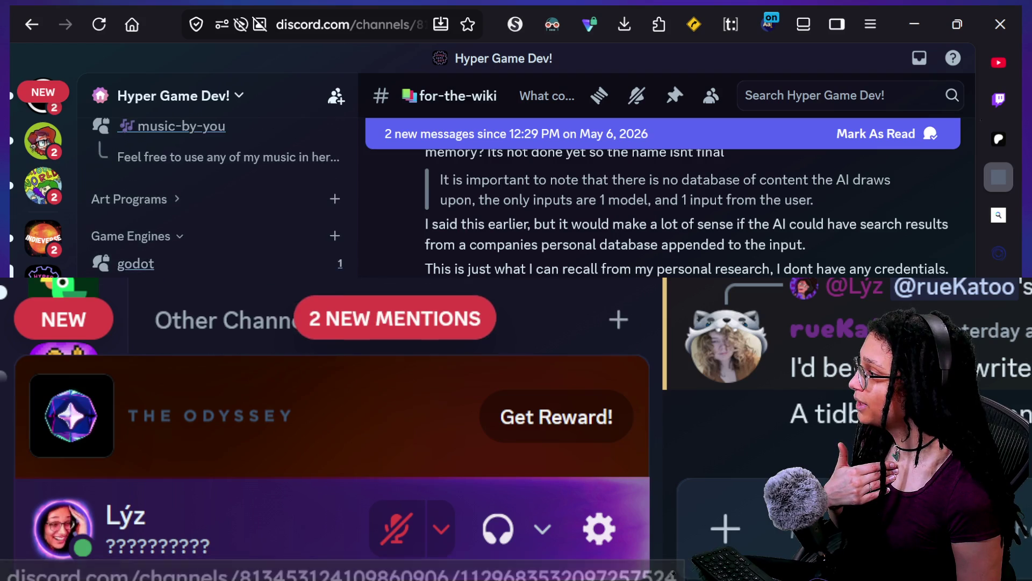
scroll(218, 199, down, 2)
scroll(217, 199, up, 3)
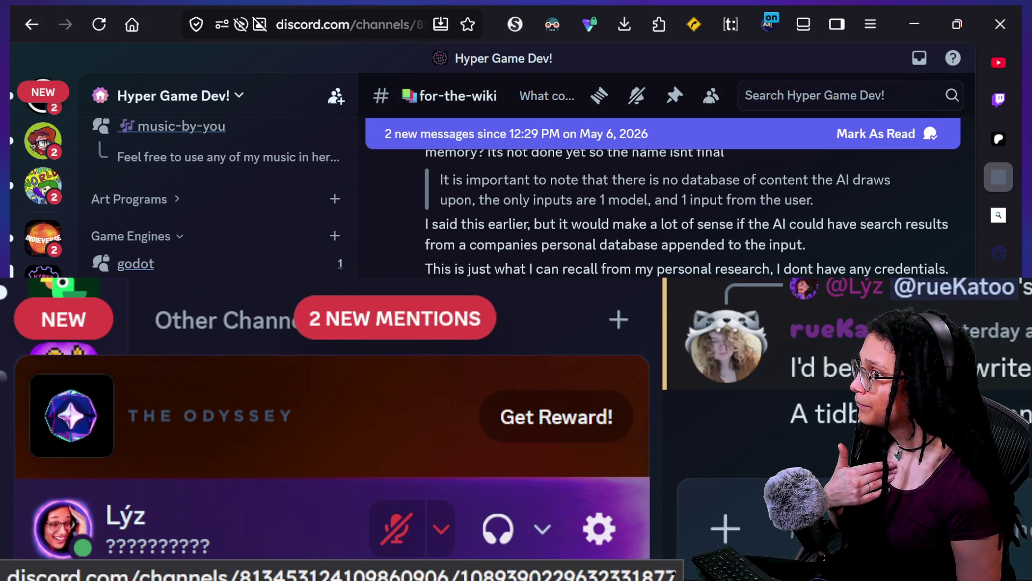
click(873, 93)
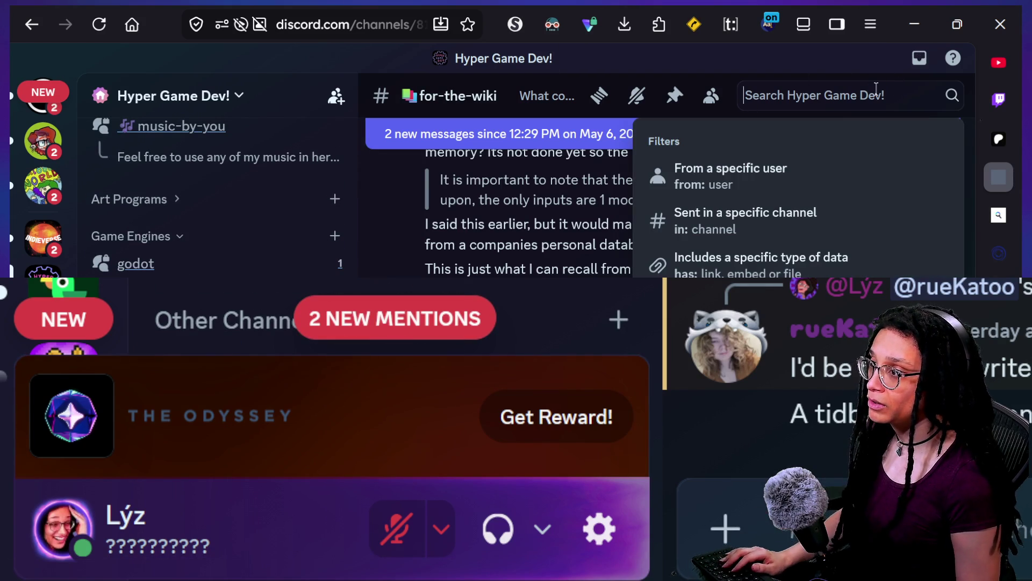
Step: Restrict the Discord search to messages from one member using the from: filter
text(froml)
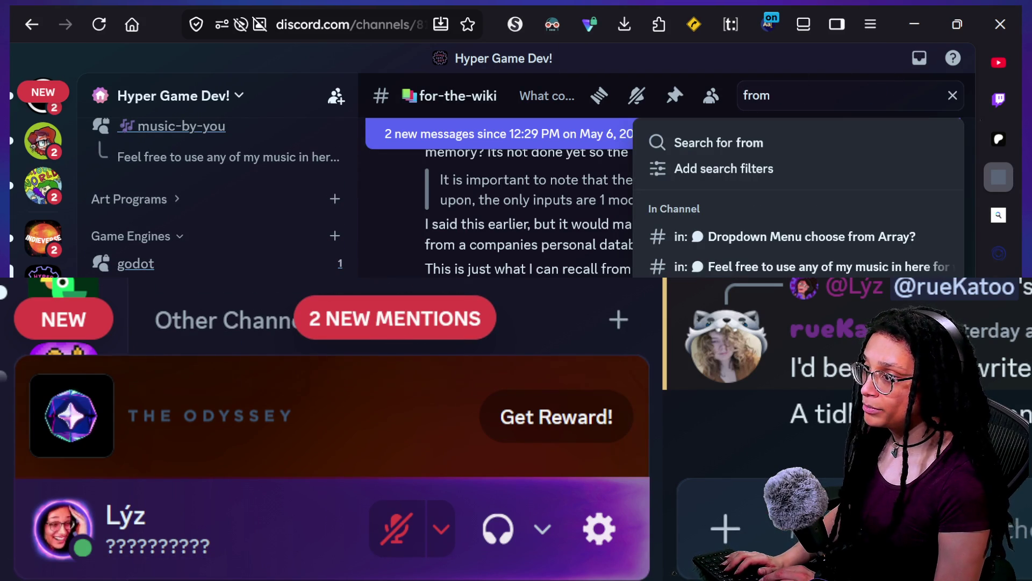
key(BackSpace)
text(:loom)
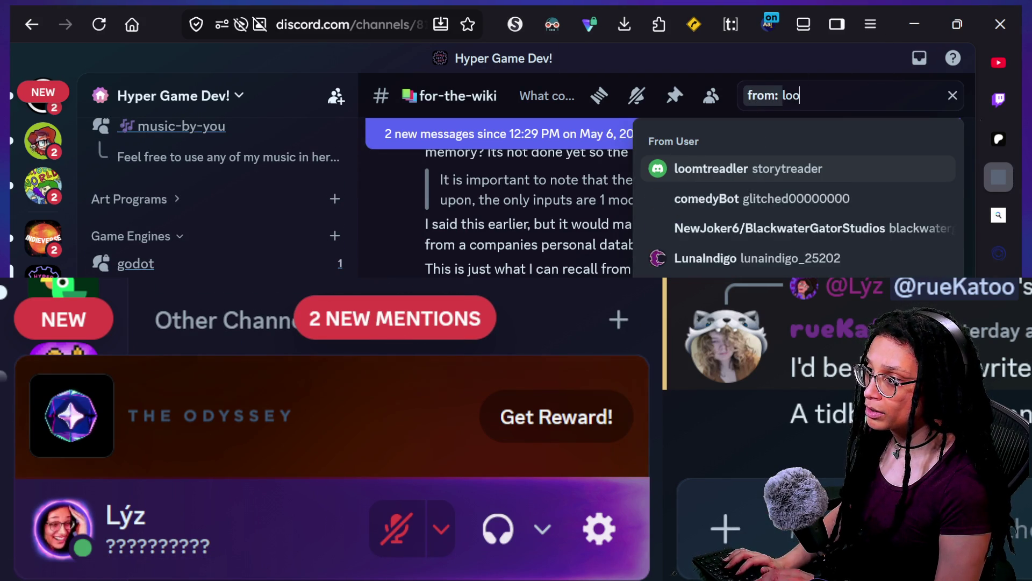
key(Return)
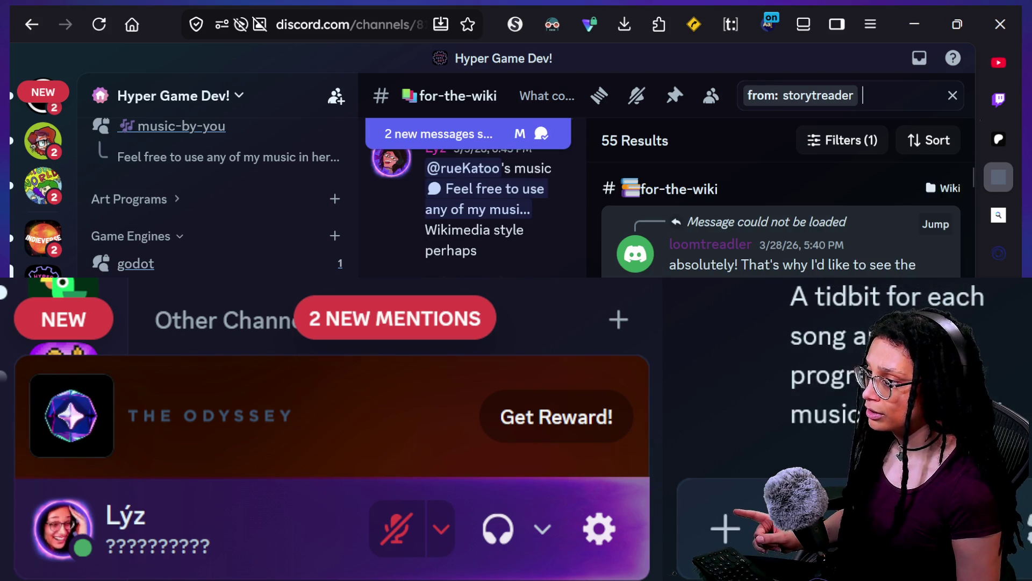
Step: Browse that member's messages, then narrow the search to ones containing 'error'
scroll(779, 225, down, 3)
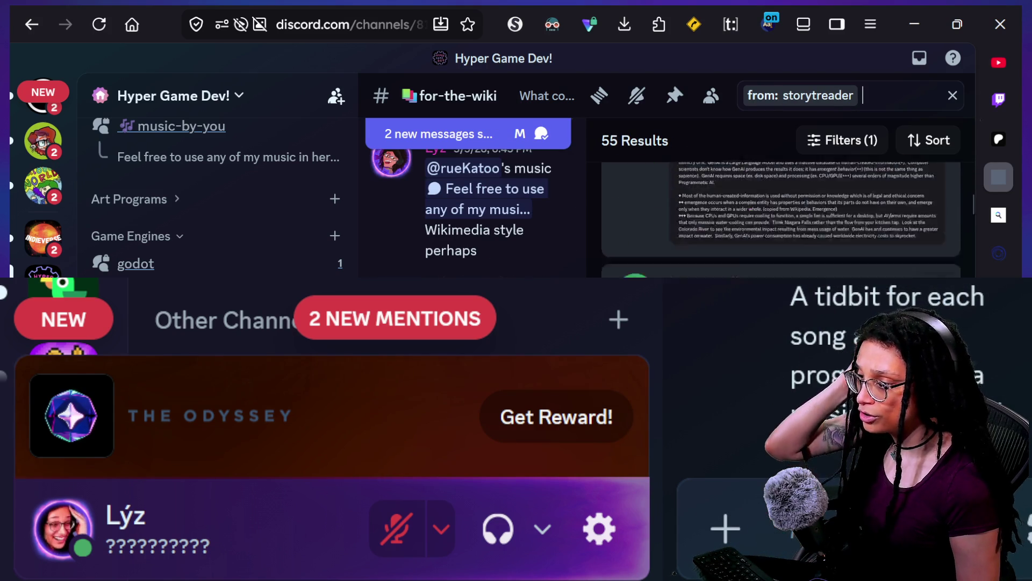
scroll(779, 221, down, 5)
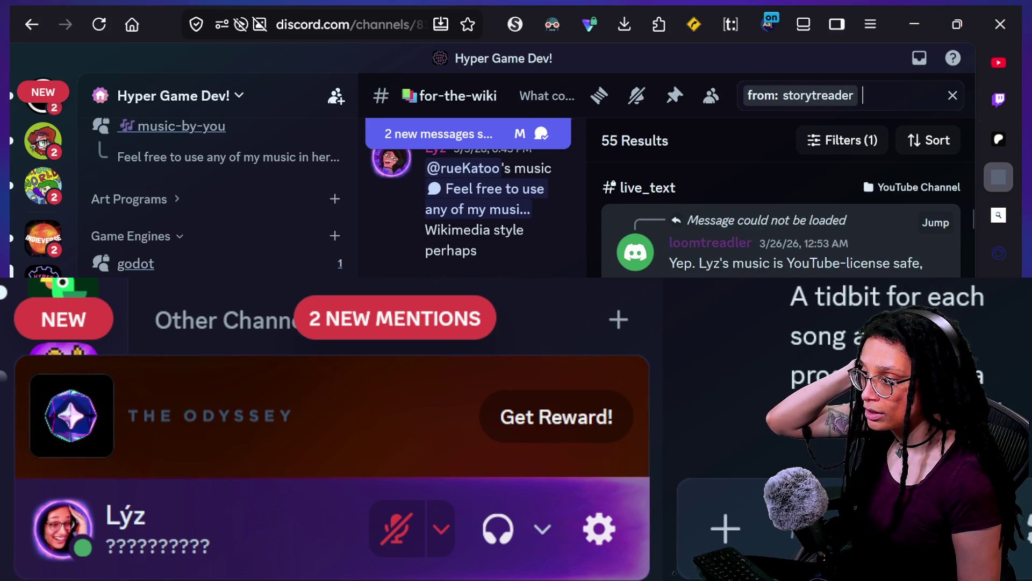
scroll(780, 221, down, 4)
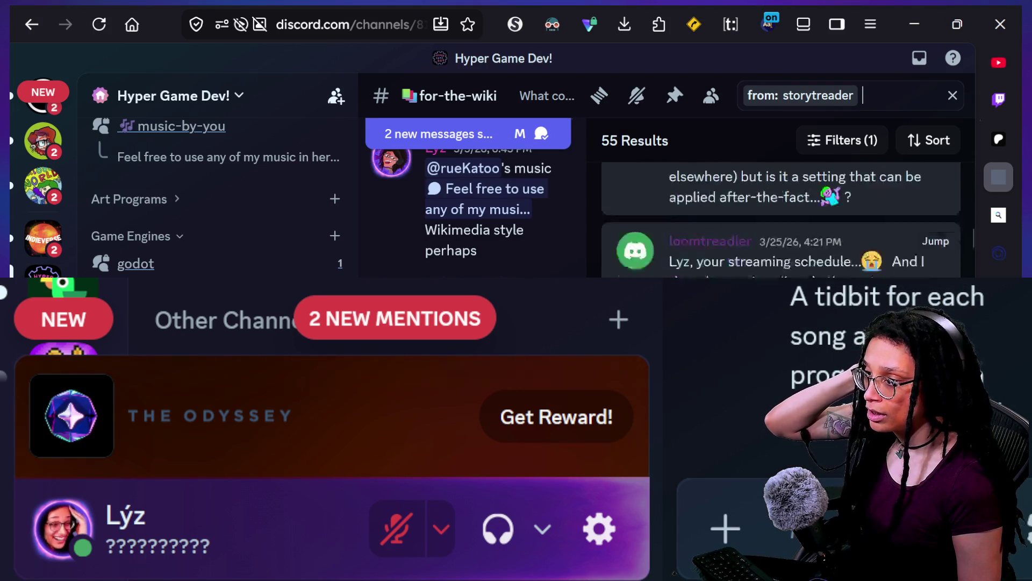
scroll(779, 220, down, 5)
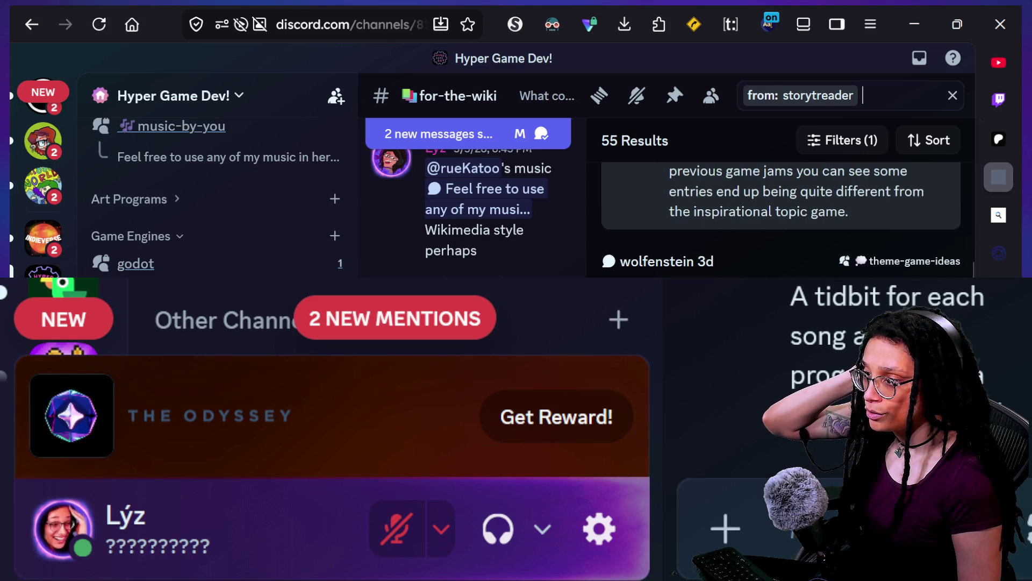
scroll(779, 220, down, 2)
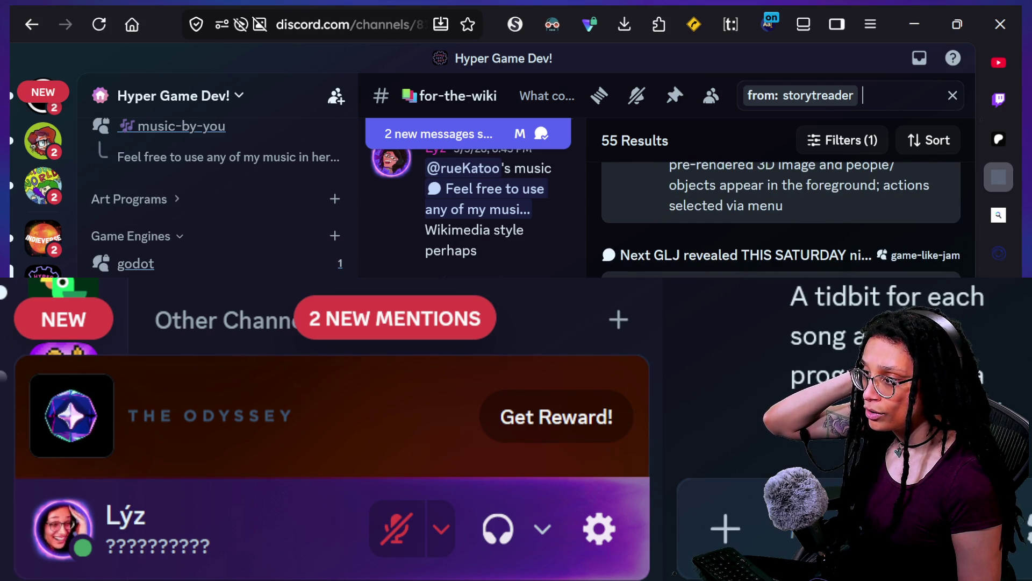
scroll(780, 220, down, 10)
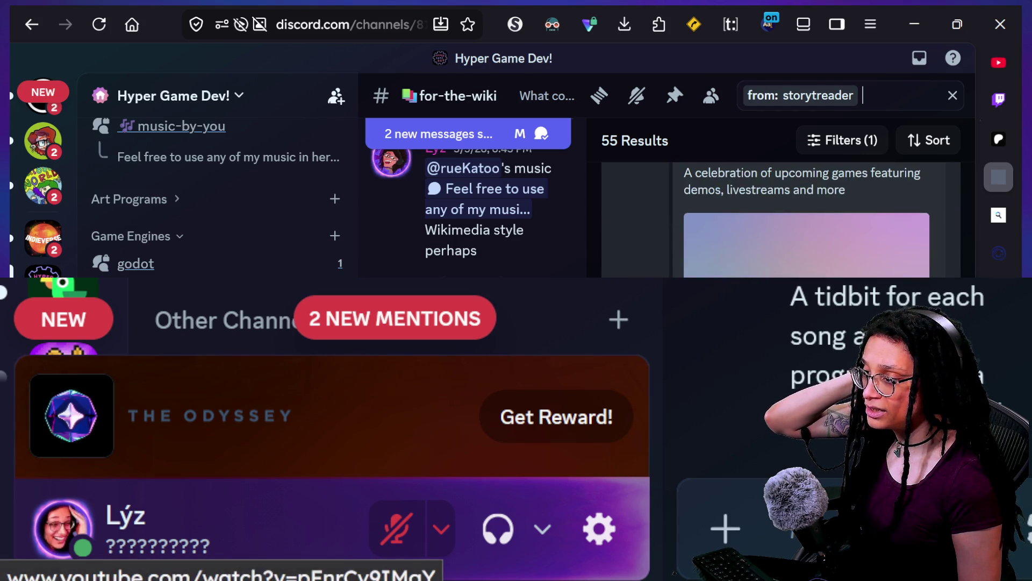
scroll(780, 186, down, 8)
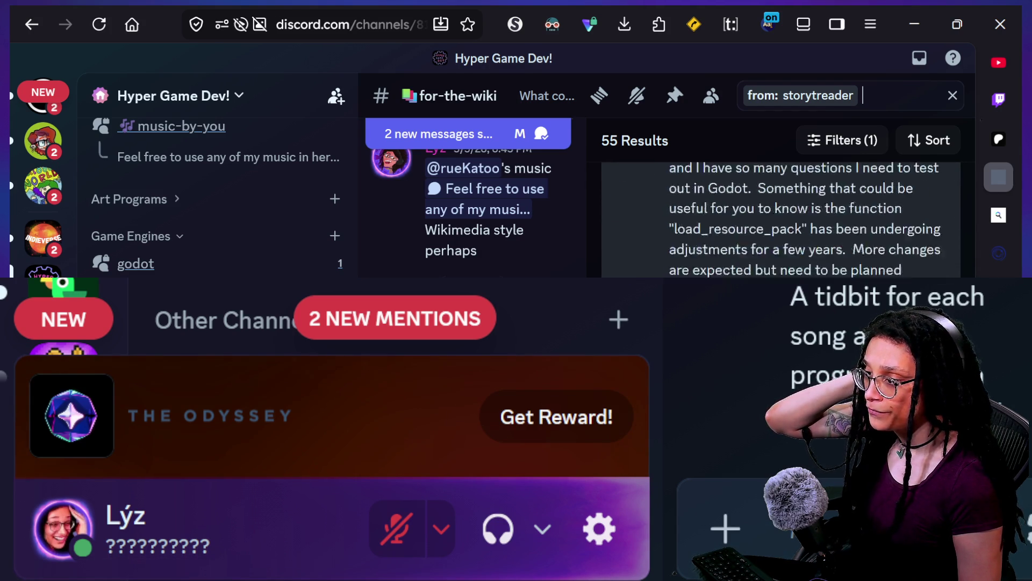
scroll(779, 186, down, 5)
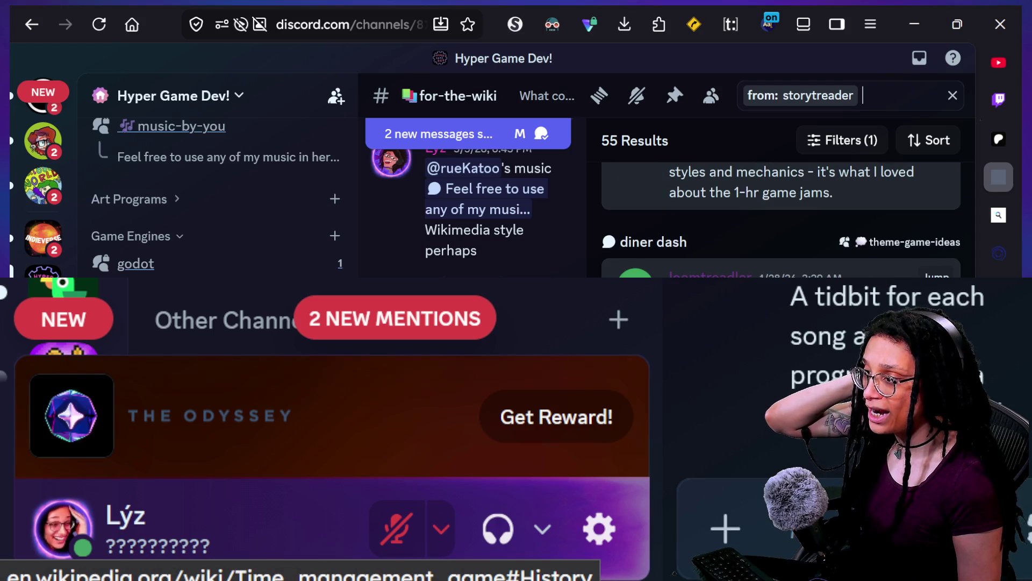
scroll(779, 221, down, 10)
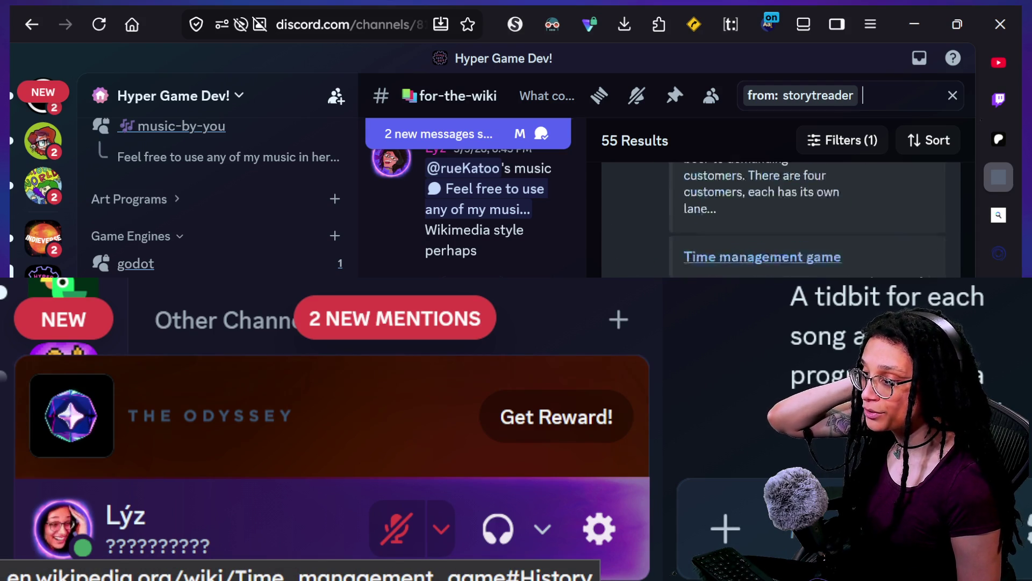
scroll(780, 215, down, 5)
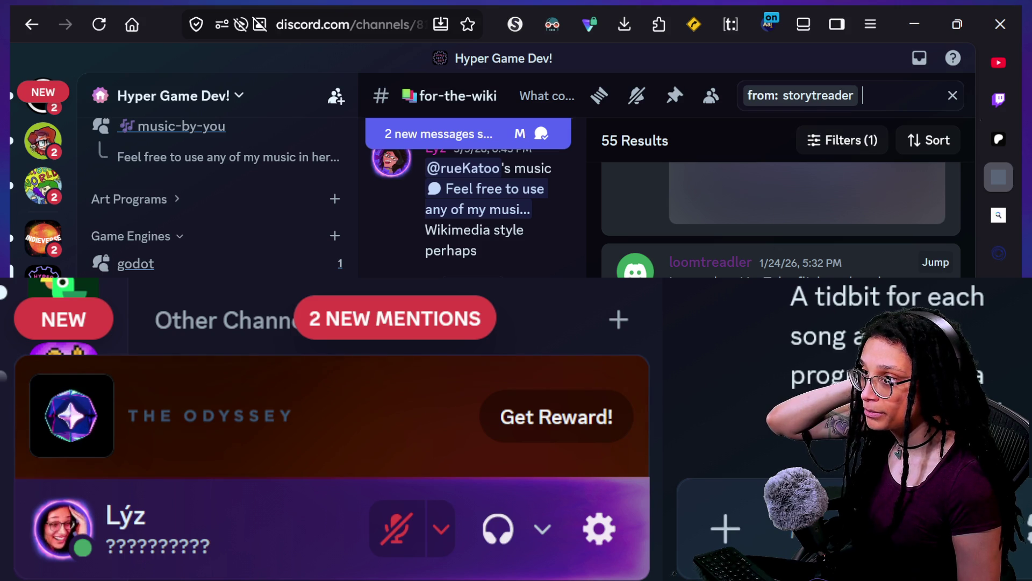
text(error)
key(Return)
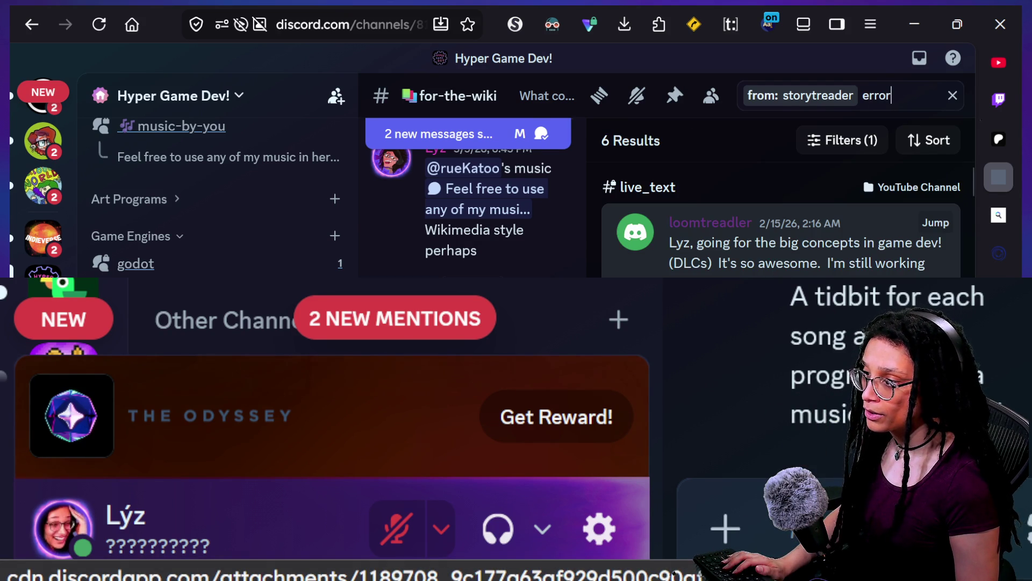
Step: Jump to the matching post in the godot forum's Godot-errors-solved thread
click(936, 222)
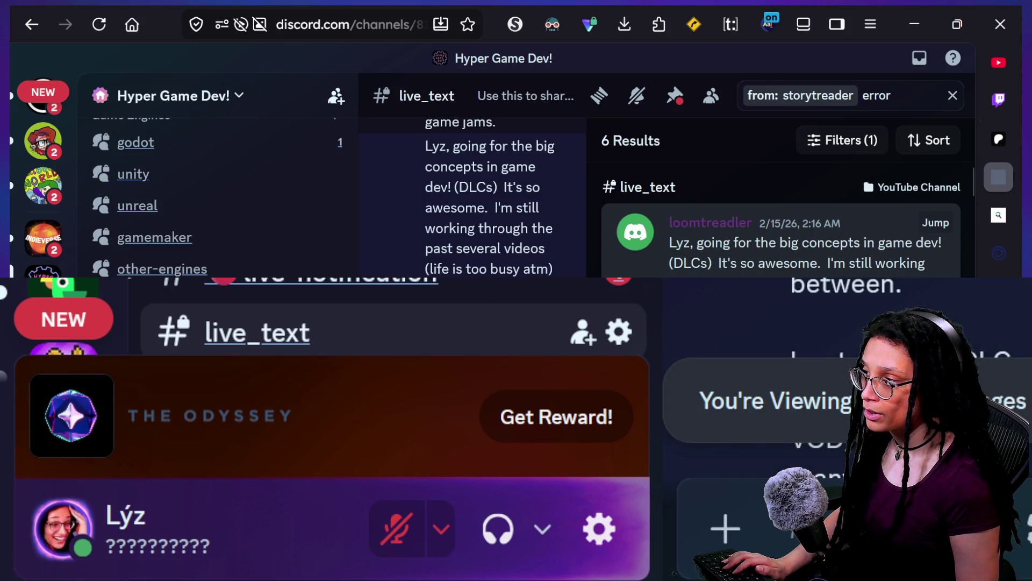
scroll(780, 226, down, 5)
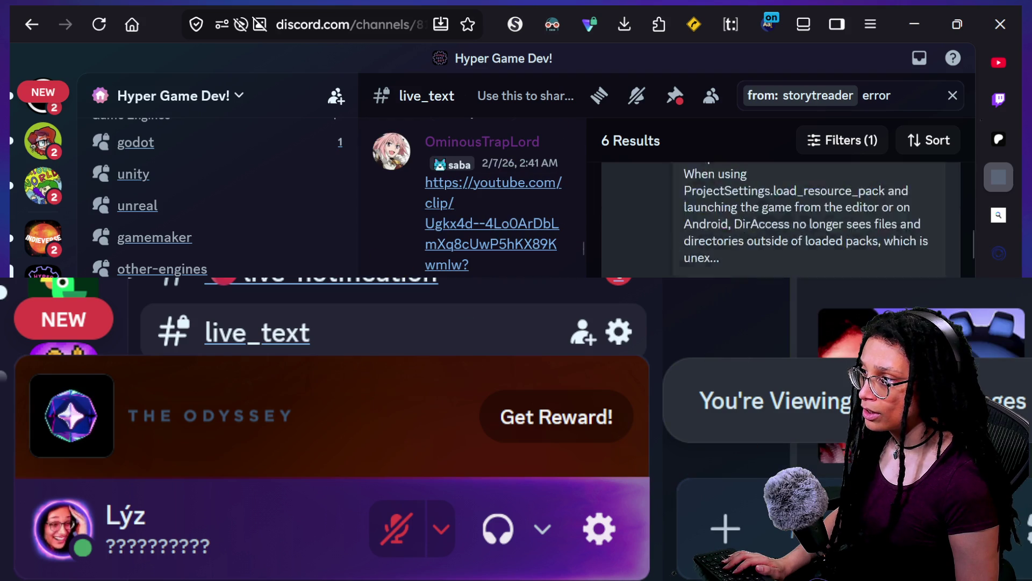
click(753, 172)
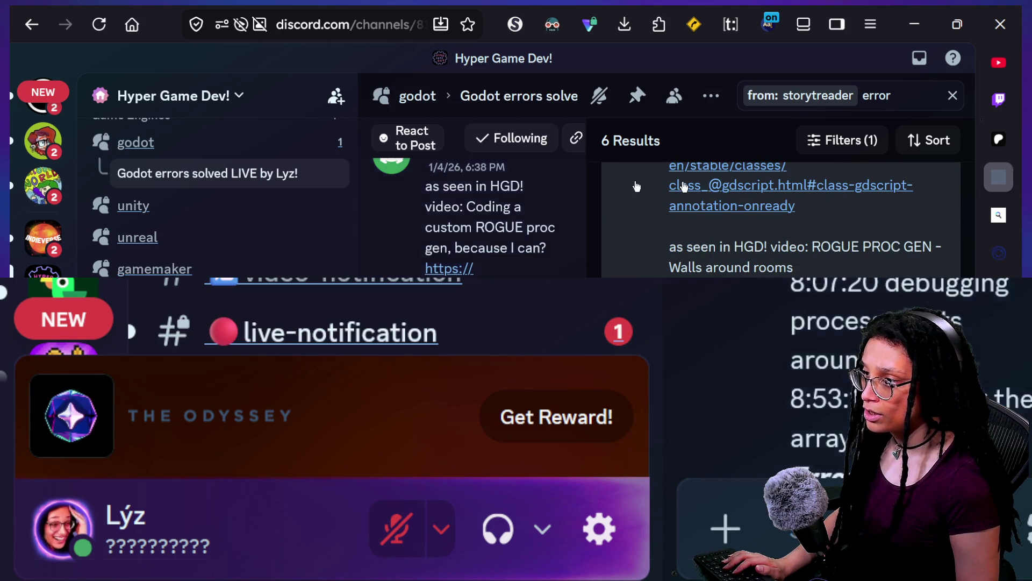
Step: Close the search results and read down the Godot-errors-solved thread to the April 18 posts
click(951, 95)
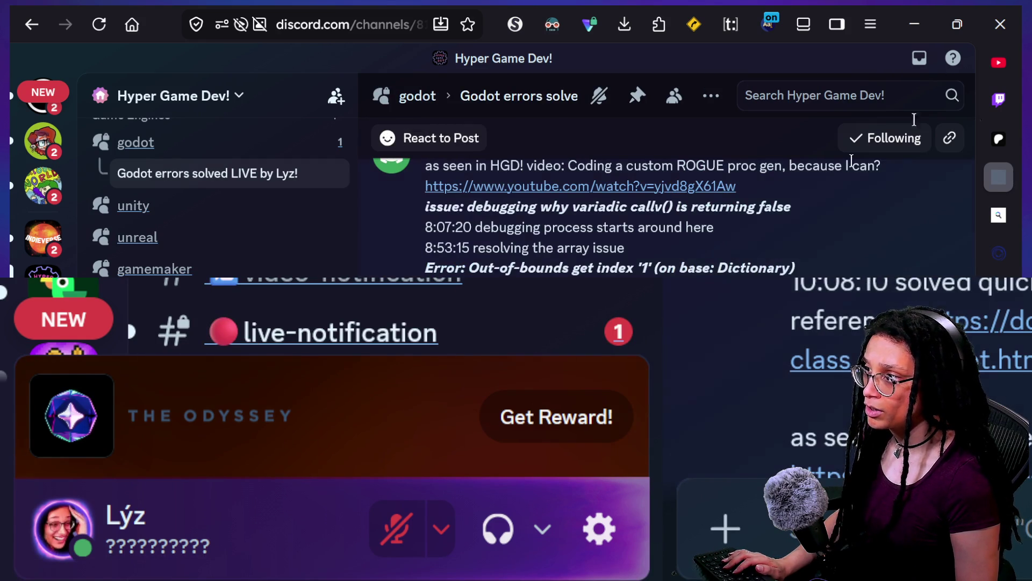
scroll(672, 199, up, 10)
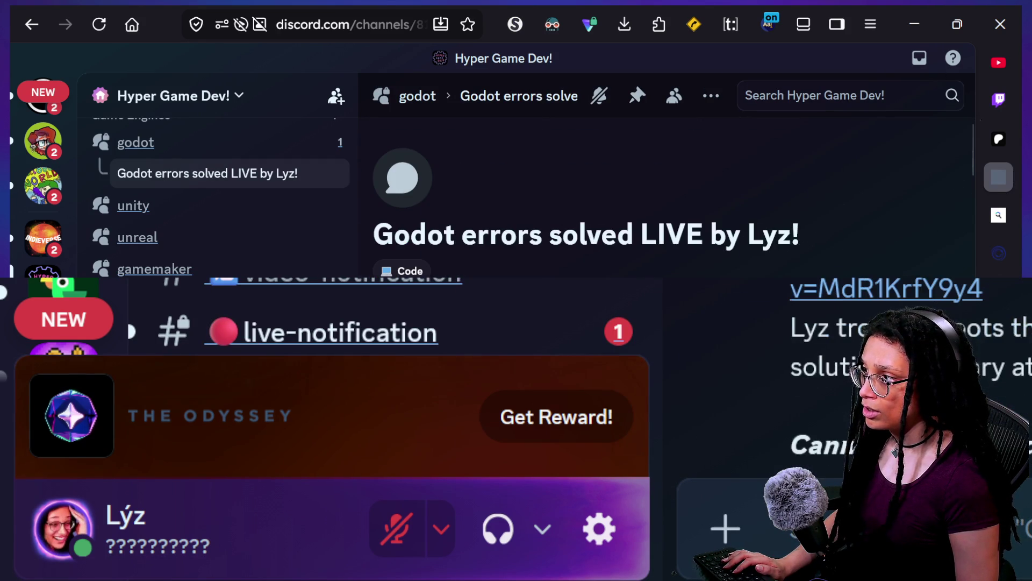
drag(467, 233, 870, 208)
scroll(870, 208, down, 10)
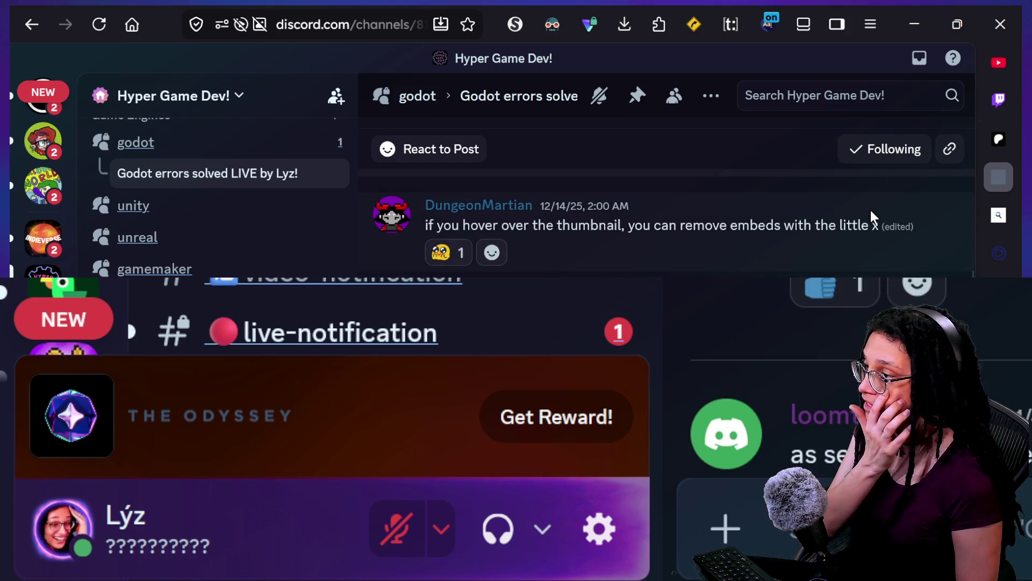
scroll(869, 207, down, 5)
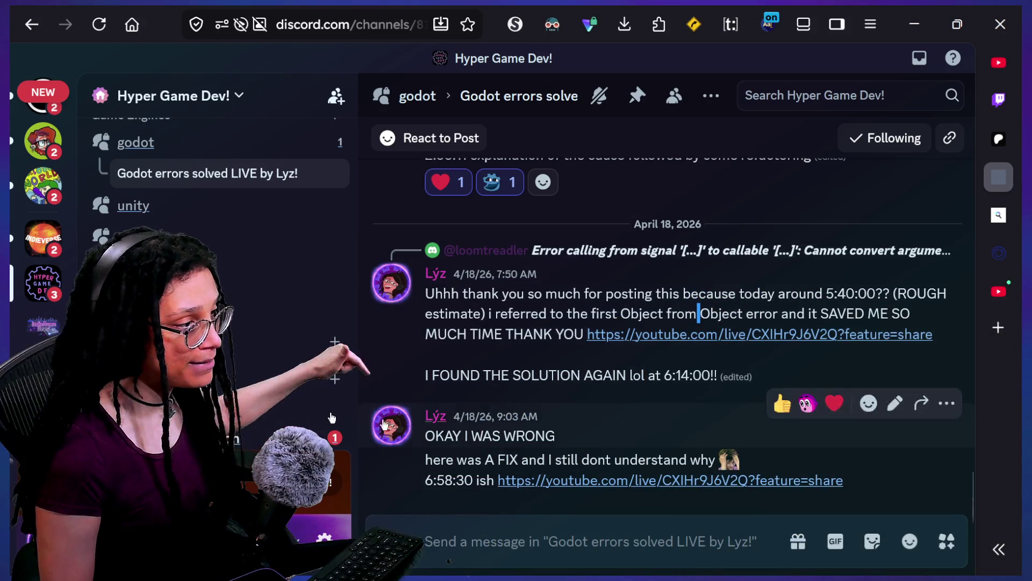
drag(424, 375, 604, 375)
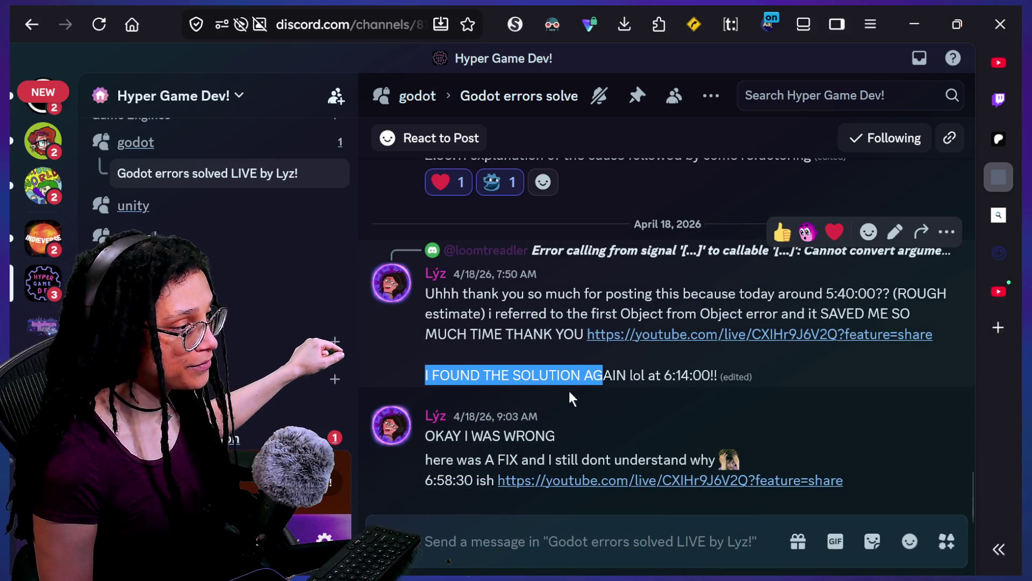
drag(425, 436, 518, 436)
drag(455, 460, 673, 456)
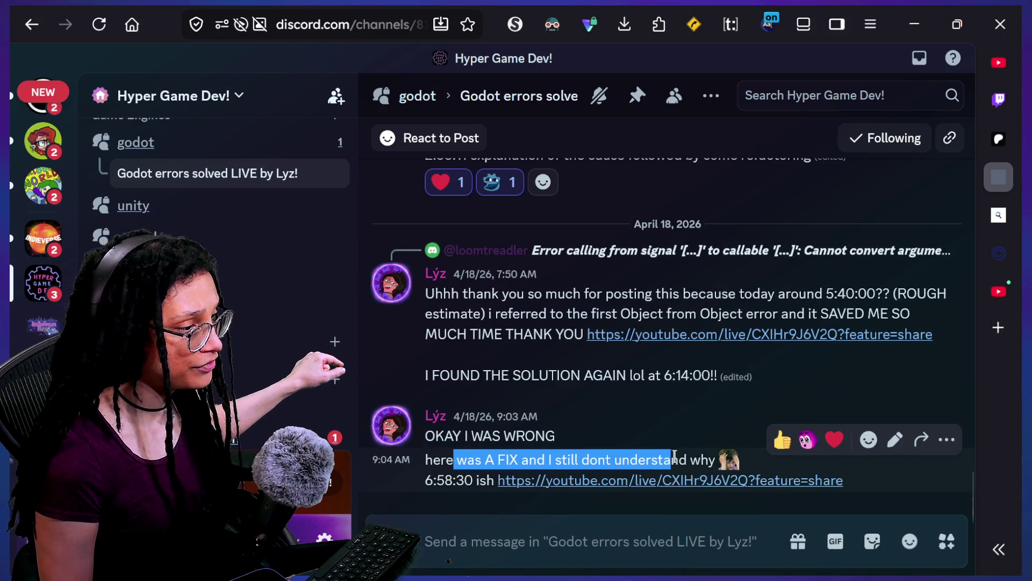
scroll(678, 457, up, 2)
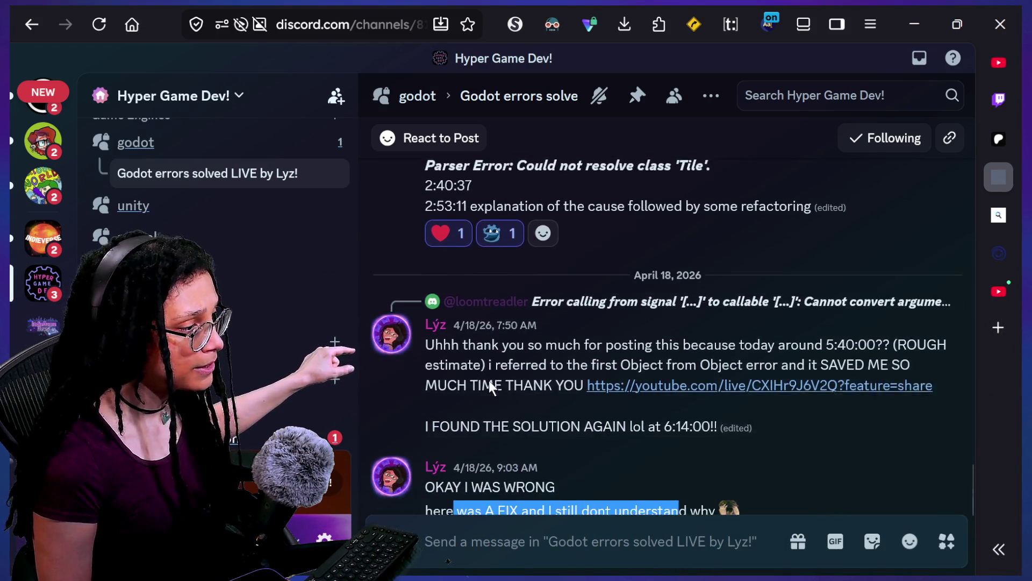
drag(460, 456, 490, 453)
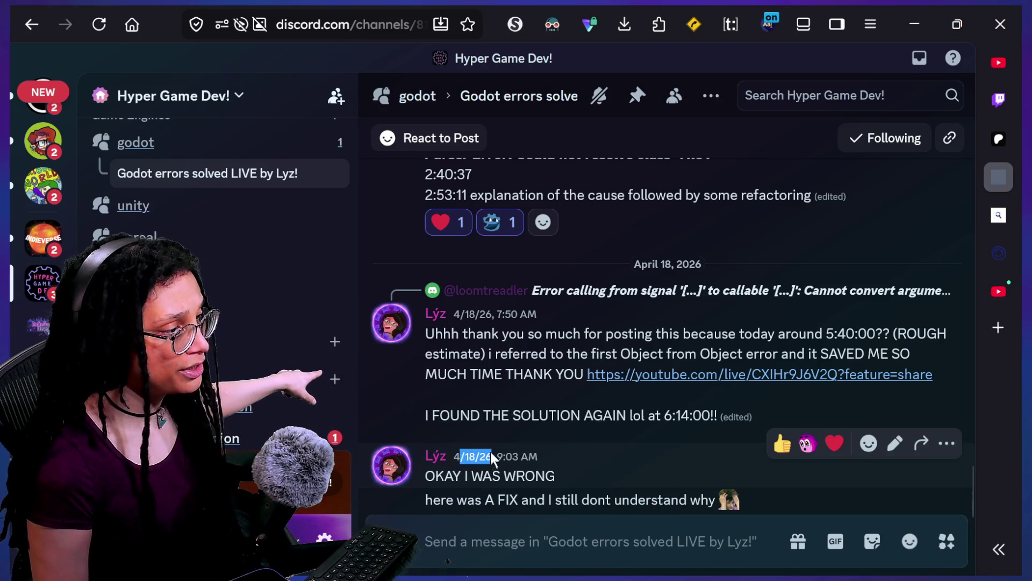
scroll(465, 451, up, 5)
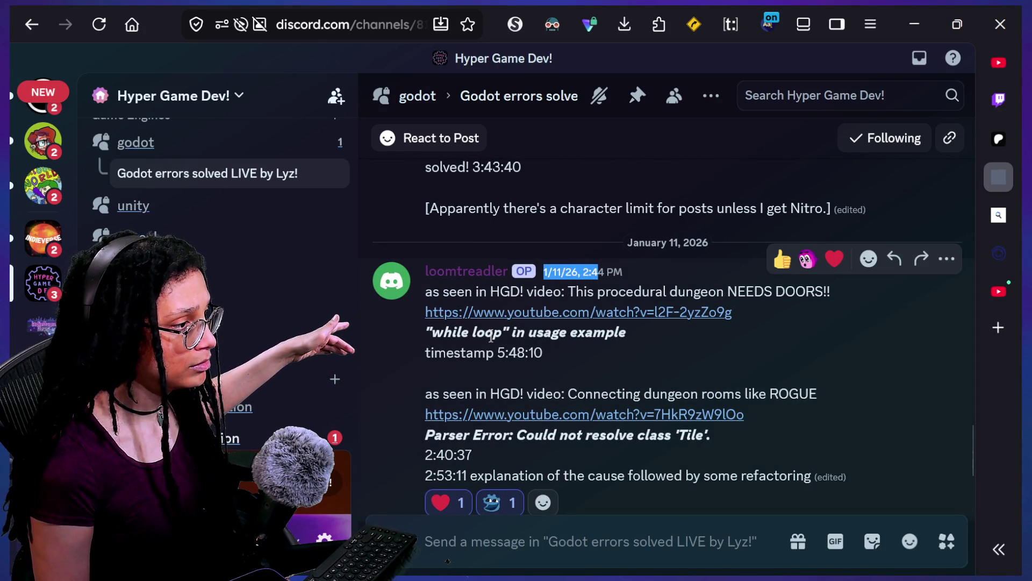
scroll(491, 335, up, 15)
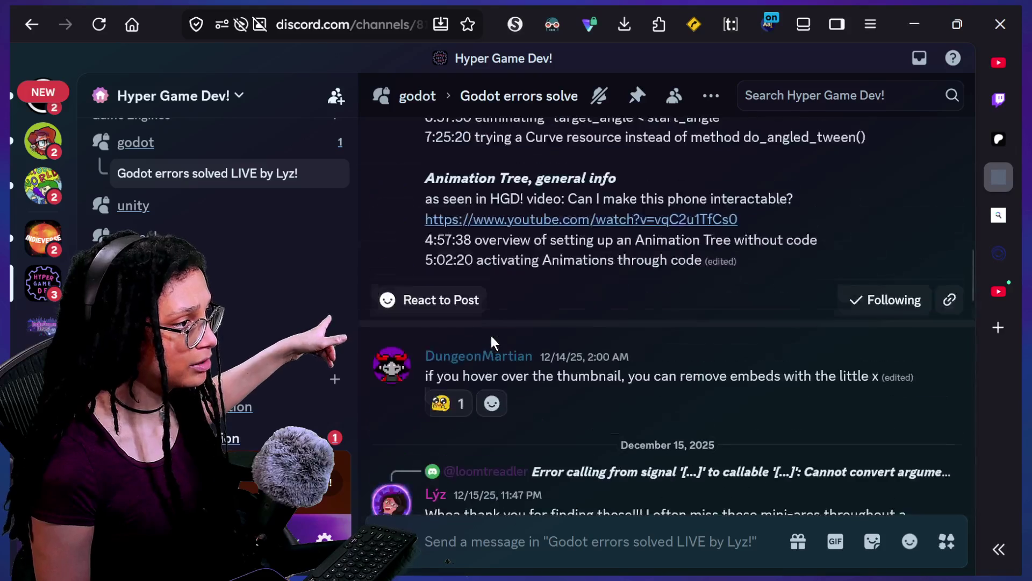
scroll(492, 341, down, 10)
click(583, 249)
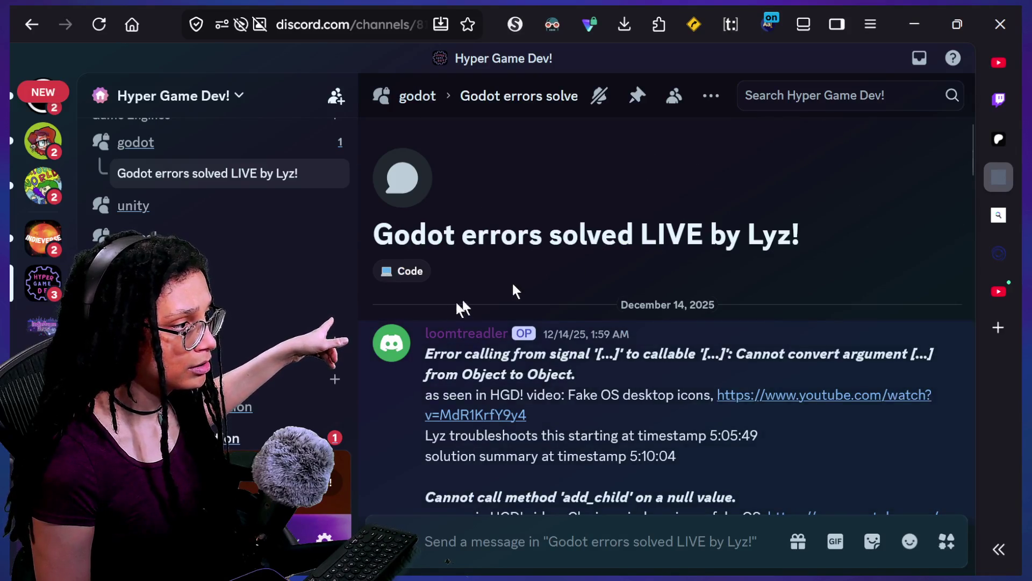
click(564, 337)
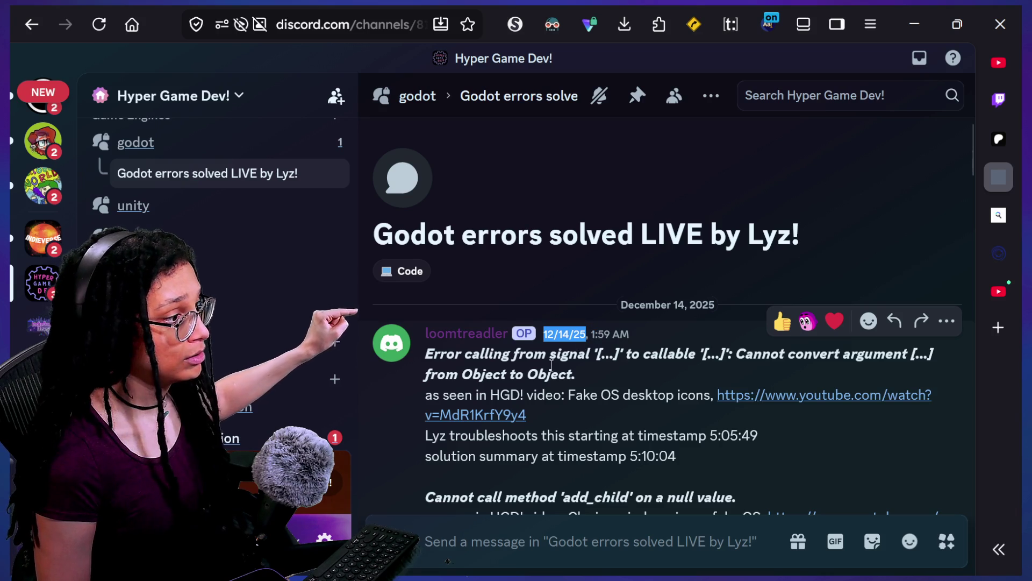
drag(428, 353, 581, 408)
click(582, 407)
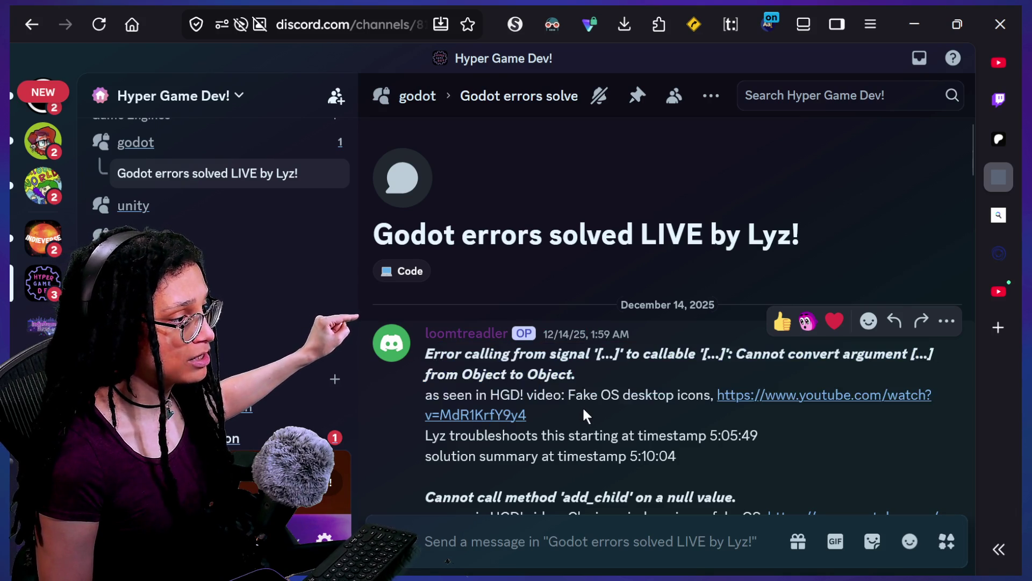
scroll(582, 407, down, 2)
scroll(583, 408, down, 2)
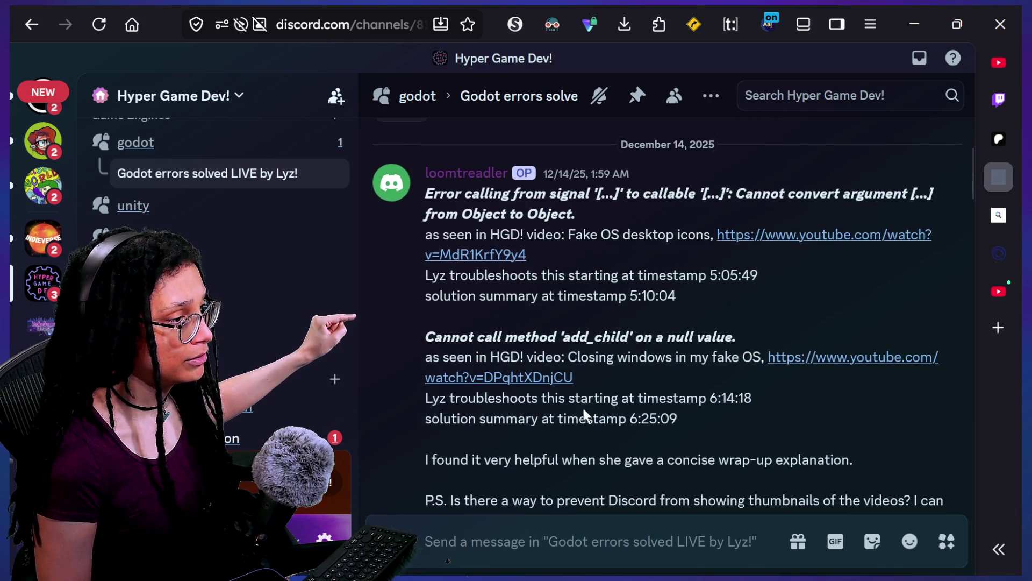
scroll(583, 408, down, 2)
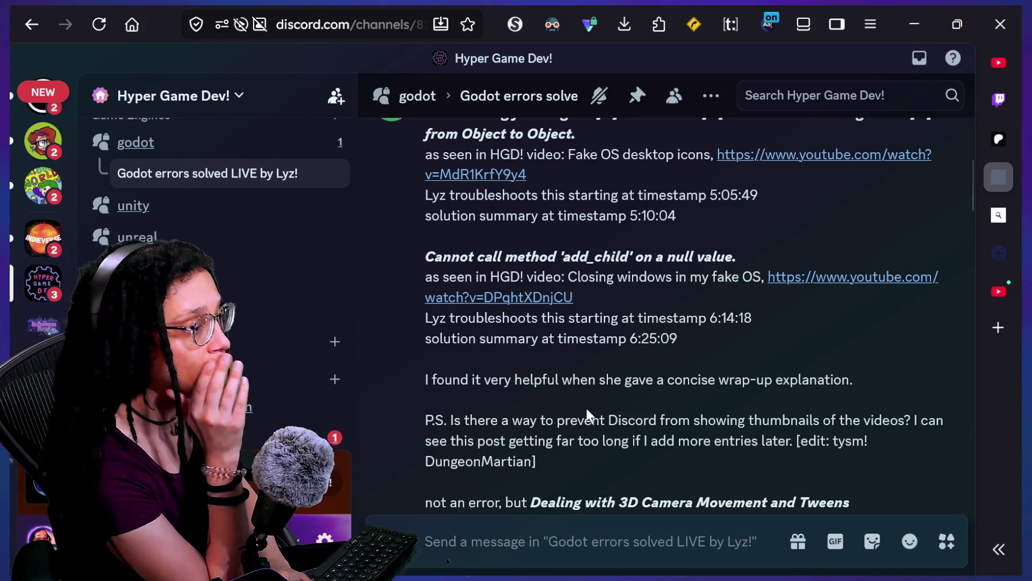
drag(556, 382, 689, 408)
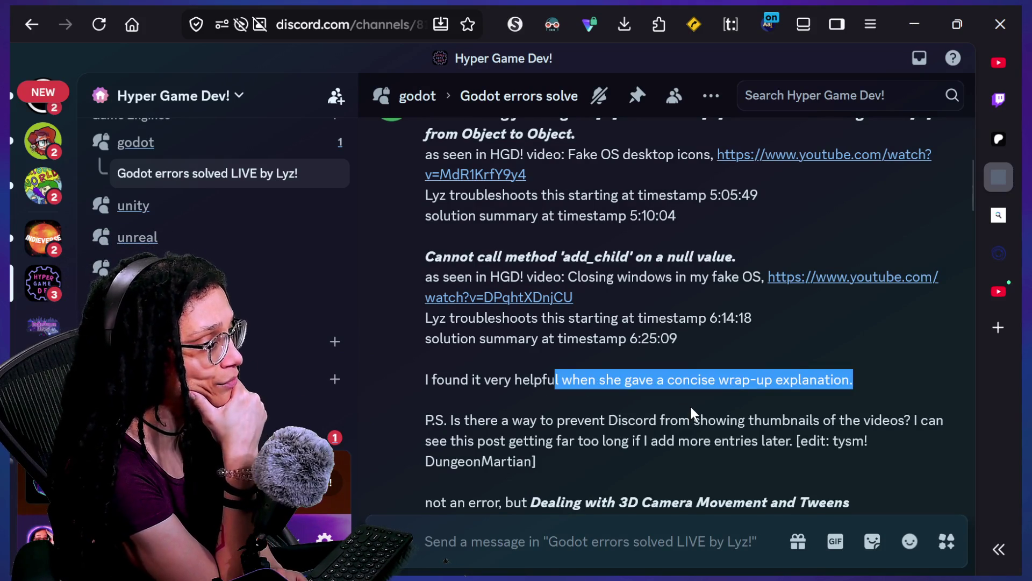
scroll(689, 408, down, 3)
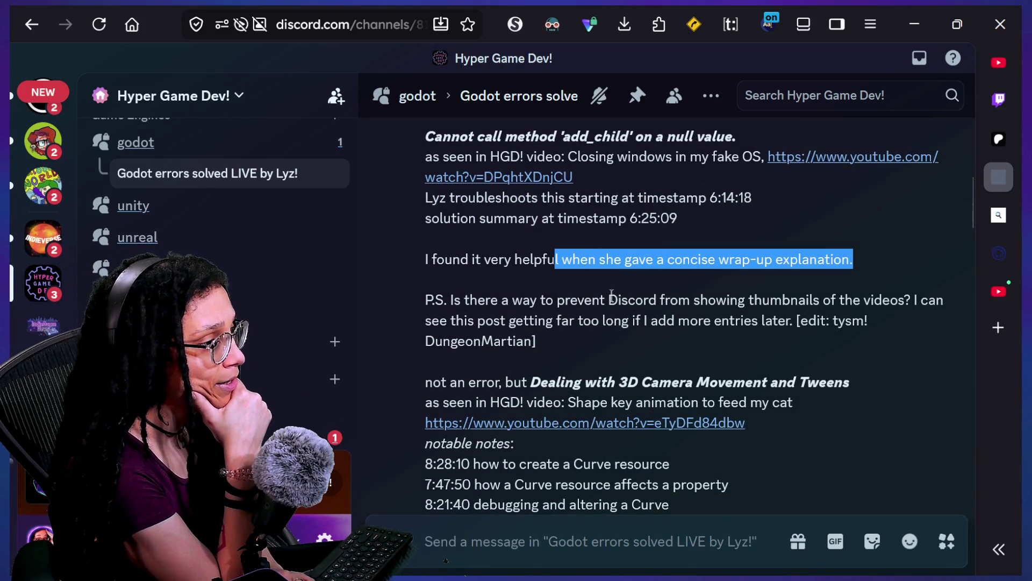
scroll(611, 295, up, 2)
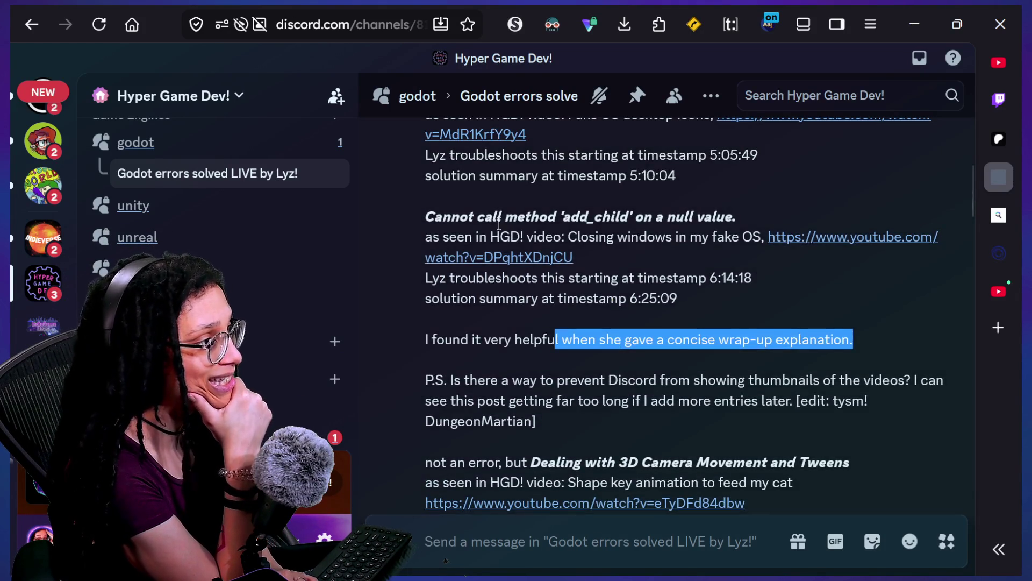
drag(501, 217, 795, 340)
scroll(798, 339, up, 1)
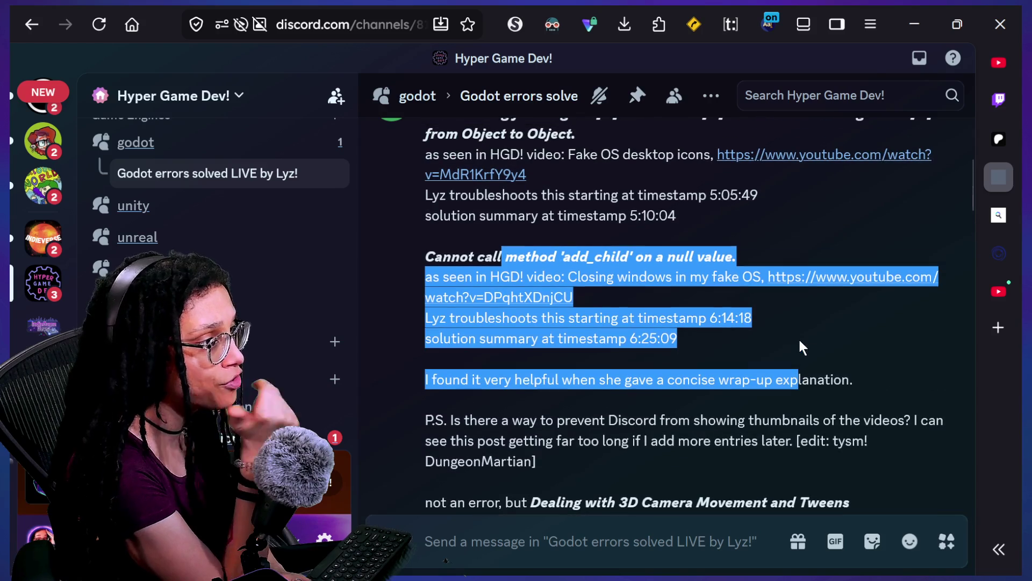
click(798, 338)
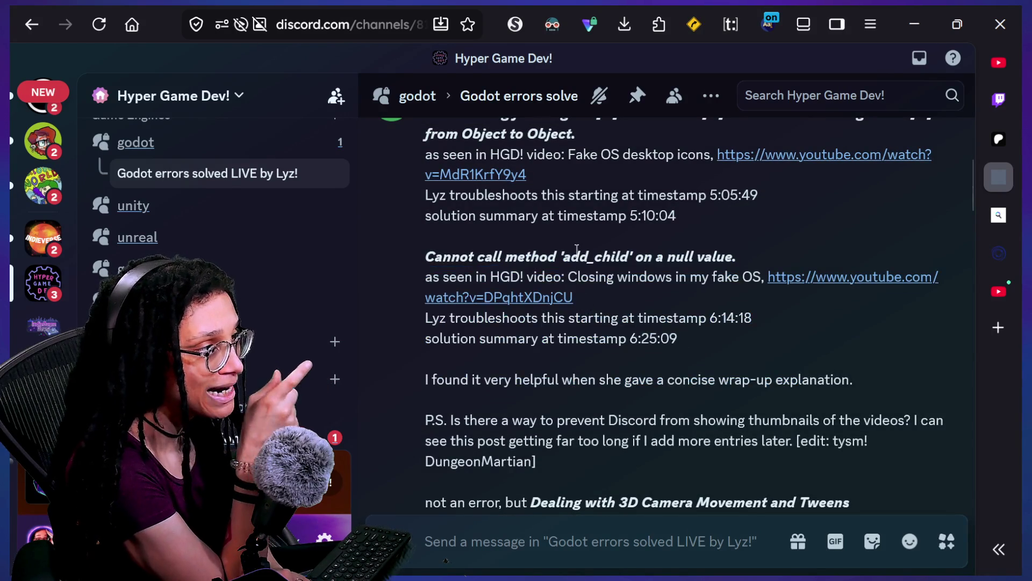
scroll(577, 248, down, 5)
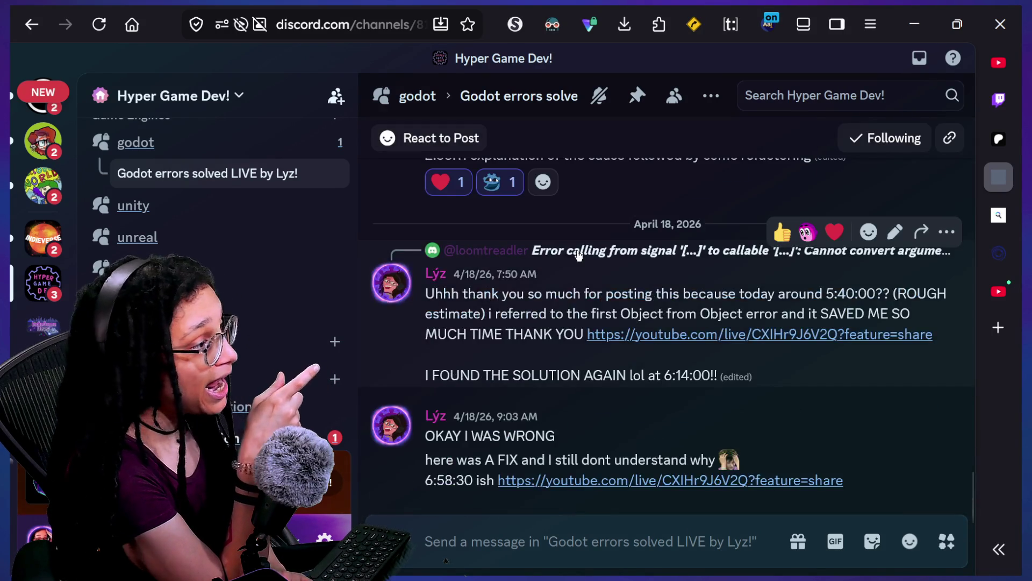
drag(430, 282, 695, 357)
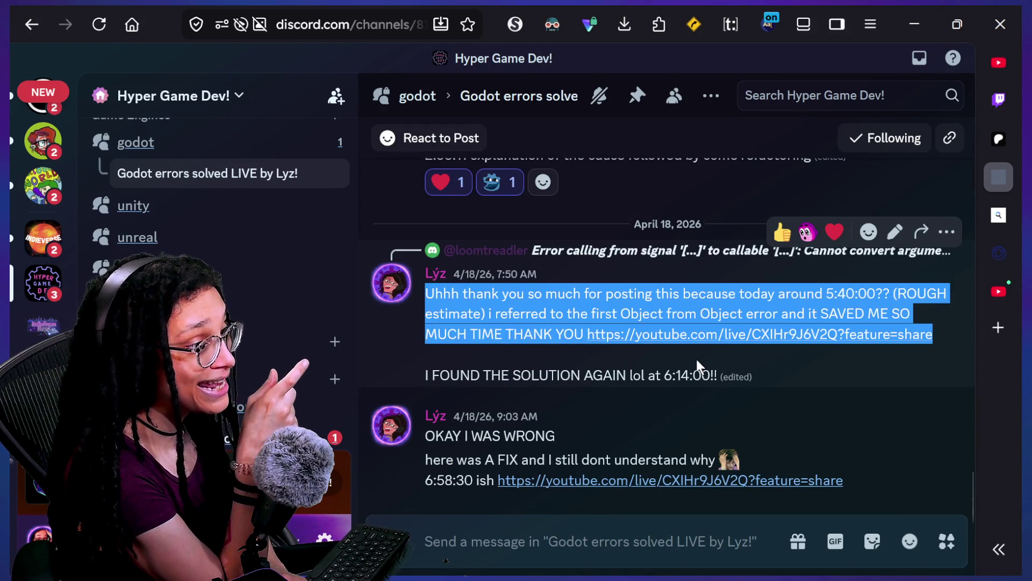
click(695, 357)
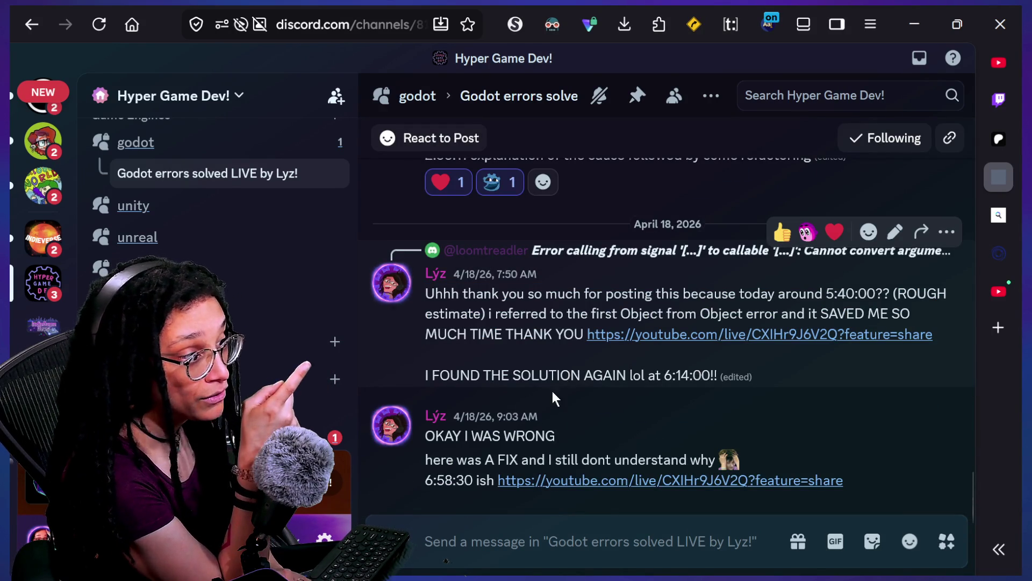
drag(551, 415, 654, 458)
mouse_move(491, 274)
mouse_down()
mouse_move(502, 295)
mouse_move(493, 315)
mouse_up()
click(484, 432)
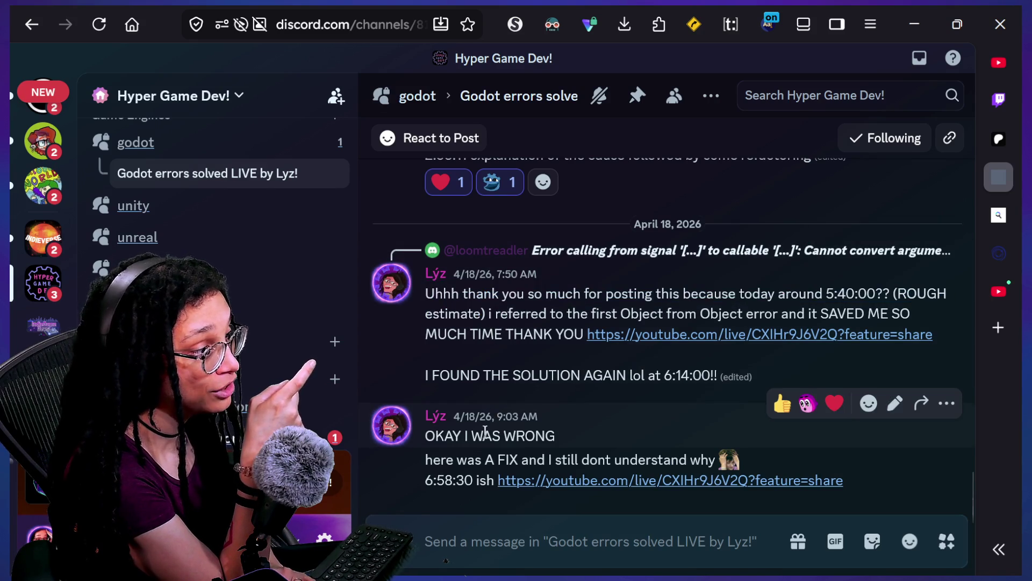
click(536, 440)
drag(535, 440, 536, 475)
click(538, 450)
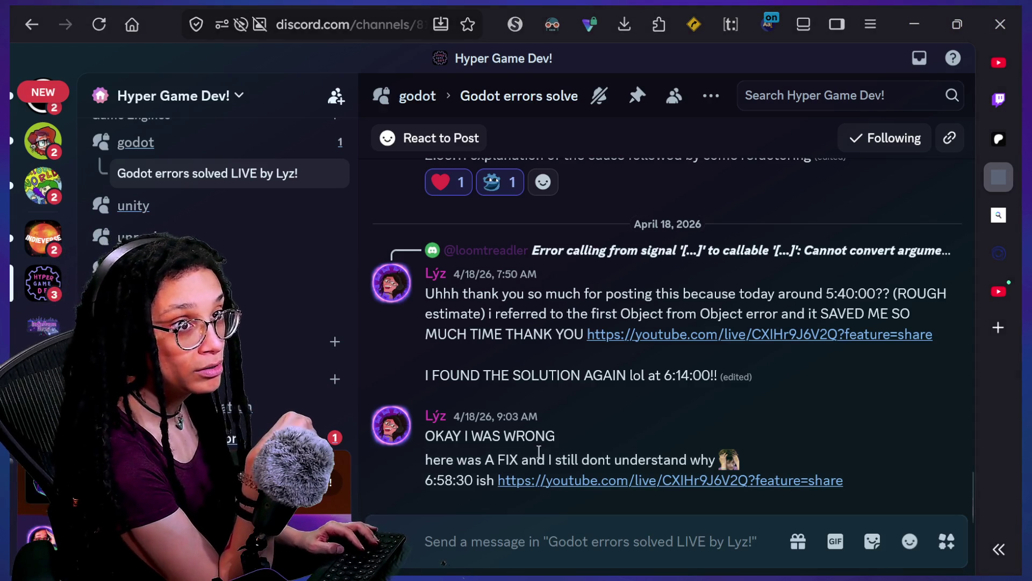
key(alt+Tab)
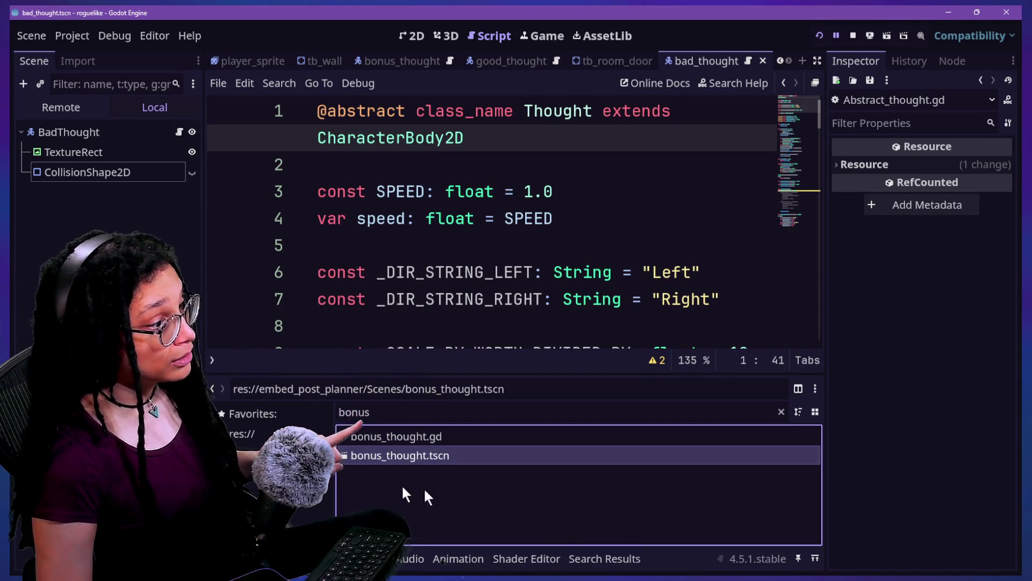
Step: Clear the FileSystem path and bonus file filter, and go to the res:// project root
drag(369, 389, 1018, 430)
key(BackSpace)
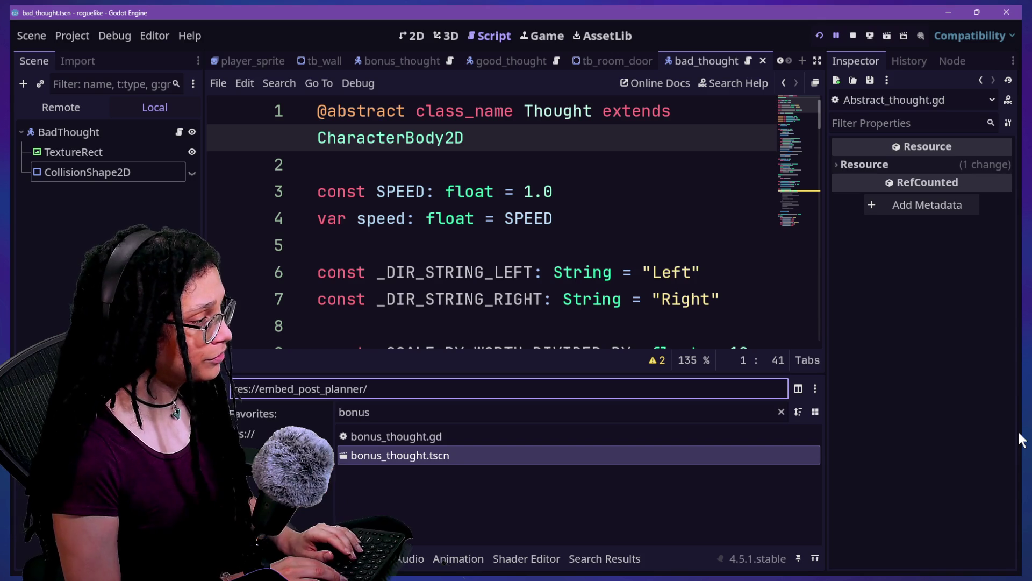
text(scripts/)
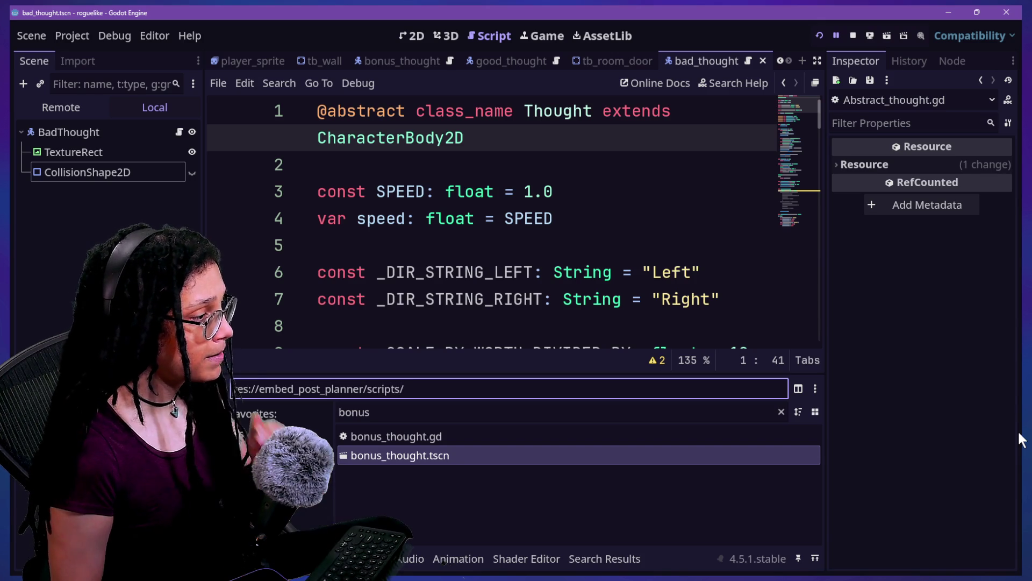
click(759, 413)
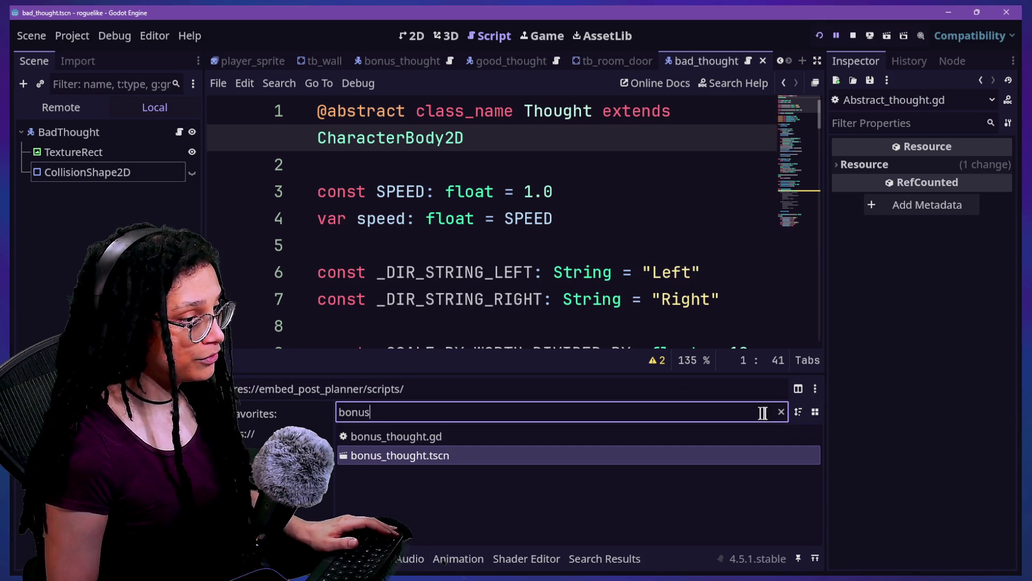
click(780, 413)
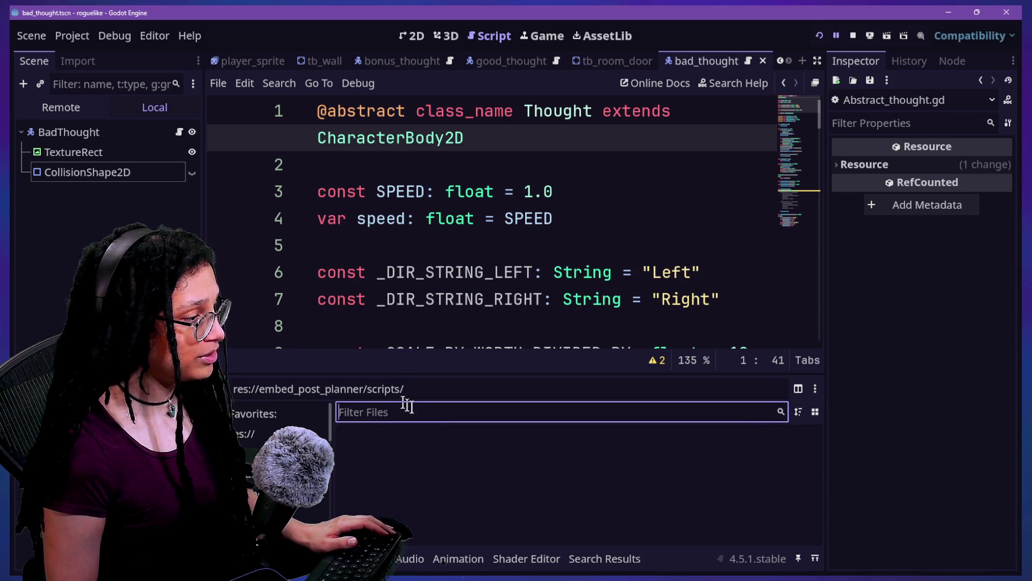
click(416, 436)
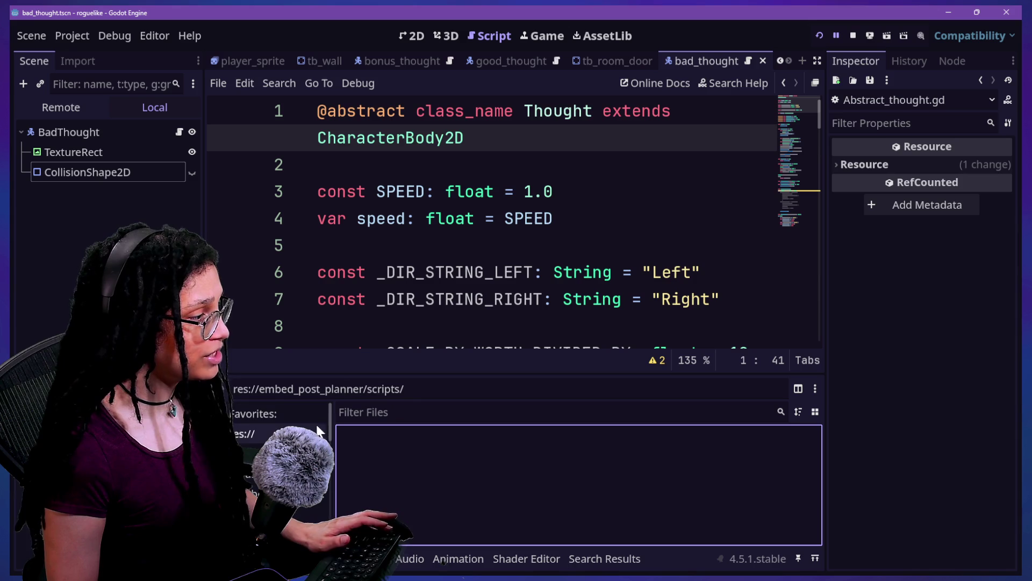
click(244, 433)
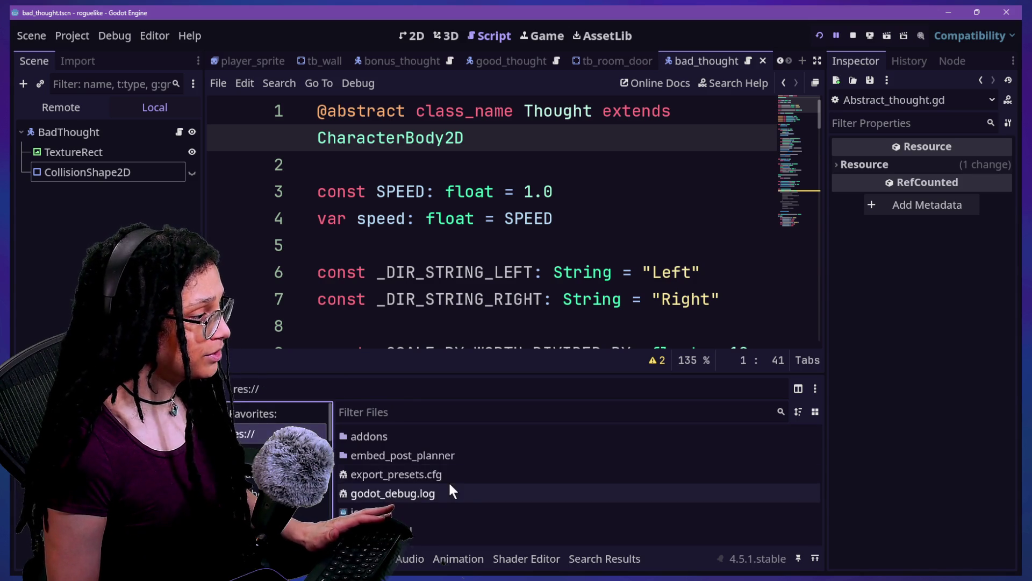
Step: Create temporary.gd in res:// via Create New > Script and open it in the editor
right_click(348, 434)
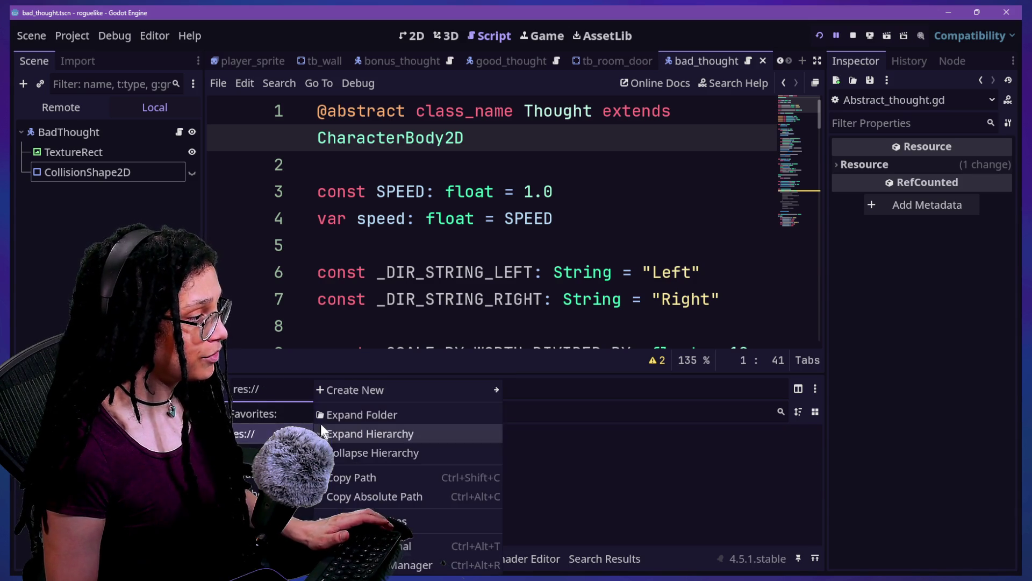
mouse_move(377, 389)
click(575, 429)
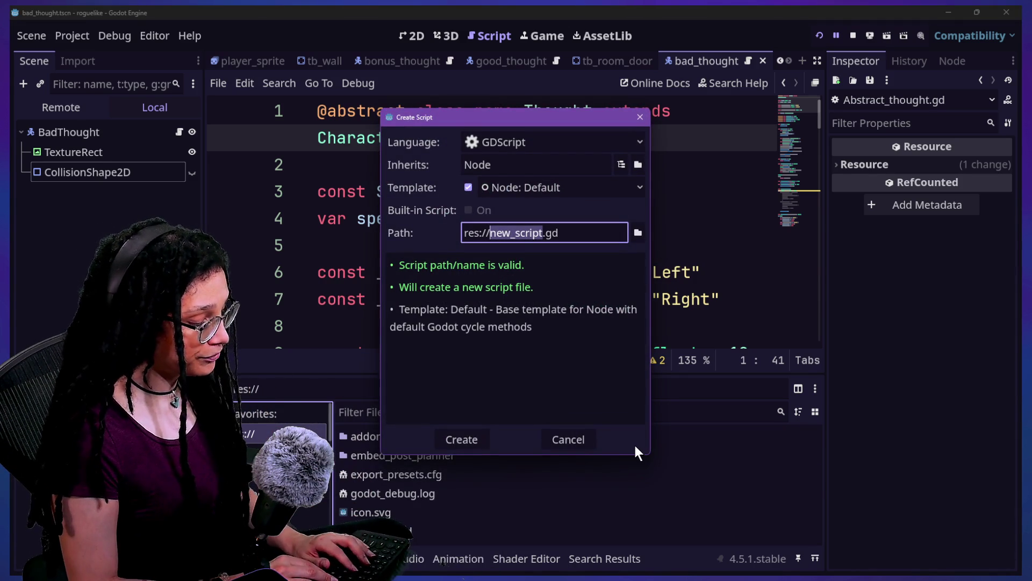
key(Return)
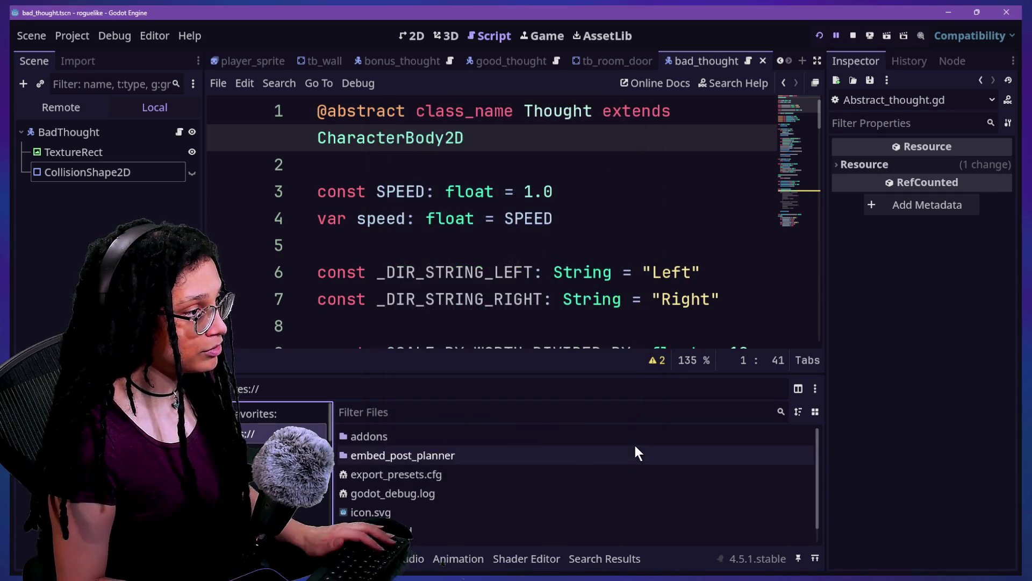
scroll(407, 457, down, 1)
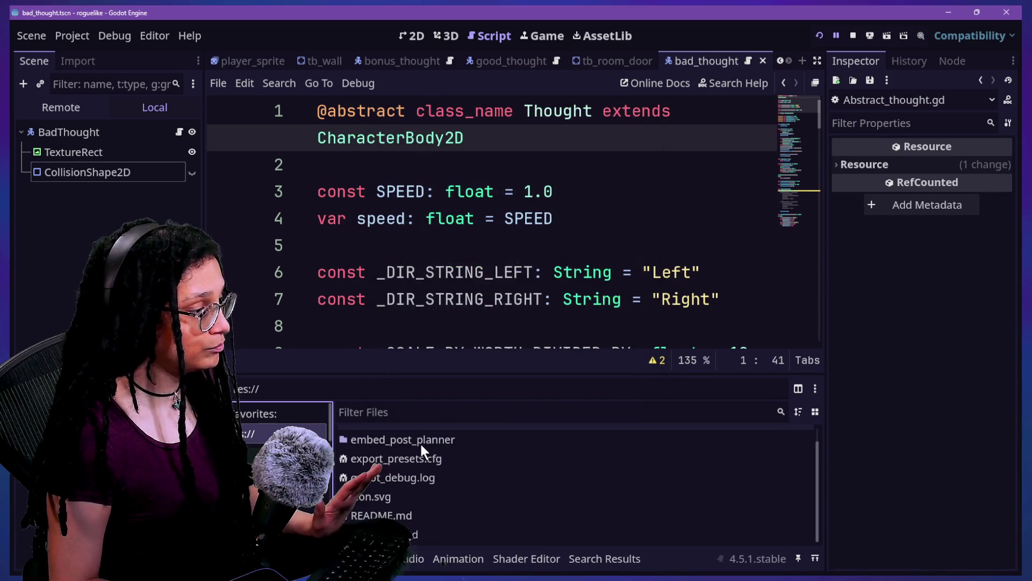
double_click(409, 533)
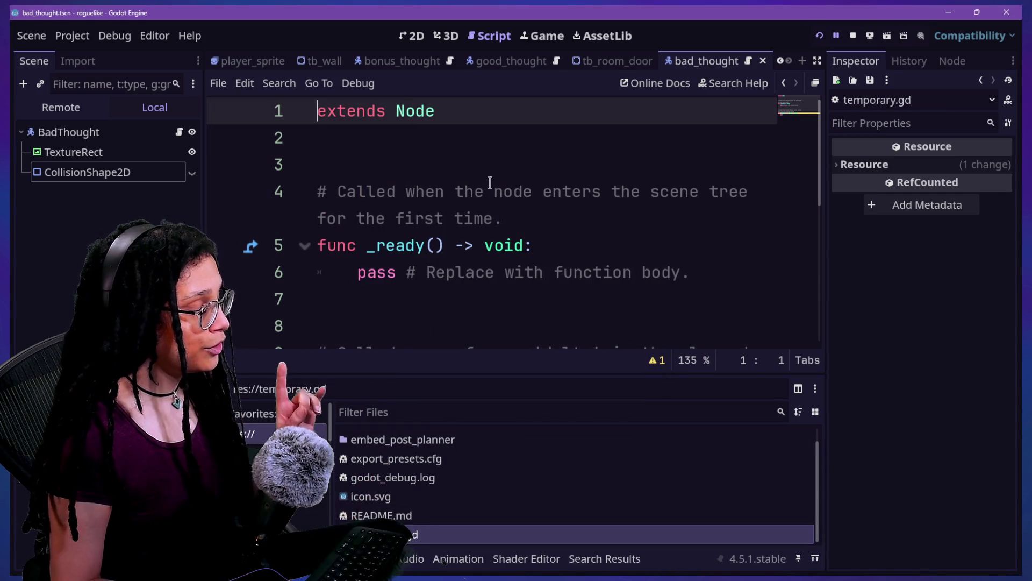
Step: Replace the template with 'class_name Temporary extends Thought' and open Thought's Abstract_thought.gd
key(Down)
key(ctrl+a)
text(class_na)
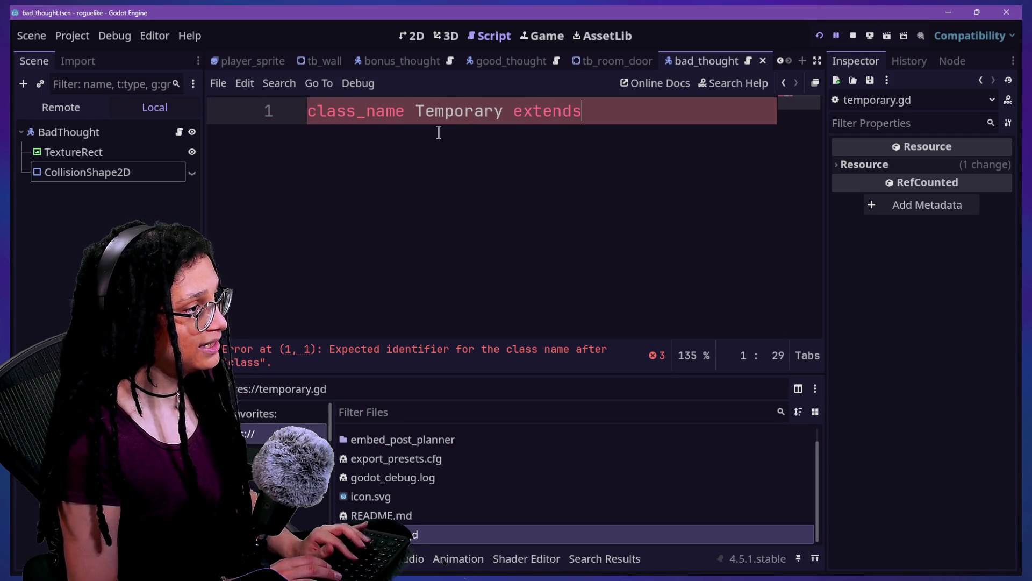
text(s Thoug)
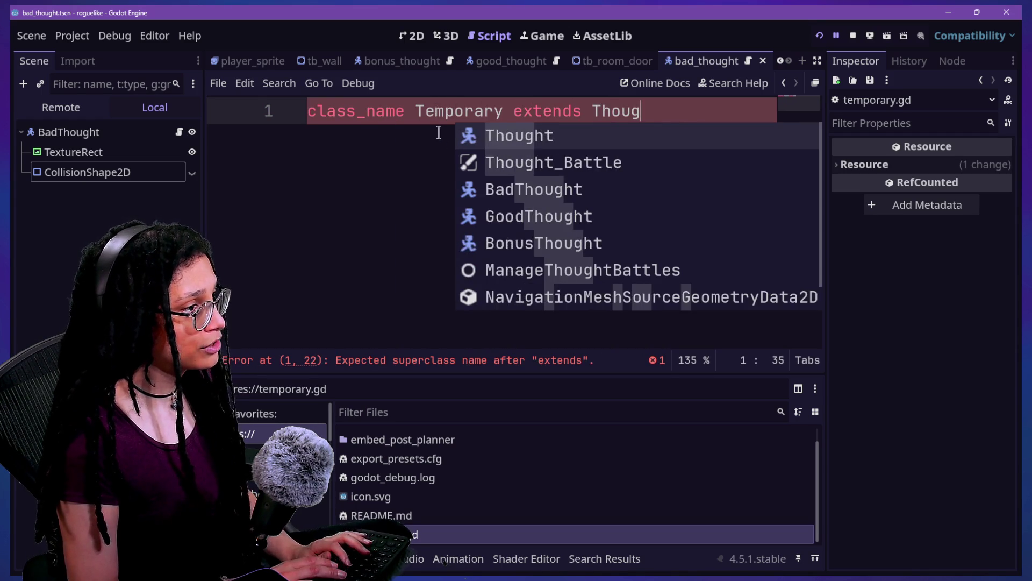
text(ht)
key(Return)
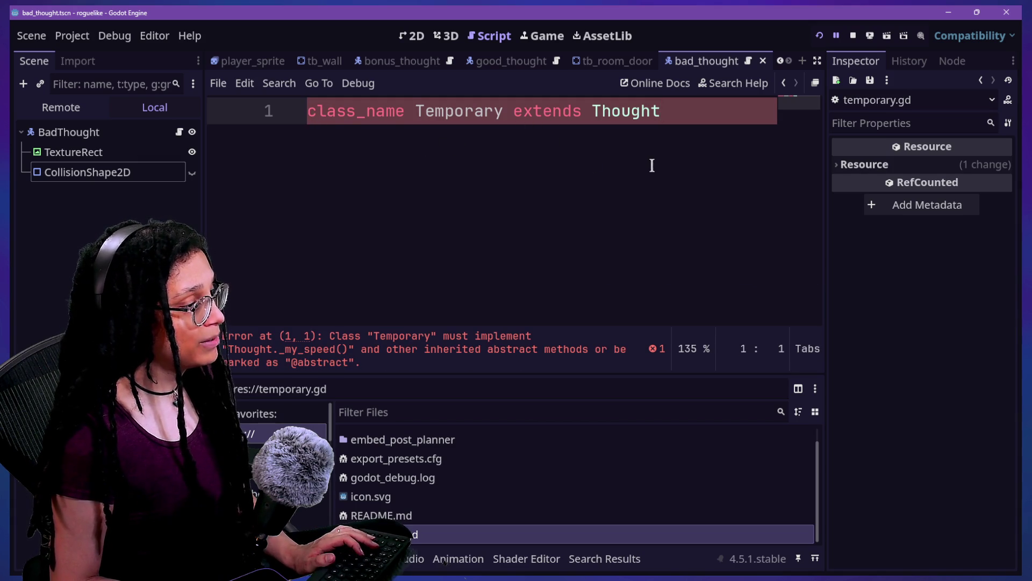
ctrl+click(652, 108)
scroll(424, 203, down, 2)
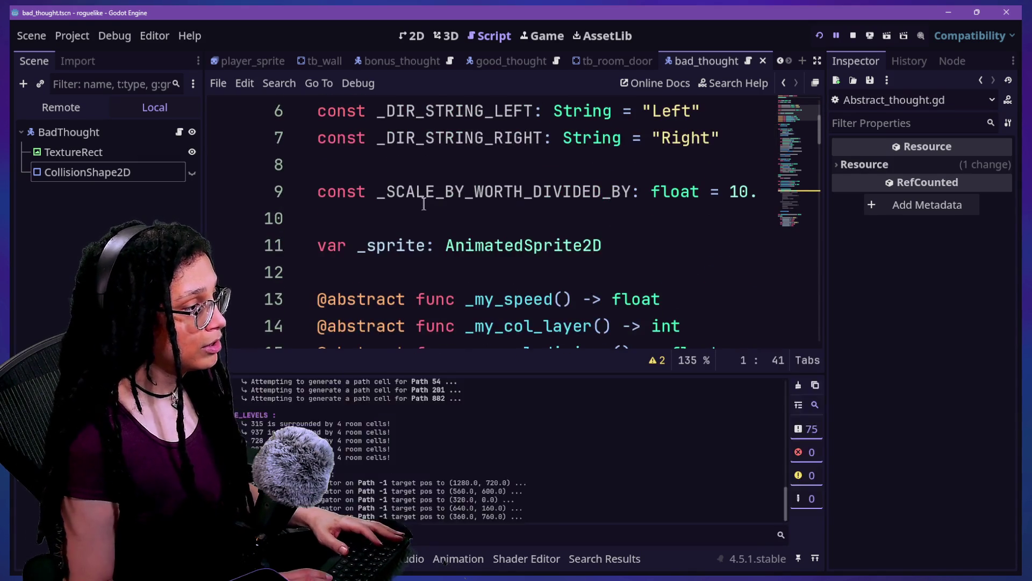
mouse_move(741, 388)
mouse_down()
mouse_move(285, 331)
mouse_move(252, 307)
mouse_up()
key(ctrl+c)
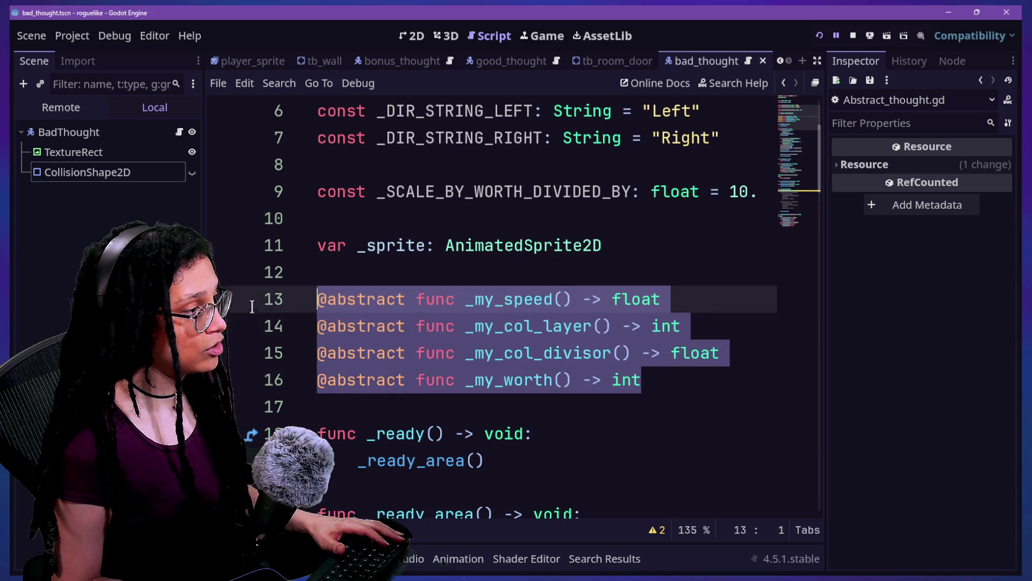
scroll(589, 337, up, 2)
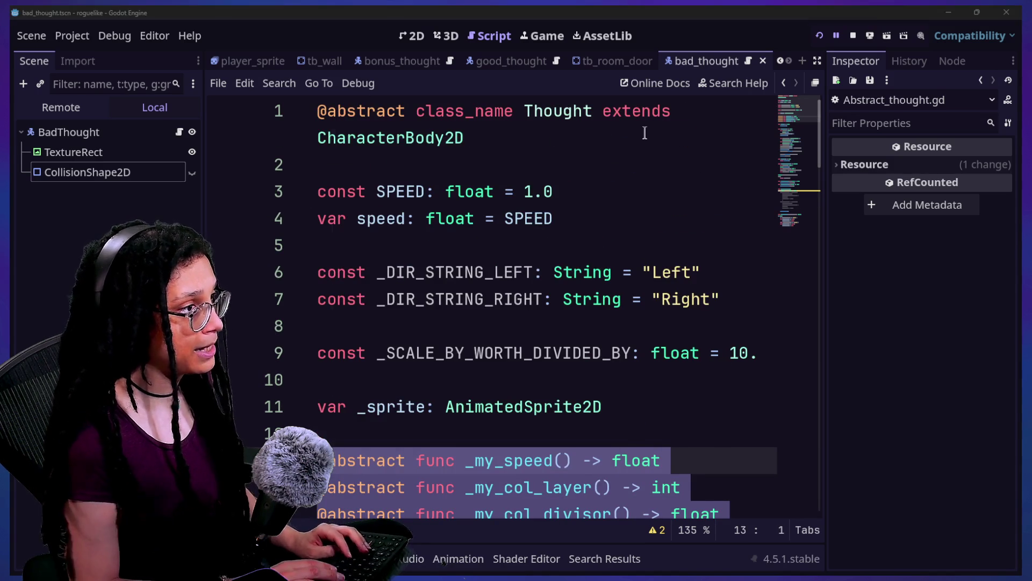
key(shift+alt+o)
text(tempo)
key(Return)
key(Return)
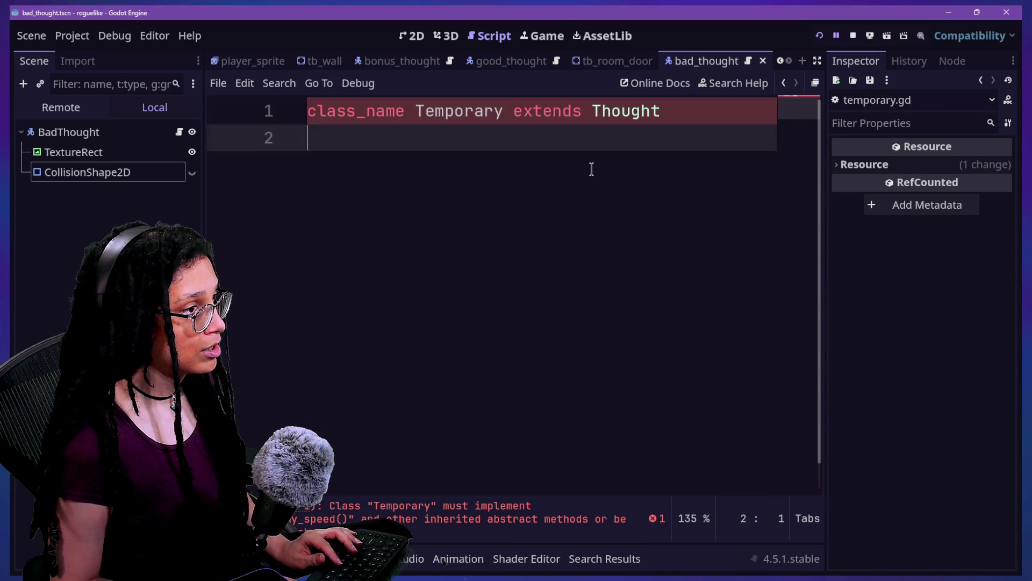
key(Return)
key(ctrl+v)
drag(407, 166, 307, 162)
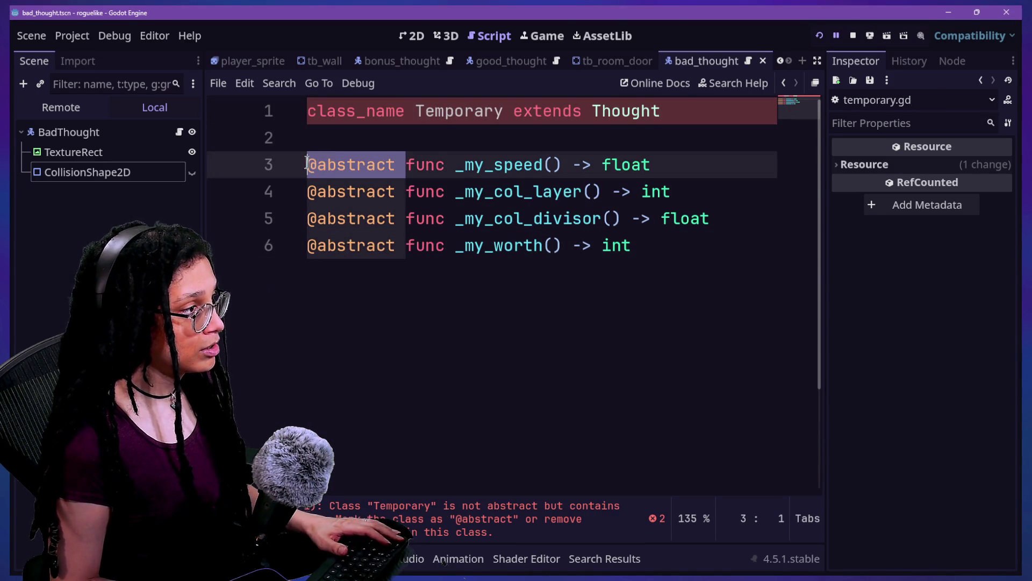
key(ctrl+d)
key(ctrl+d)
key(ctrl+d)
key(BackSpace)
Step: Give _my_speed, _my_col_layer, _my_col_divisor and _my_worth a colon and a pass body
click(606, 167)
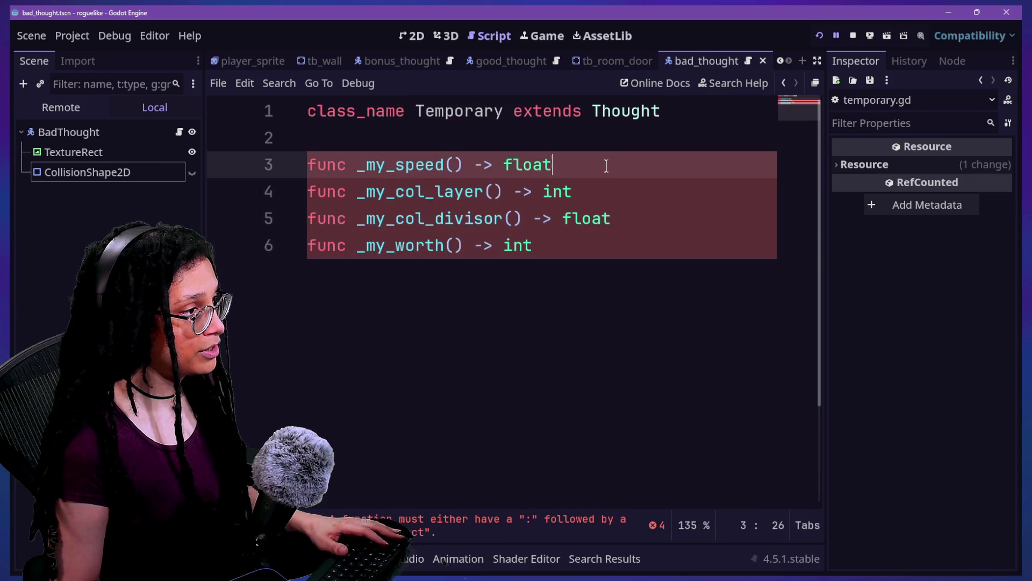
alt+click(618, 195)
alt+click(651, 218)
alt+click(661, 248)
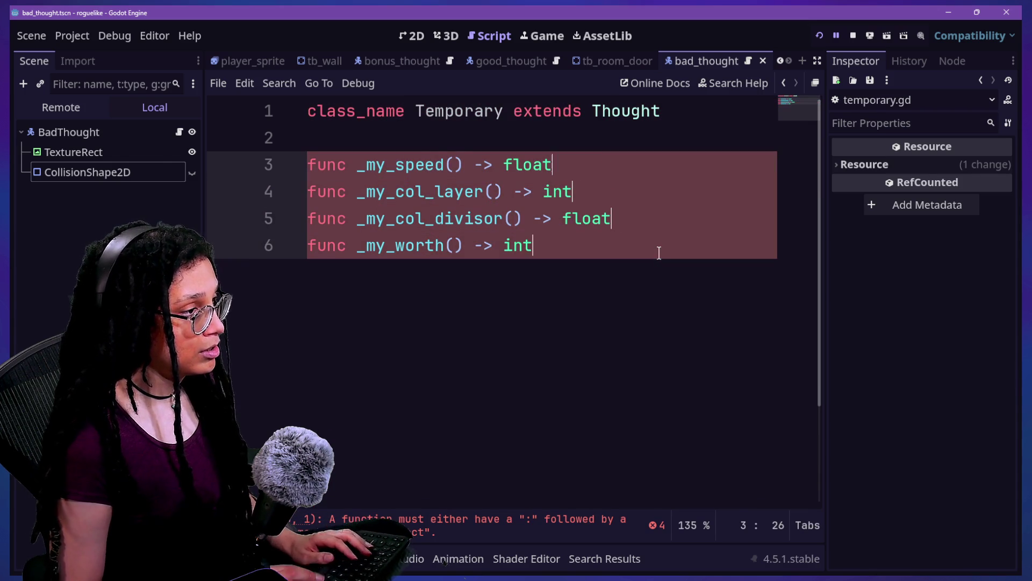
text(:)
key(Return)
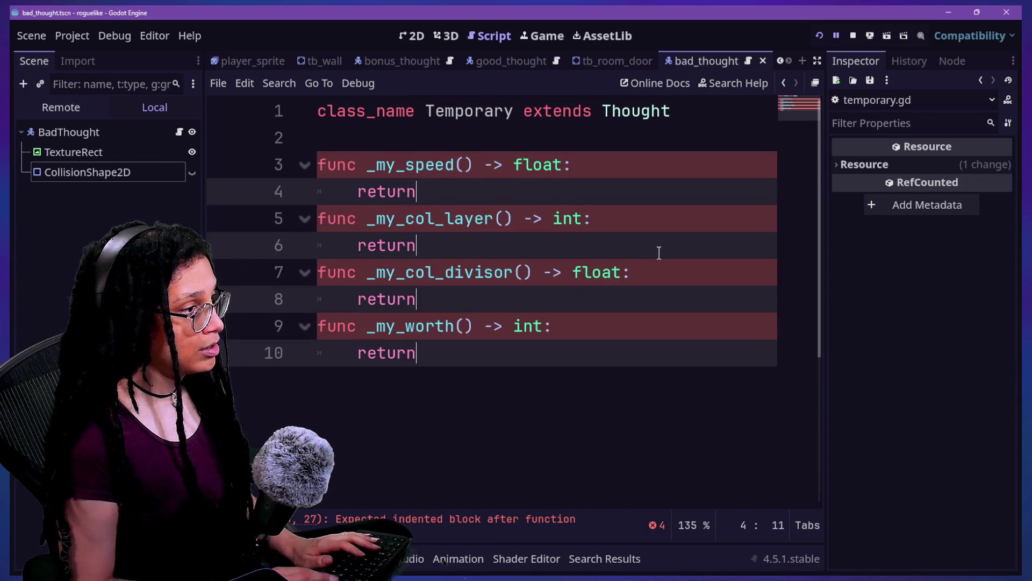
text(.)
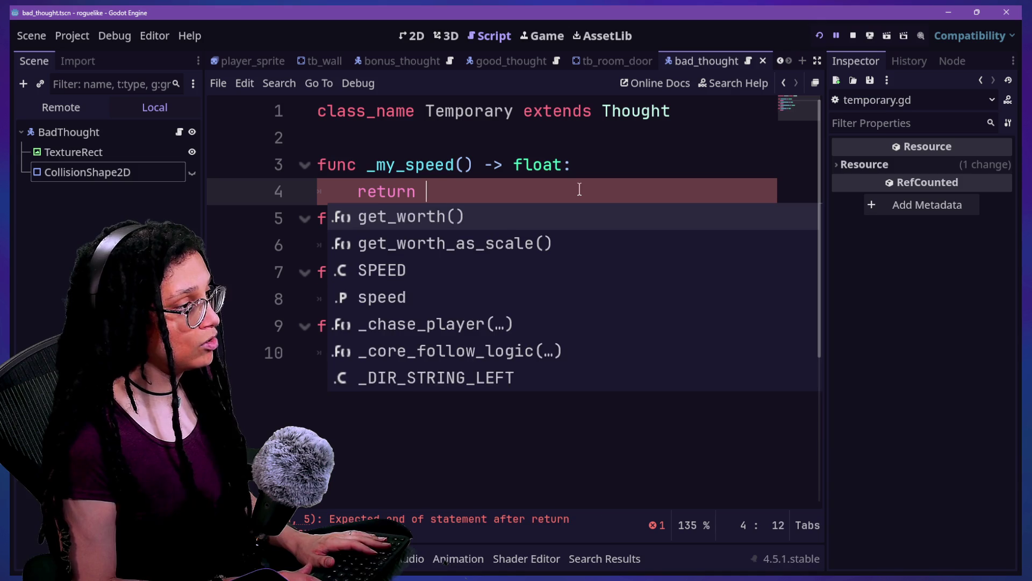
key(BackSpace)
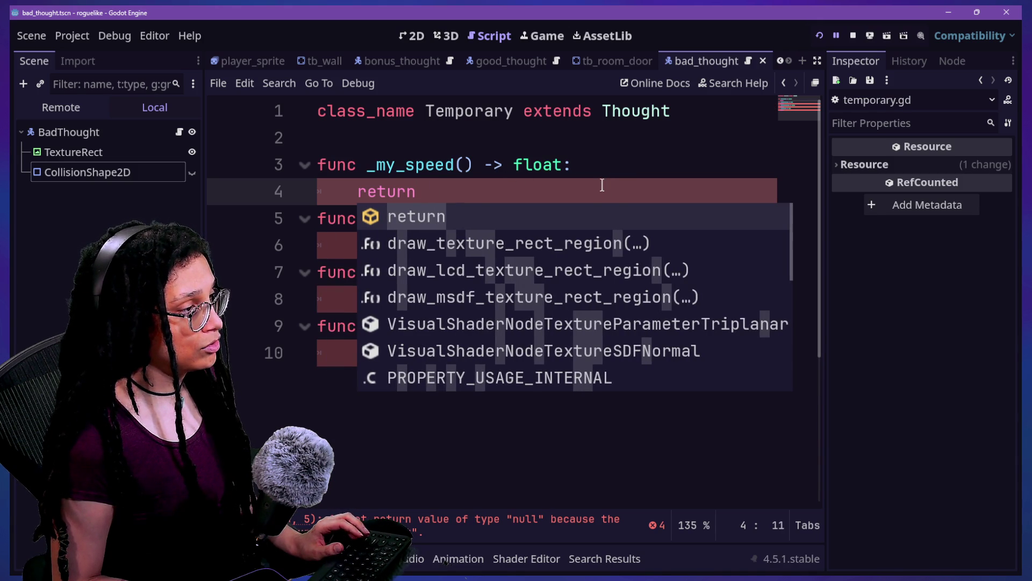
key(BackSpace)
key(BackSpace)
key(BackSpace)
text(pass)
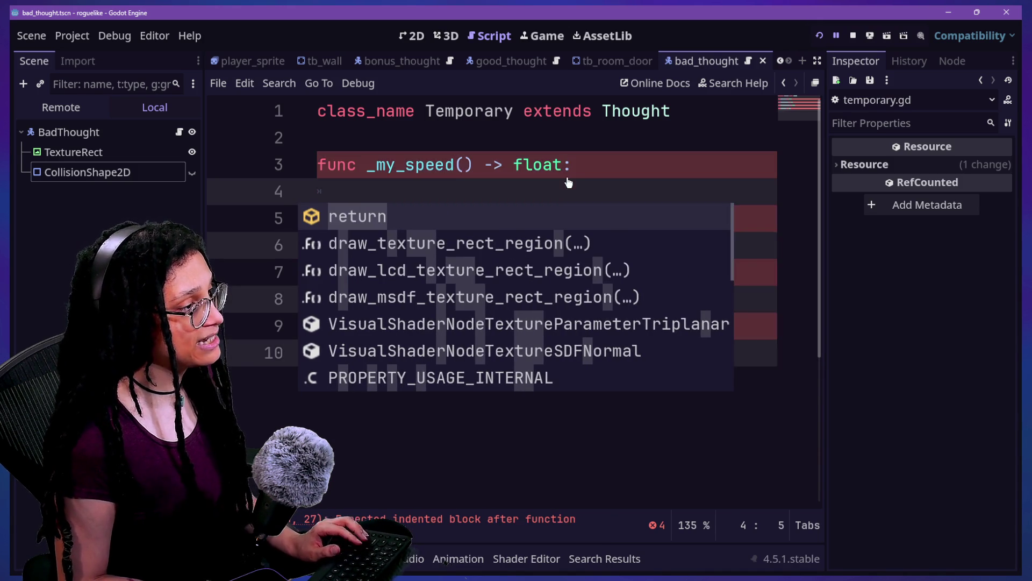
click(532, 165)
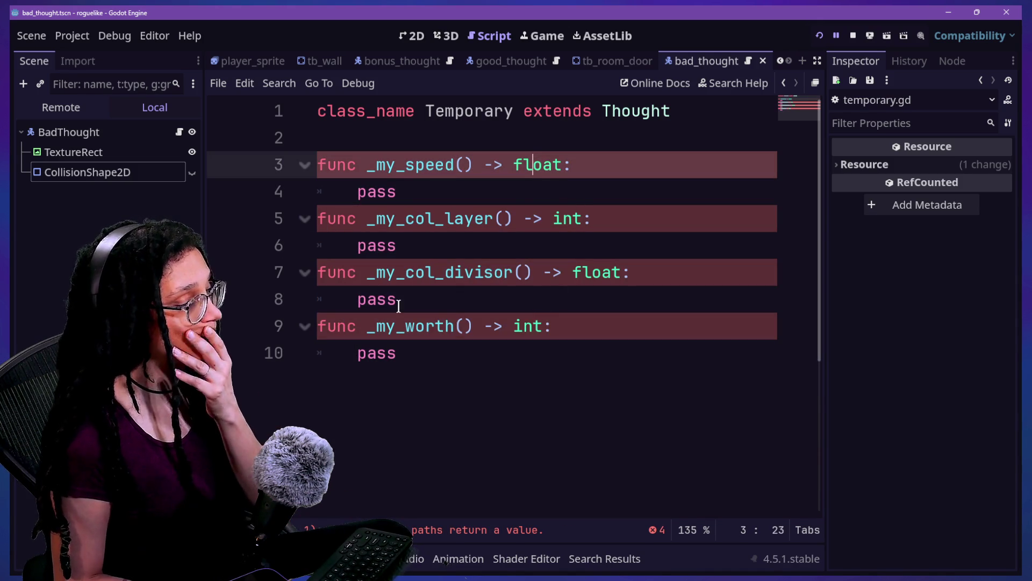
key(Left)
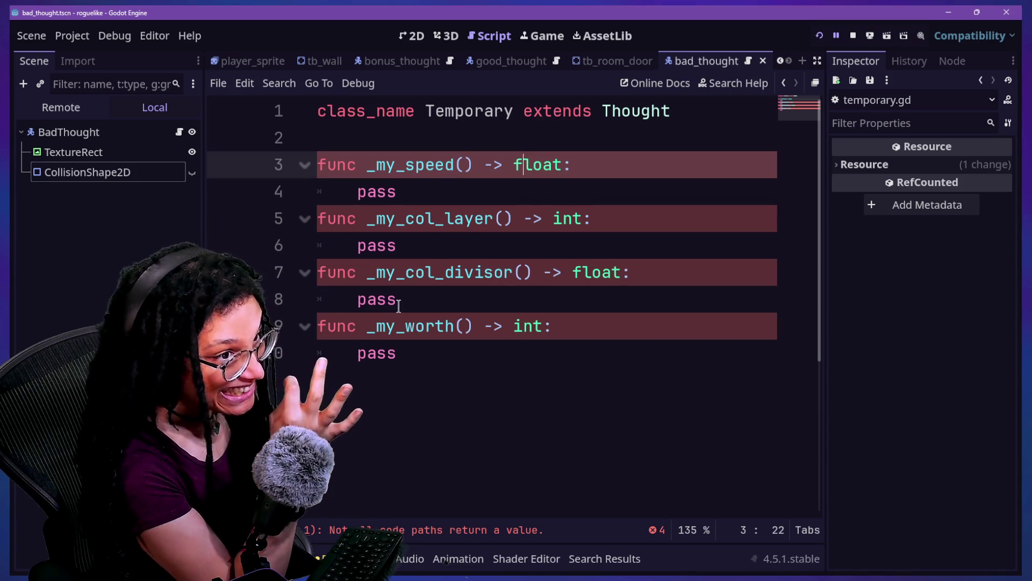
Step: Select the Temporary script's text and reveal temporary.gd in the FileSystem dock
mouse_move(398, 353)
mouse_down()
mouse_move(583, 194)
mouse_move(624, 11)
mouse_up()
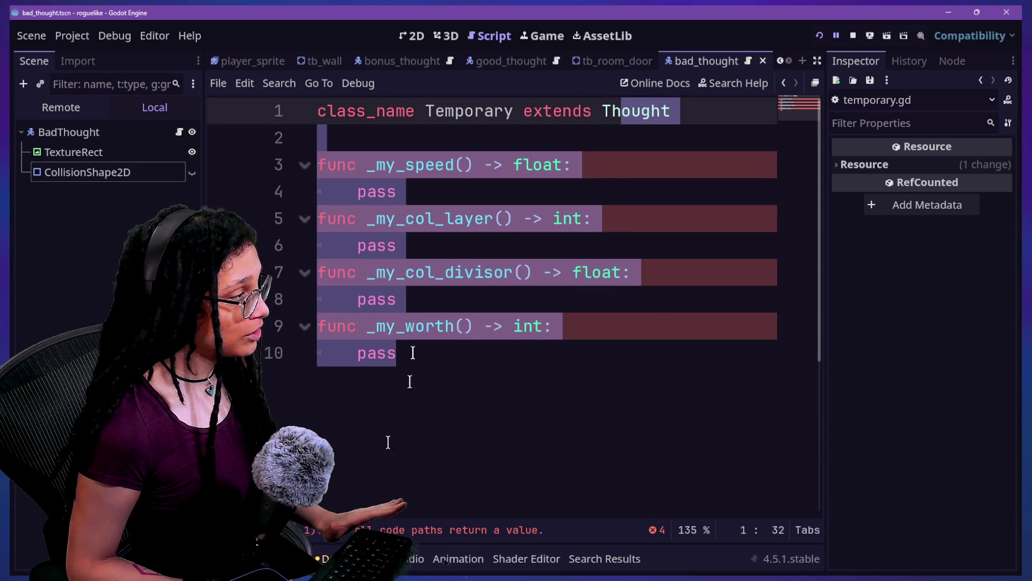
key(alt+f)
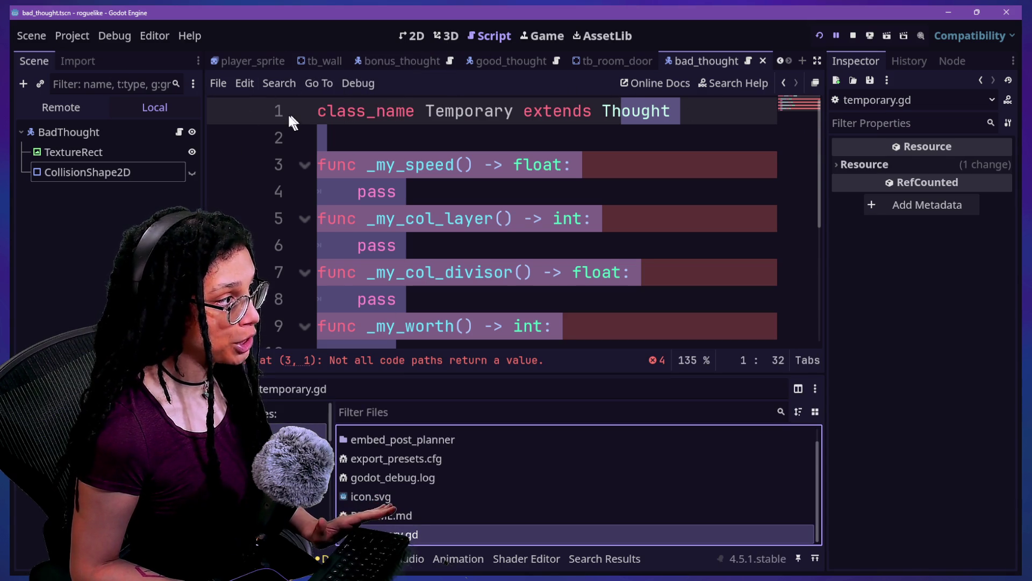
click(513, 218)
Step: Close the temporary.gd script from the script list, discarding its unsaved changes
key(ctrl+backslash)
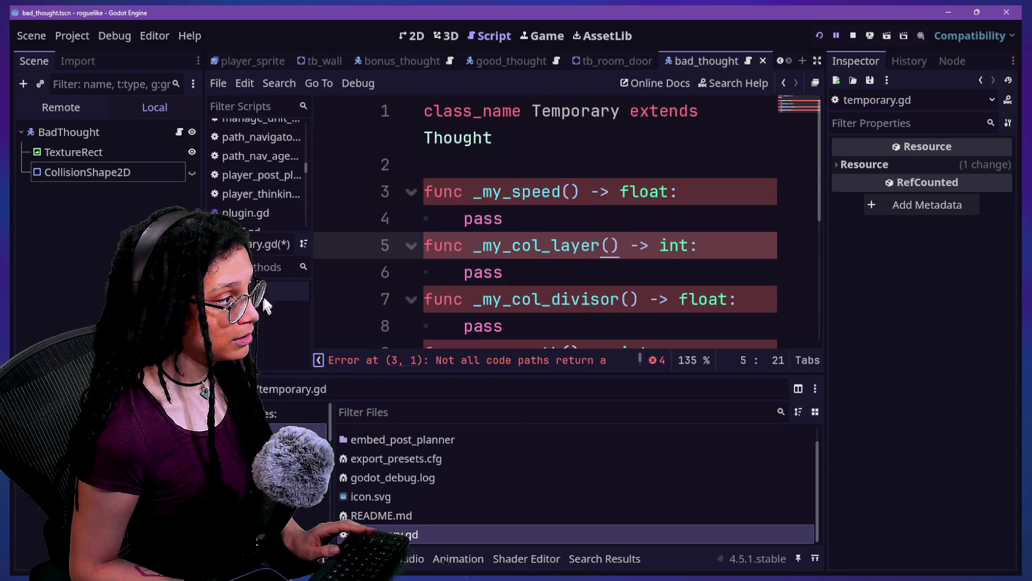
scroll(252, 217, down, 4)
click(263, 141)
click(275, 150)
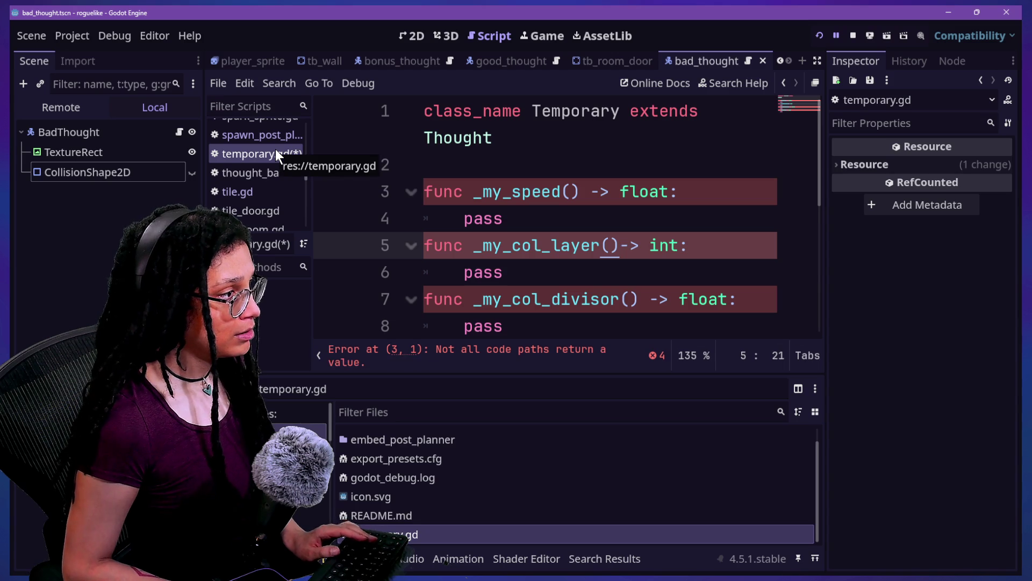
right_click(276, 152)
click(323, 203)
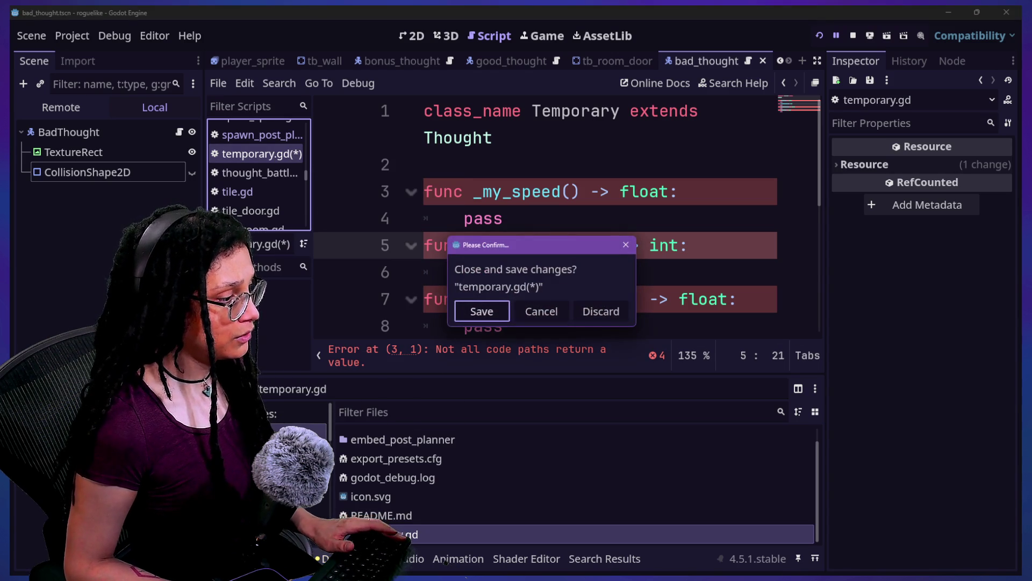
click(586, 314)
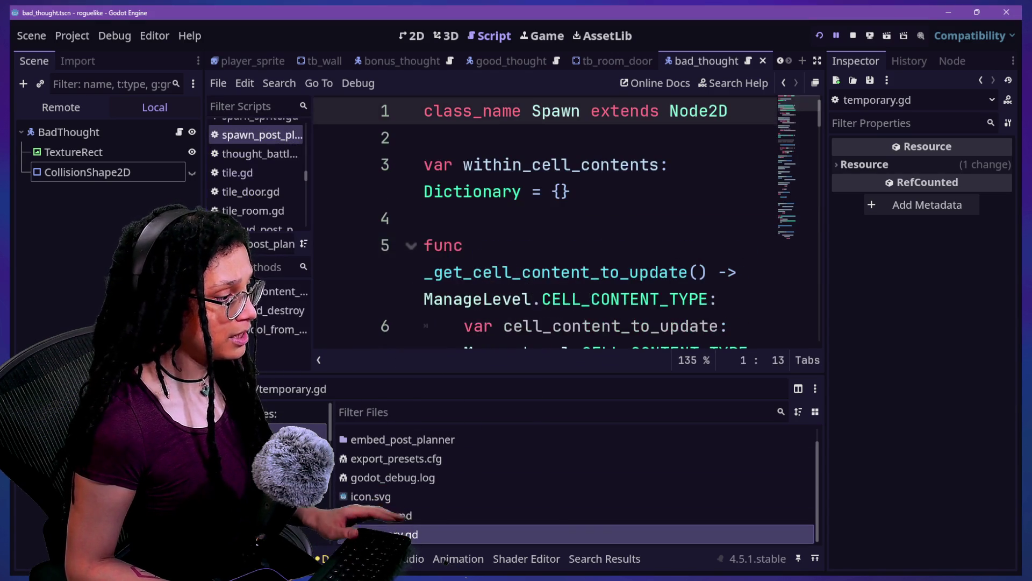
Step: Delete temporary.gd from the project in the FileSystem dock
right_click(376, 534)
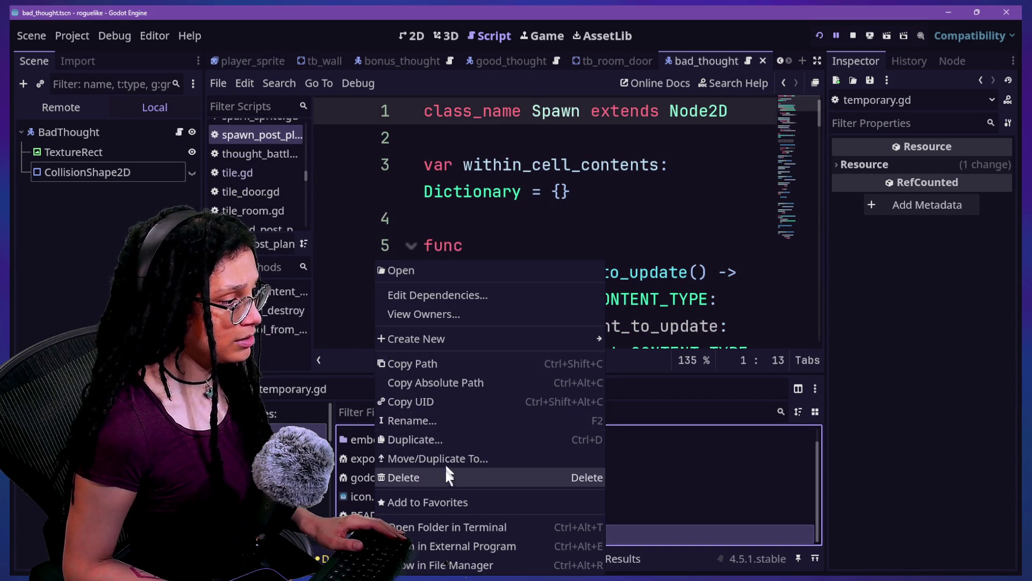
click(473, 477)
click(404, 348)
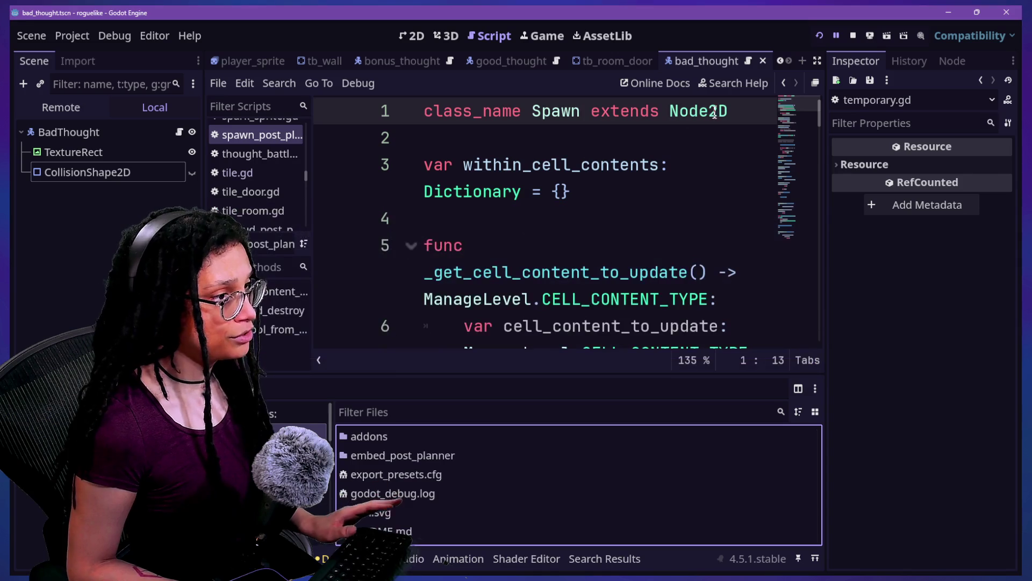
Step: Open Abstract_thought.gd from a quick search for 'thought.gd' and hide the side docks
click(682, 162)
key(shift+alt+o)
text(thought)
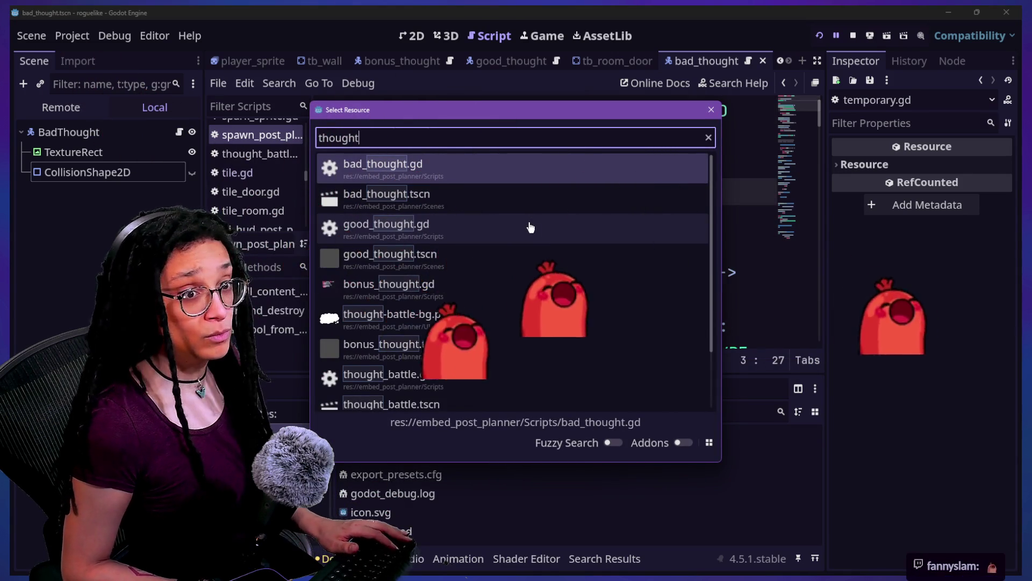
scroll(535, 228, down, 2)
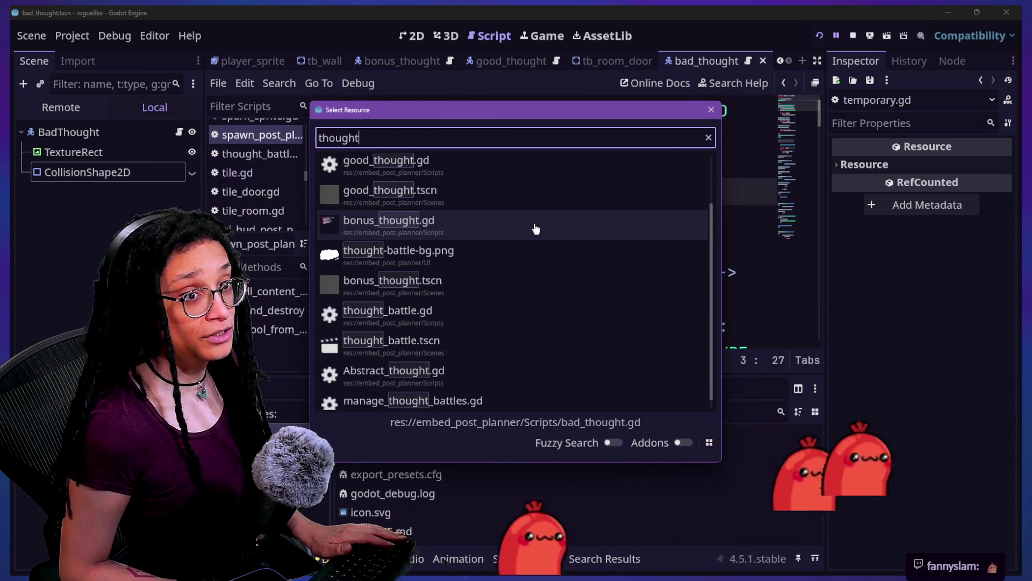
scroll(535, 228, up, 2)
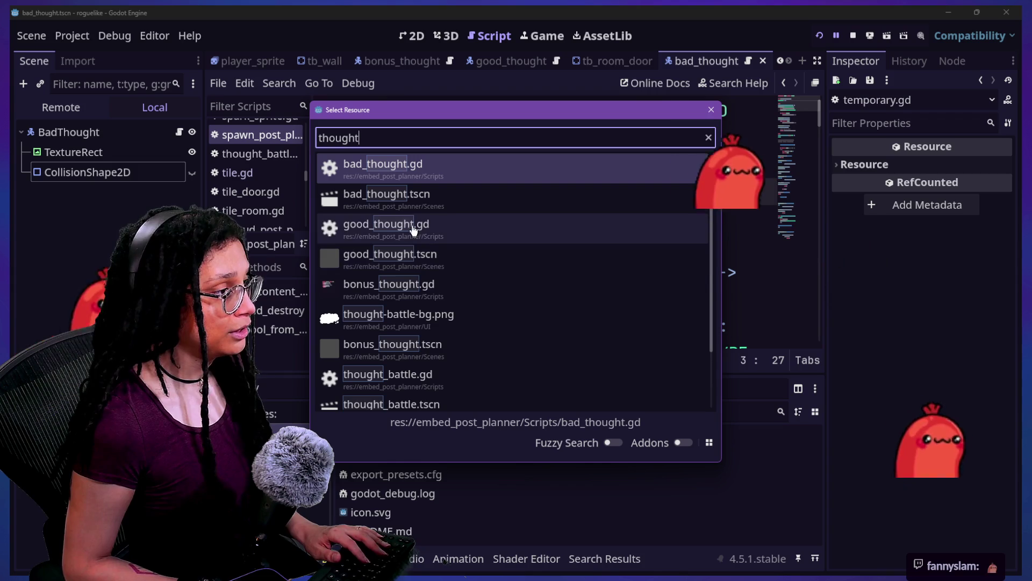
text(.gd)
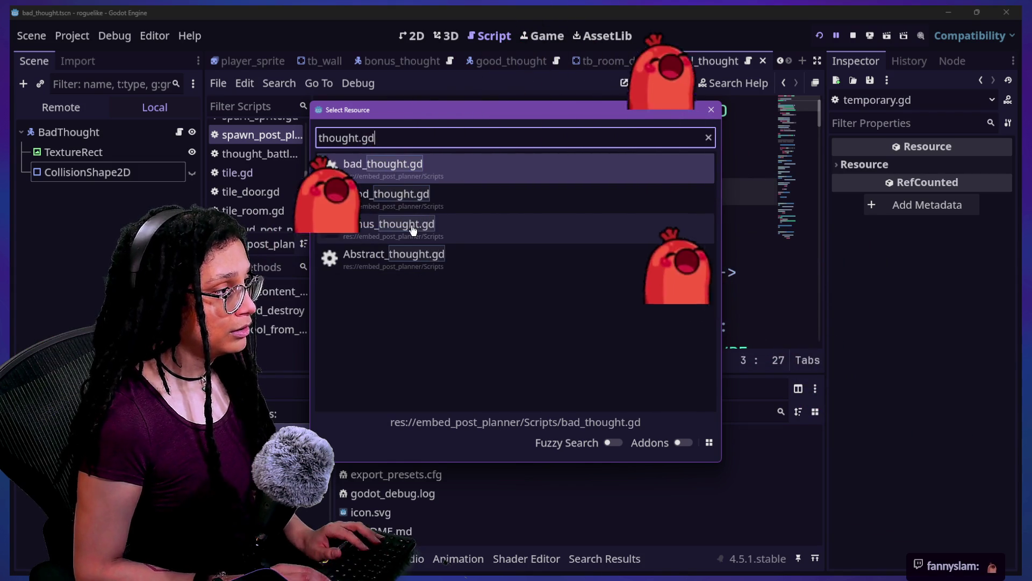
click(409, 260)
key(ctrl+shift+F11)
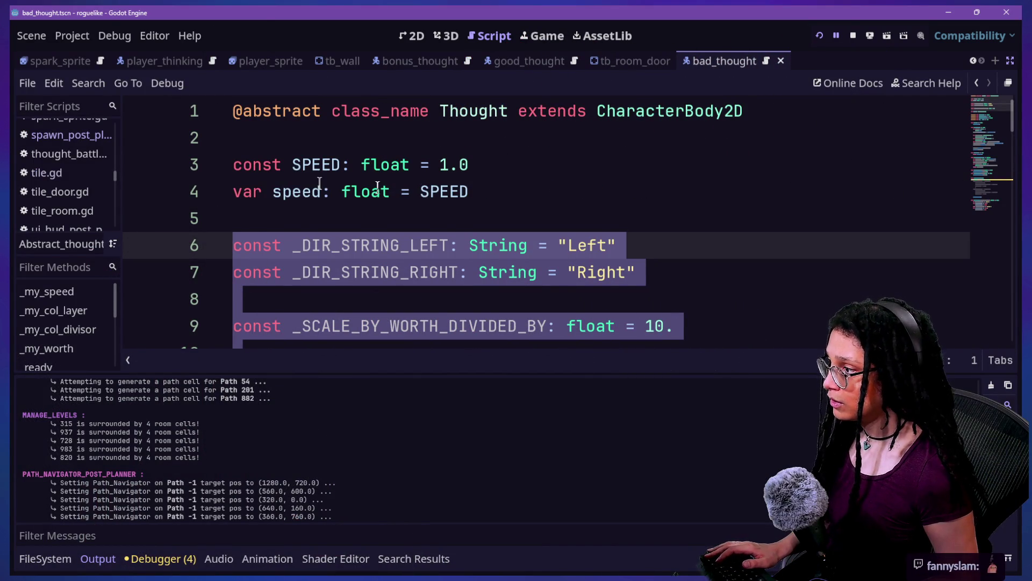
click(285, 185)
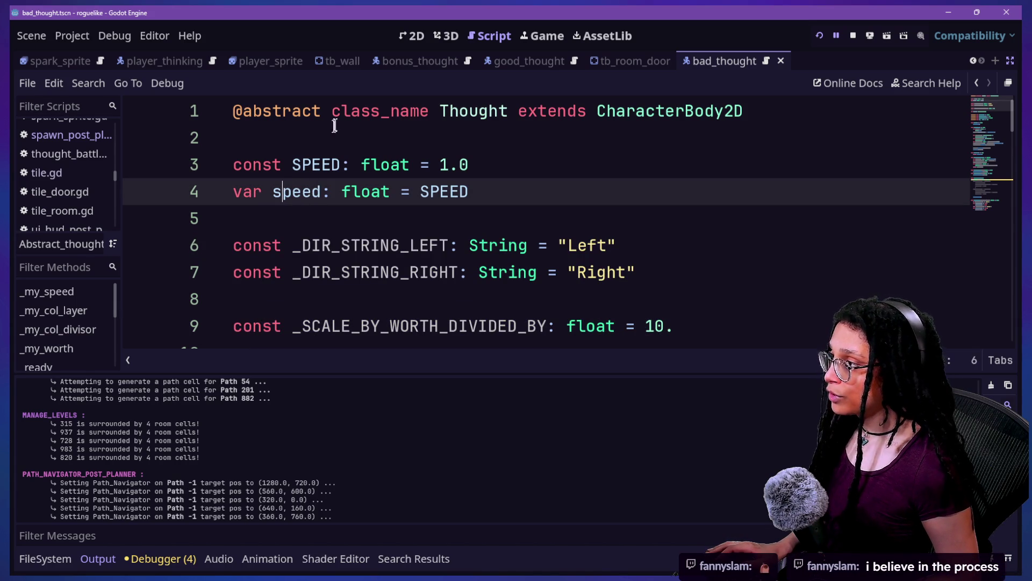
drag(332, 111, 231, 111)
key(BackSpace)
scroll(281, 196, down, 4)
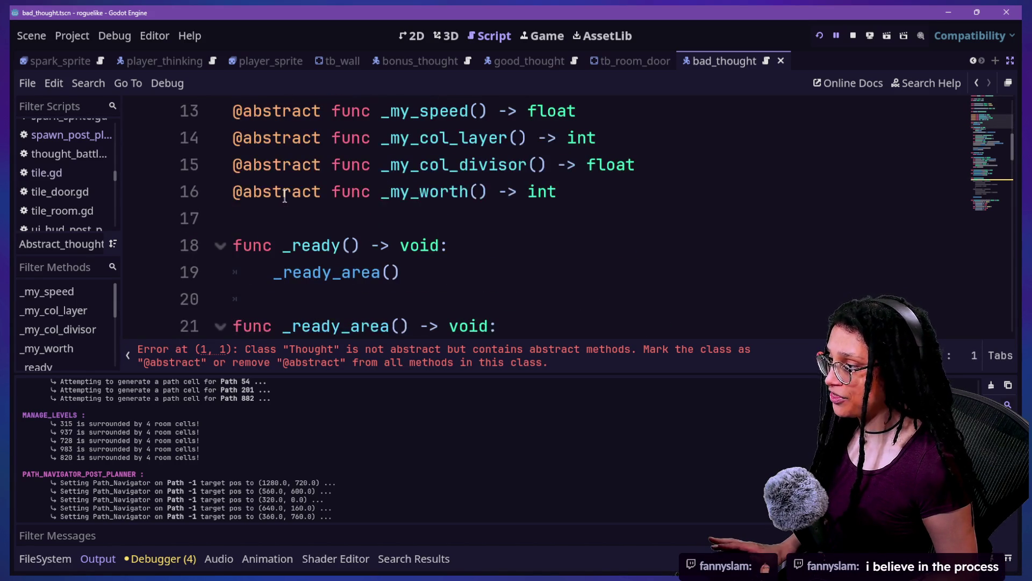
mouse_move(285, 197)
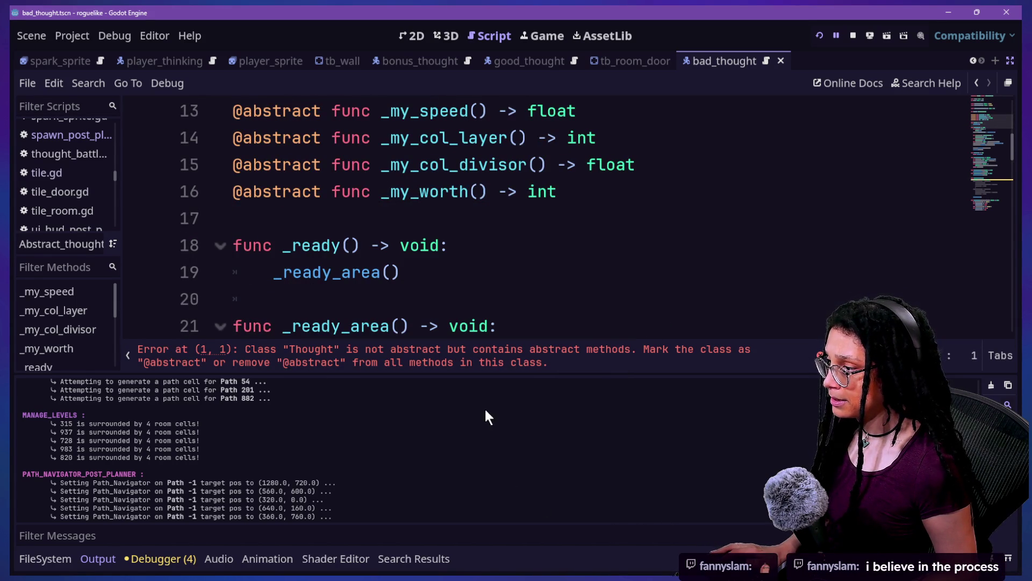
drag(336, 189, 233, 189)
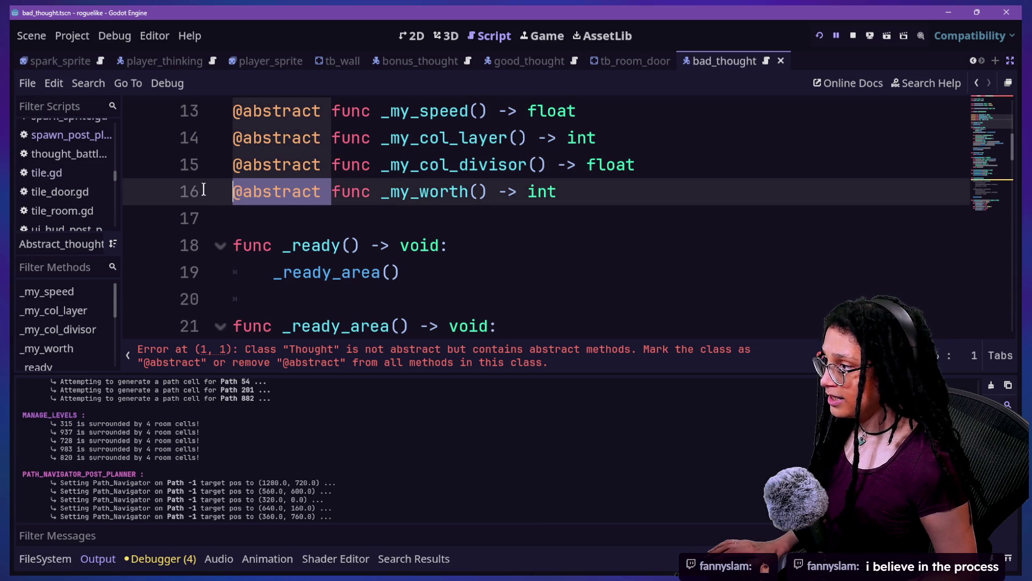
key(ctrl+d)
key(ctrl+d)
key(ctrl+d)
key(BackSpace)
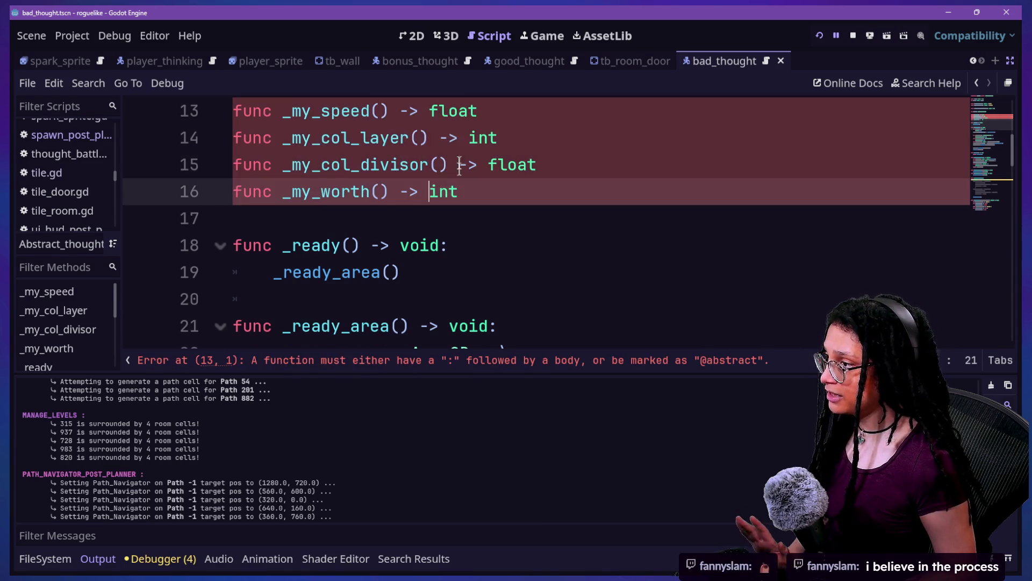
Step: Place edit points at the ends of lines 13, 14 and 15
click(531, 117)
scroll(531, 117, up, 1)
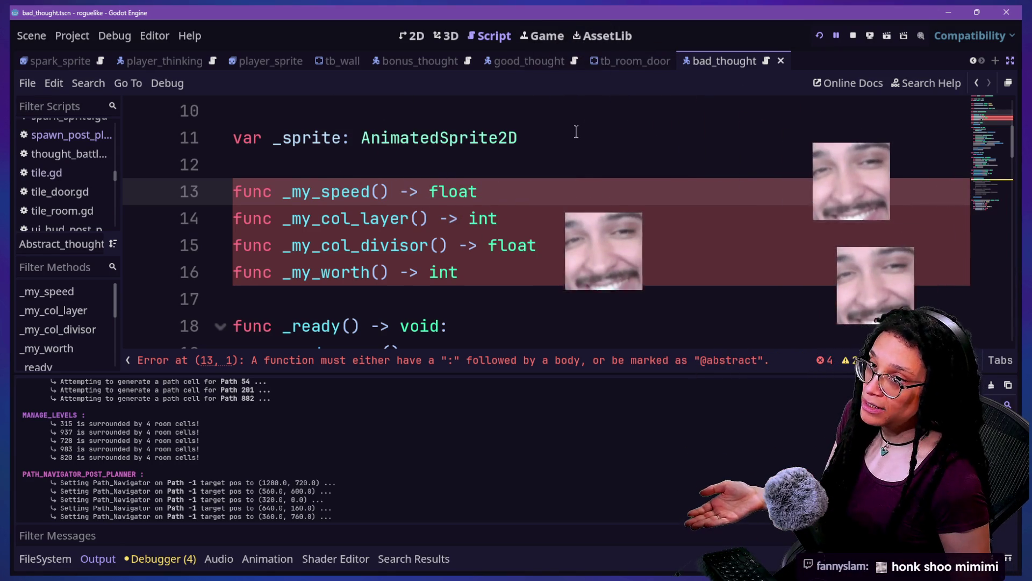
click(563, 166)
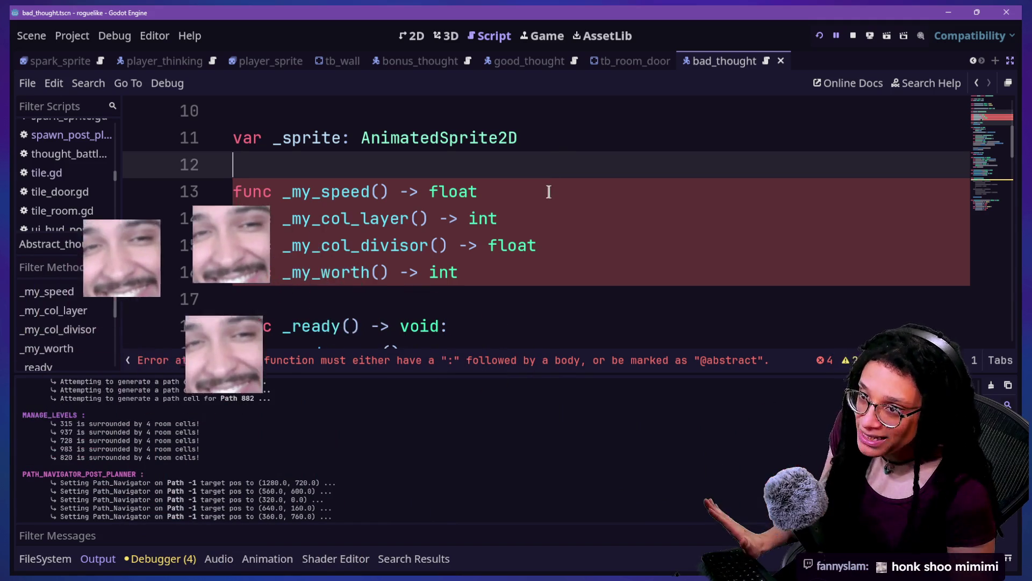
click(547, 194)
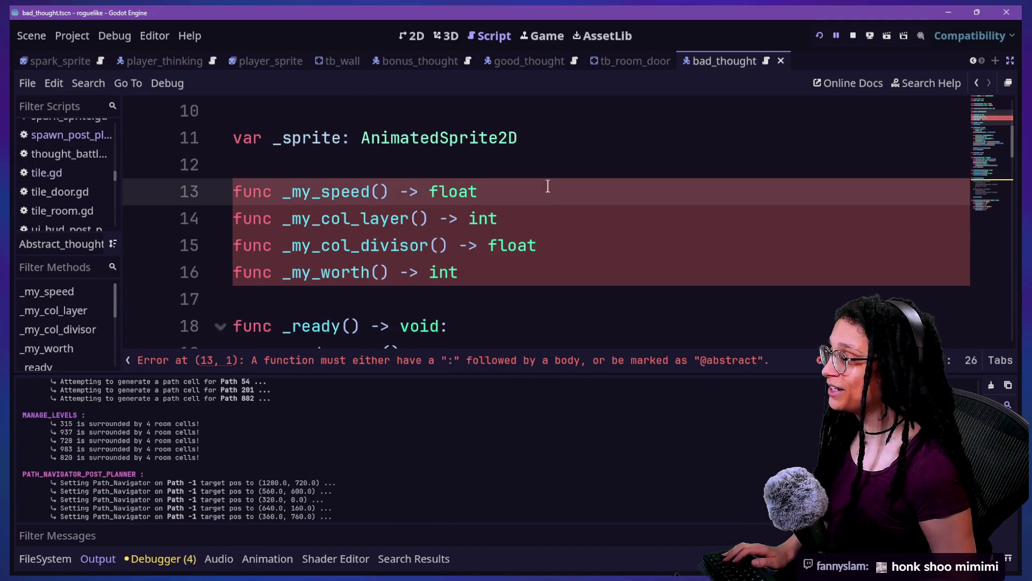
click(548, 221)
alt+click(571, 242)
Step: Add an edit point at line 16 and open a ':' body line under all four methods
alt+click(573, 264)
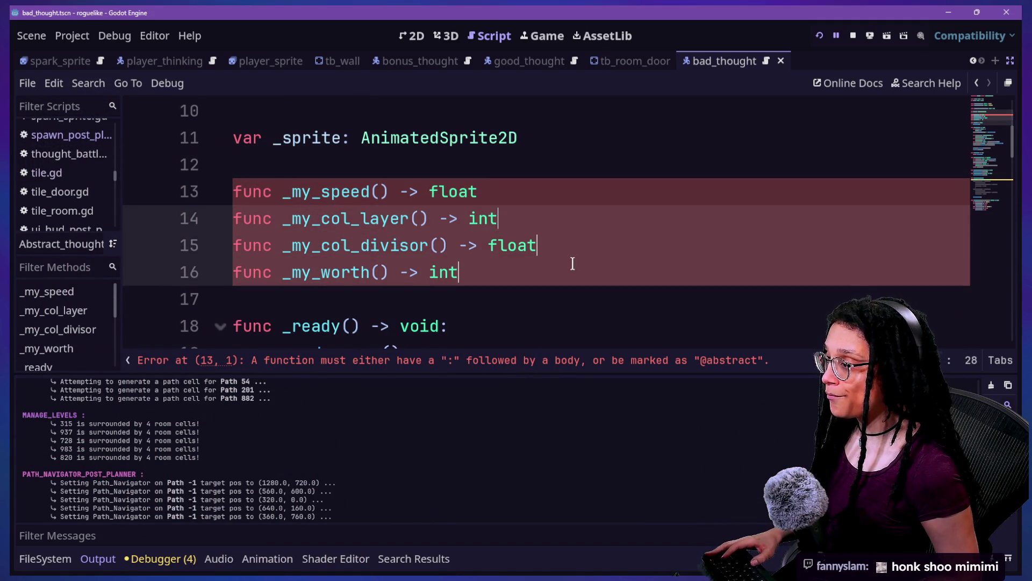
alt+click(552, 200)
text(:)
key(Return)
text(return)
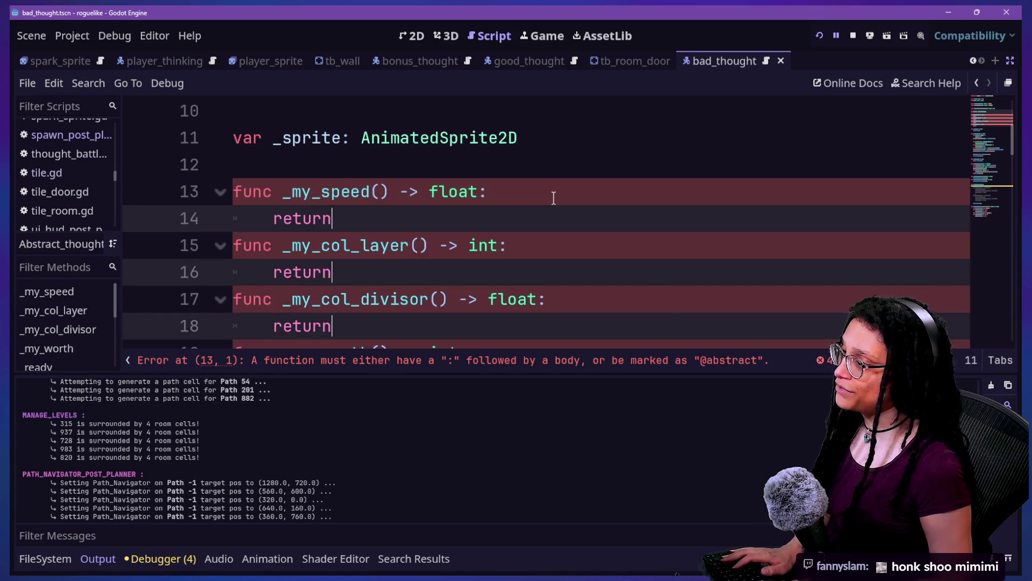
Step: Replace the old return values, setting line 18's float return to 666
click(500, 227)
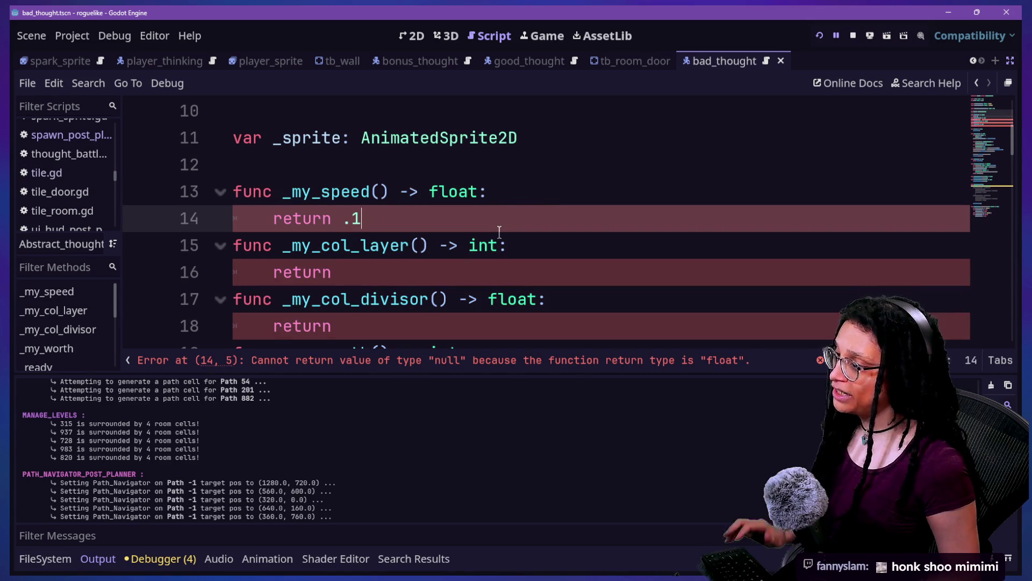
click(439, 278)
text(1)
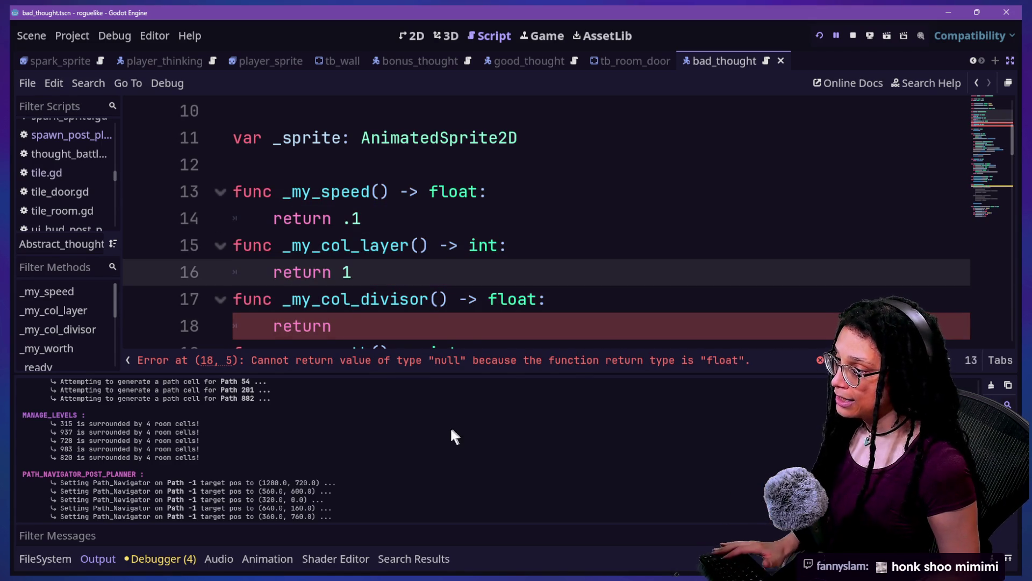
click(440, 331)
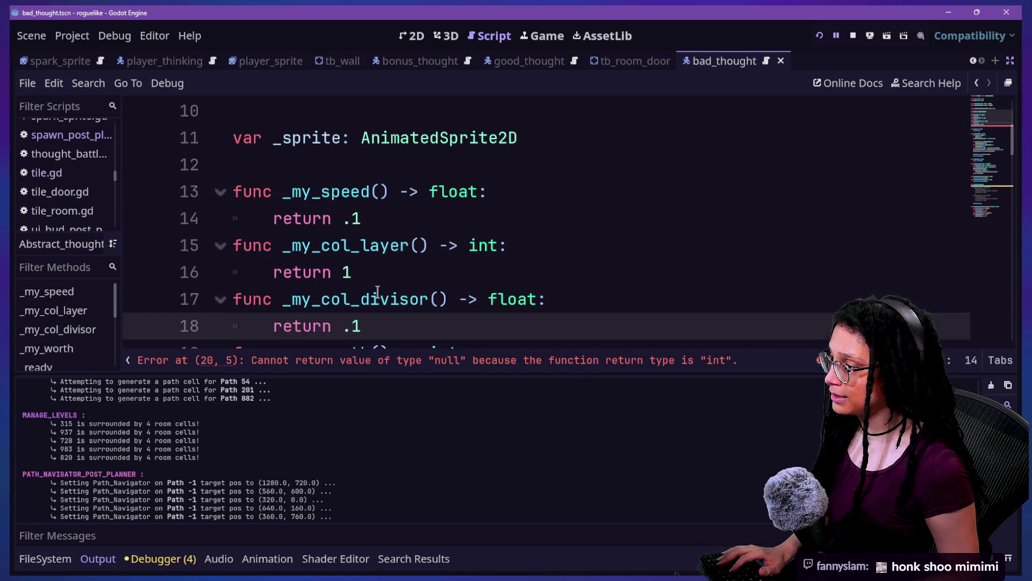
scroll(380, 291, down, 1)
click(458, 306)
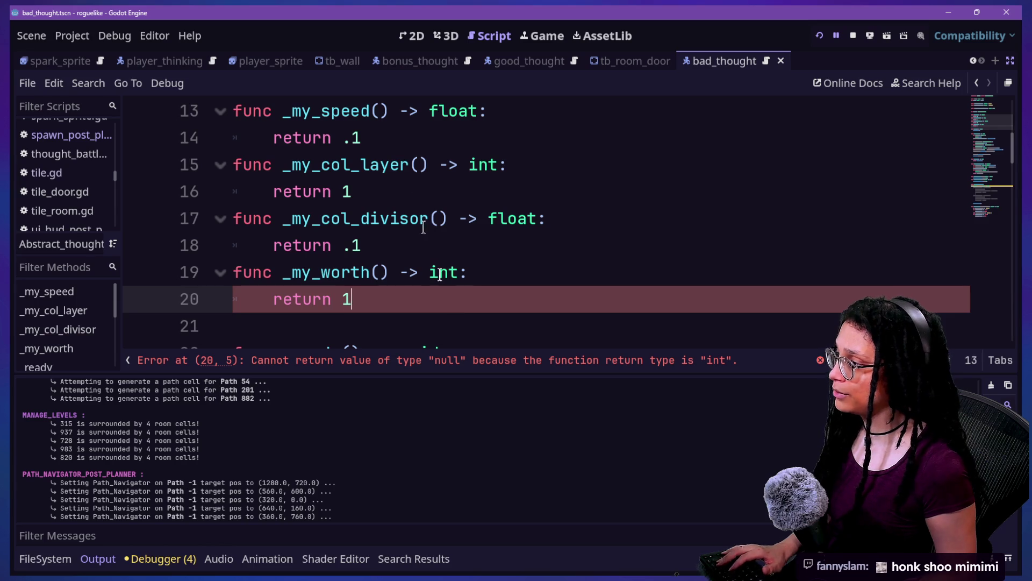
click(408, 139)
key(BackSpace)
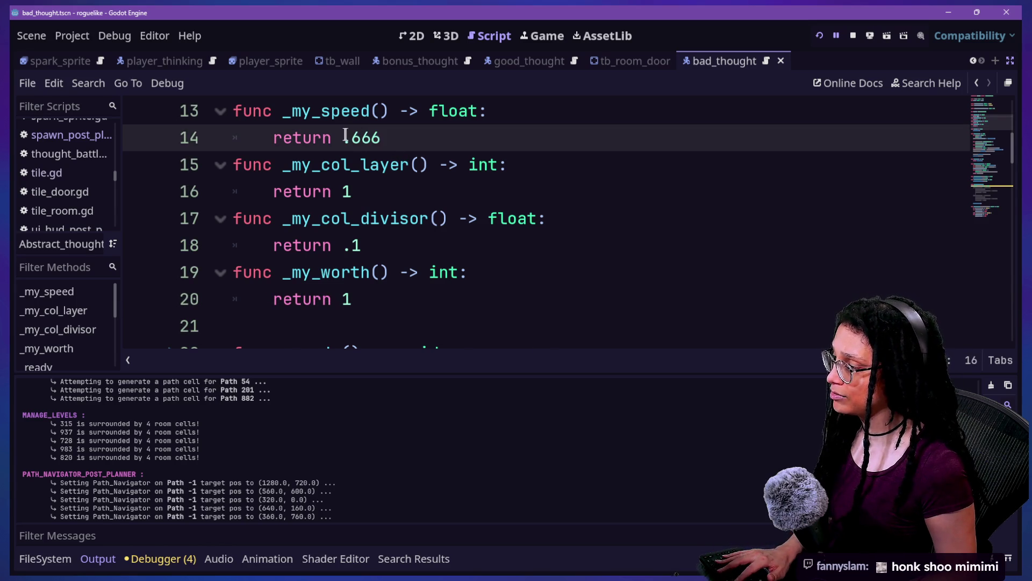
click(371, 186)
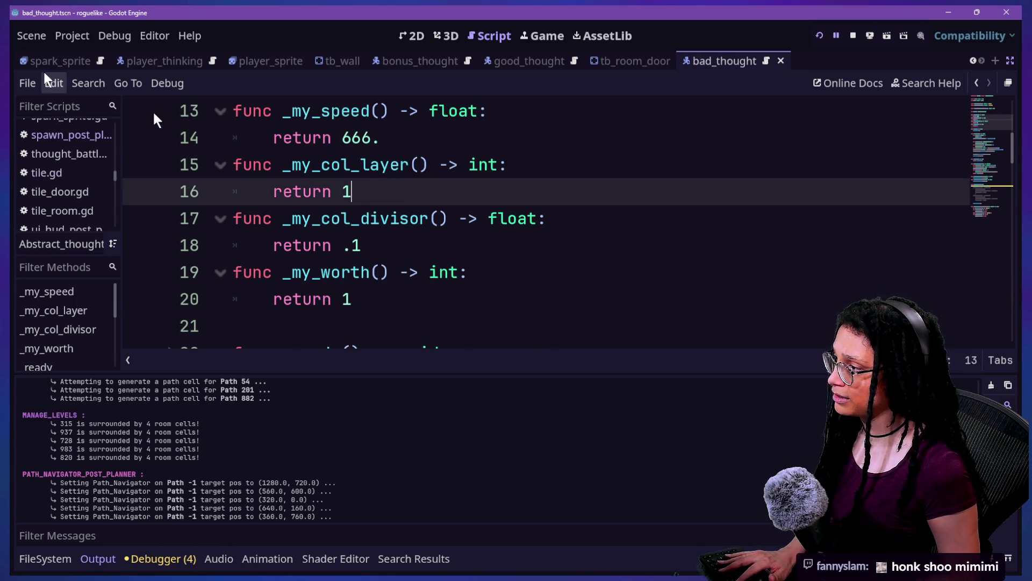
text(666)
click(517, 242)
key(BackSpace)
key(BackSpace)
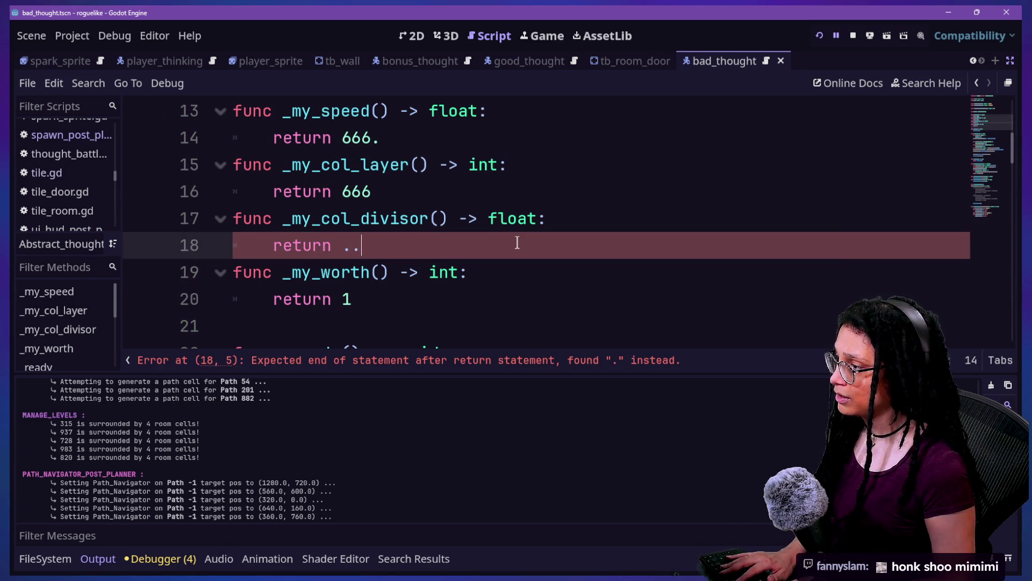
text(666.)
Step: Finish line 20's return value as 666 and save Abstract_thought.gd
click(510, 294)
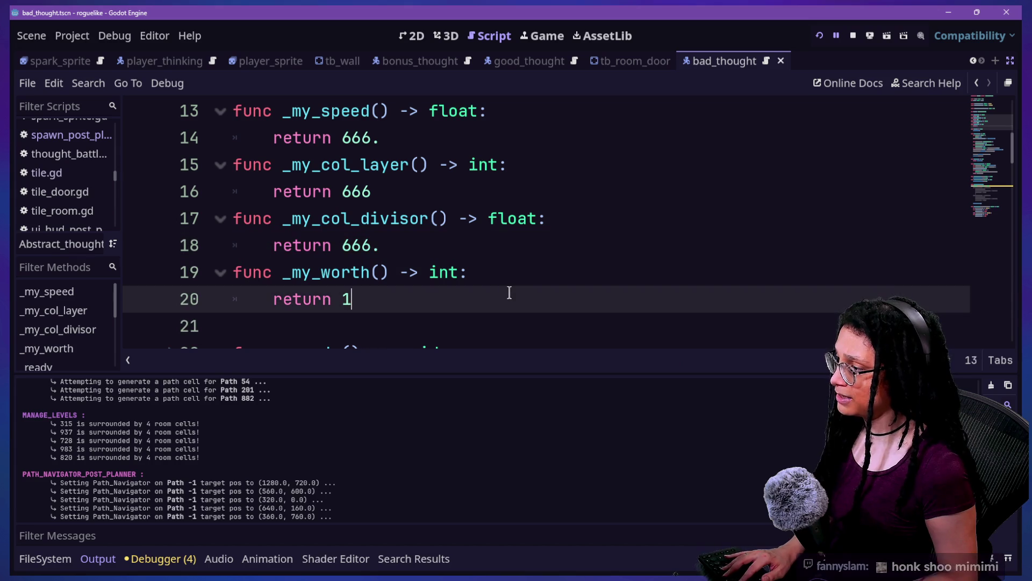
click(397, 200)
click(415, 316)
click(417, 288)
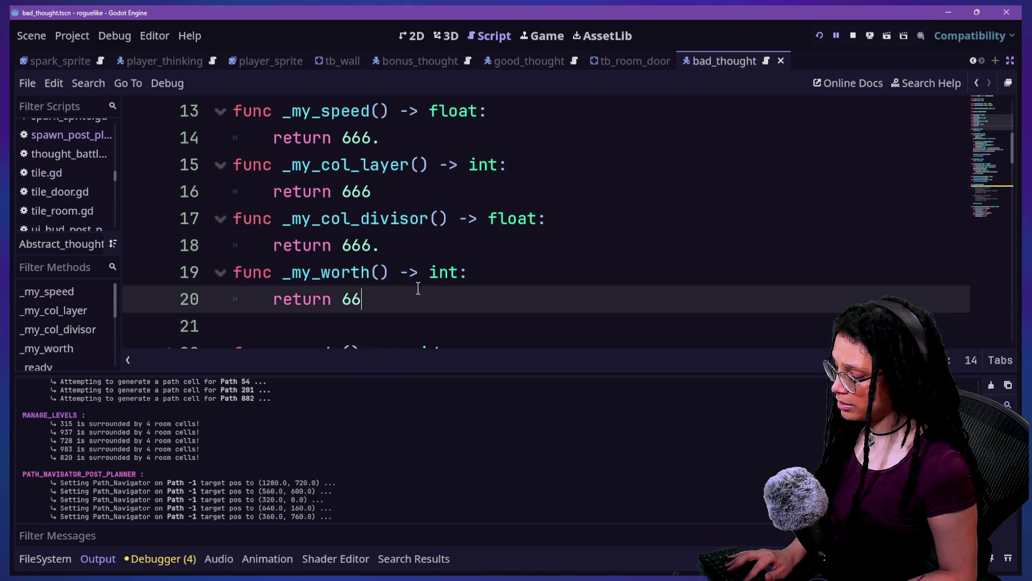
text(6)
click(421, 251)
key(ctrl+s)
drag(396, 150, 405, 317)
click(413, 317)
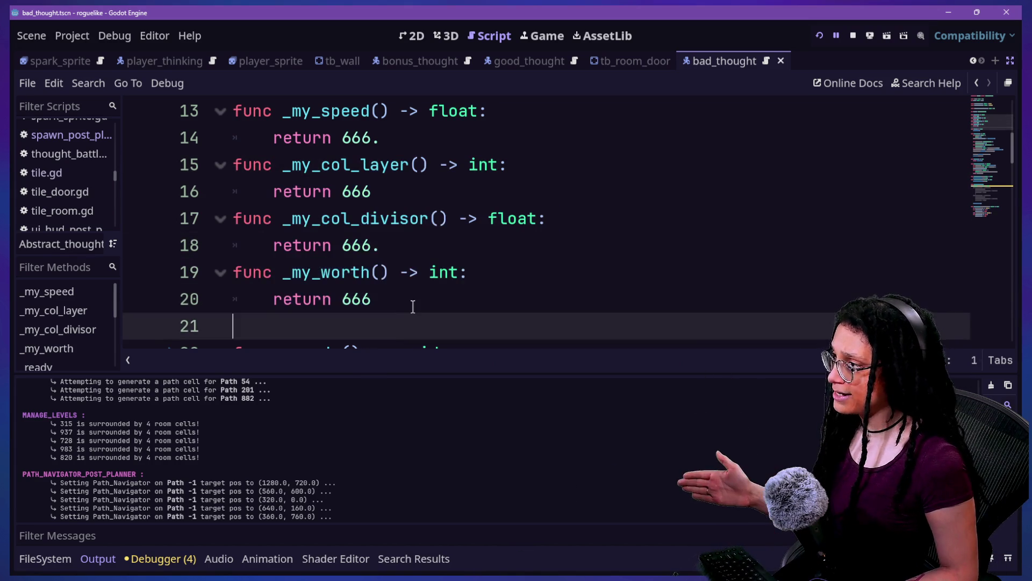
scroll(413, 309, up, 1)
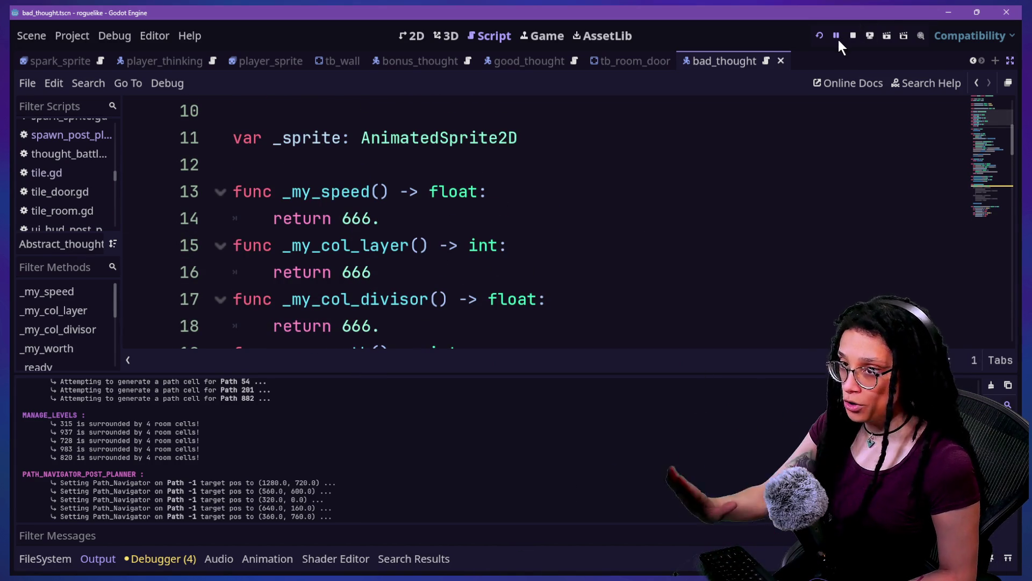
Step: Open thought_battle.gd from a quick file search for 'thought_bat'
click(466, 150)
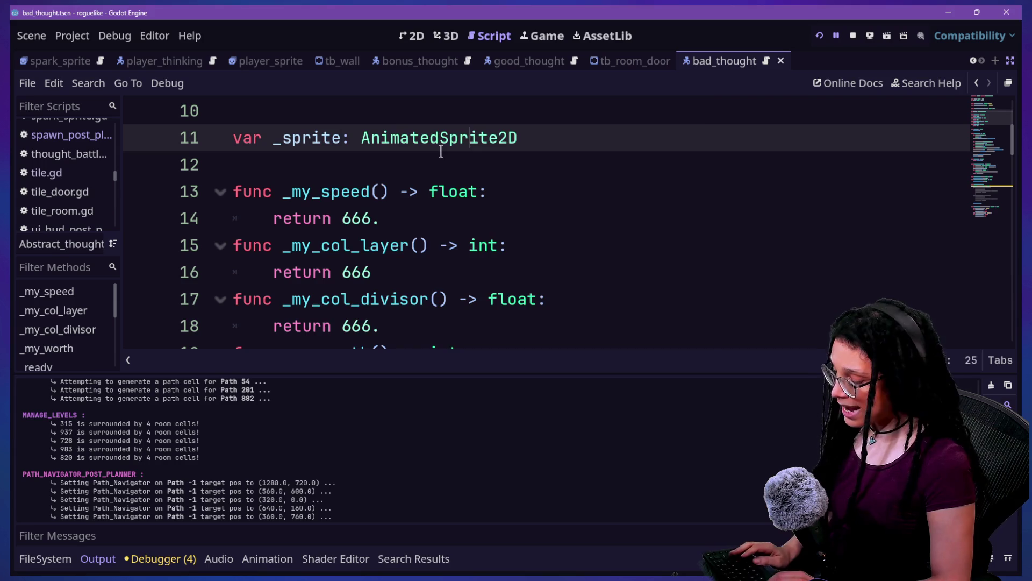
key(shift+alt+o)
text(thou)
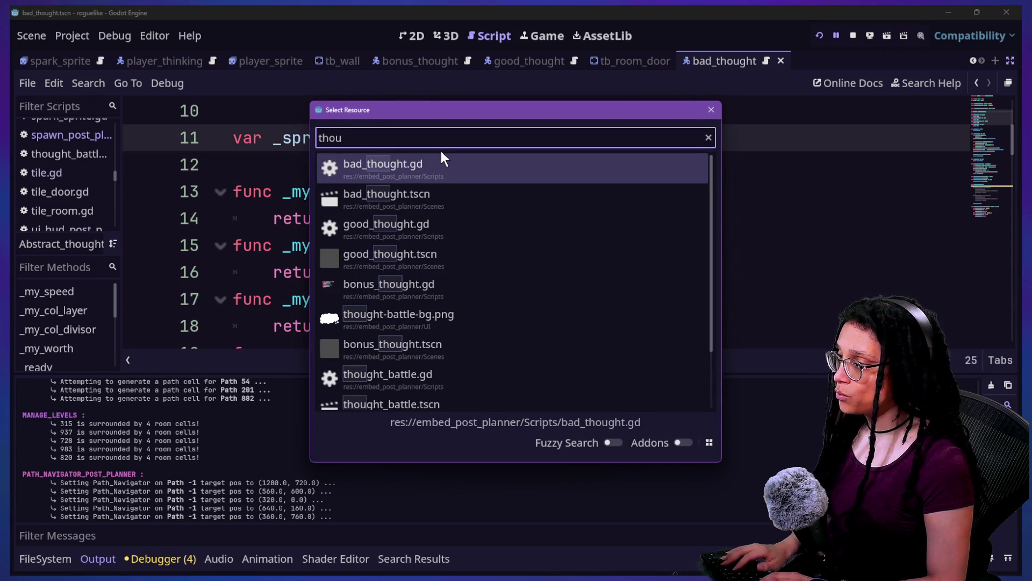
text(ght_bat)
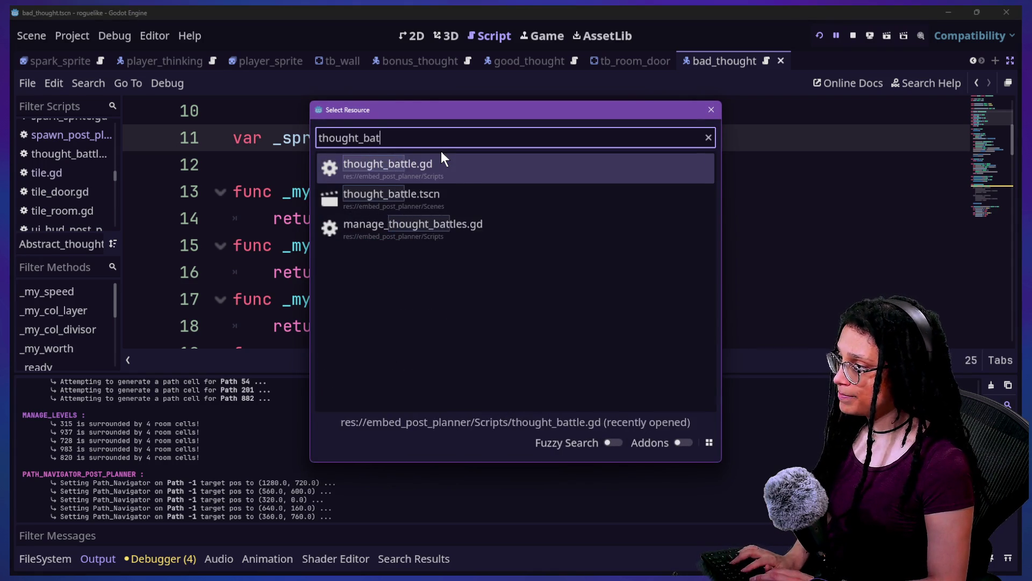
key(Return)
Step: Hide the bottom panel, highlight add_ideas_to_battle's worth-scale lines, and run the current scene
key(ctrl+j)
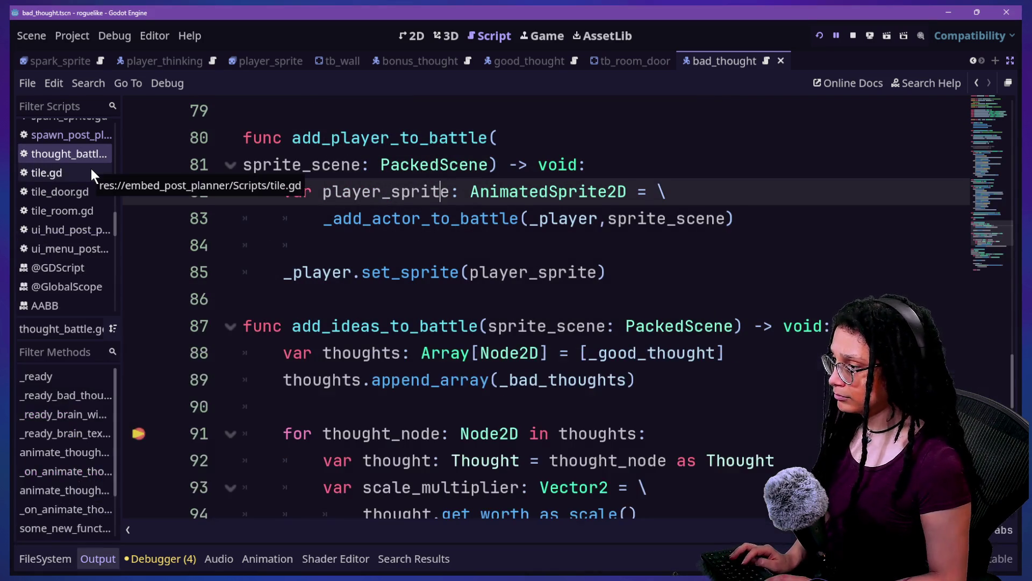
scroll(188, 282, down, 2)
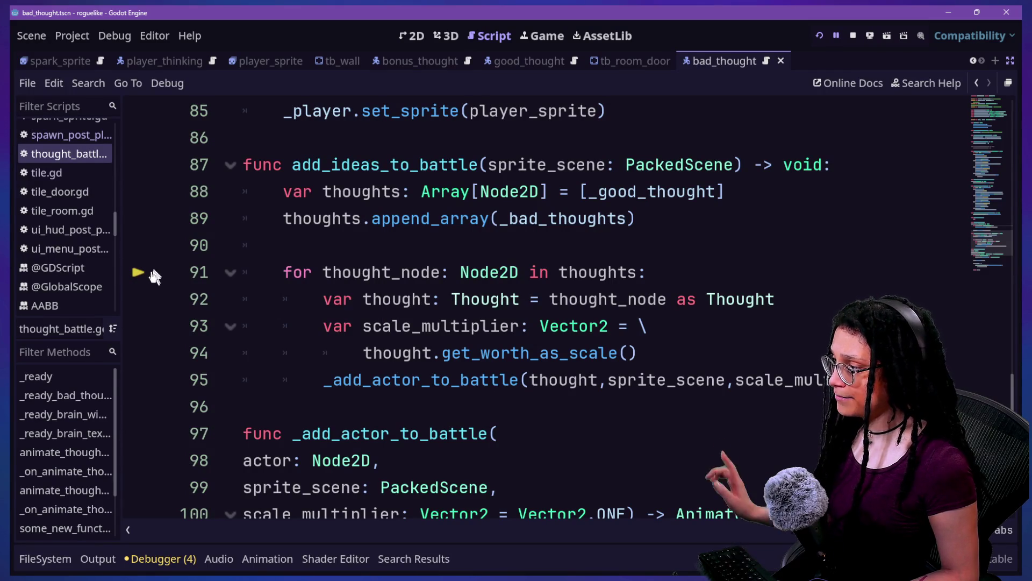
mouse_move(337, 274)
mouse_down()
mouse_move(634, 353)
mouse_move(588, 380)
mouse_up()
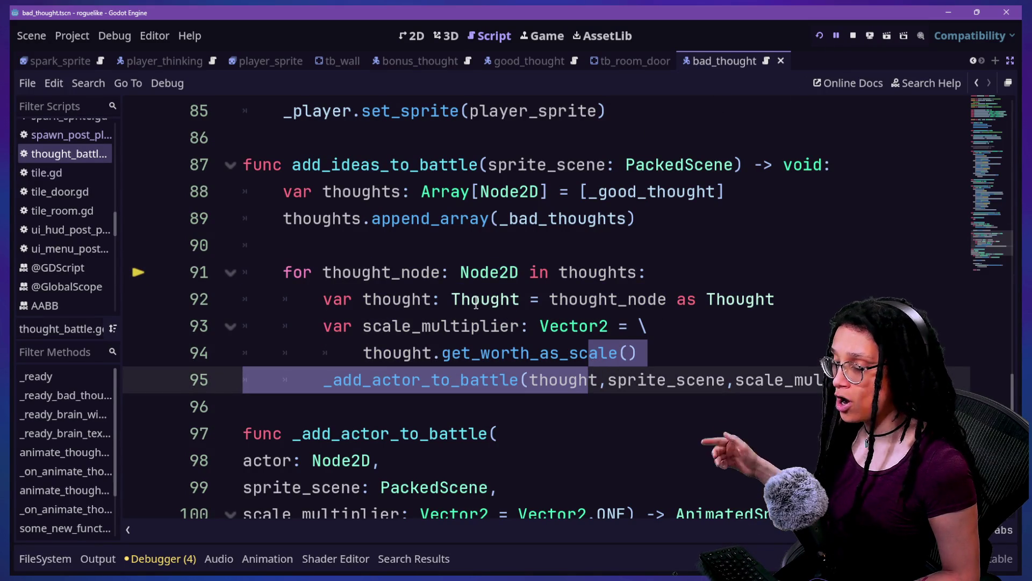
click(817, 40)
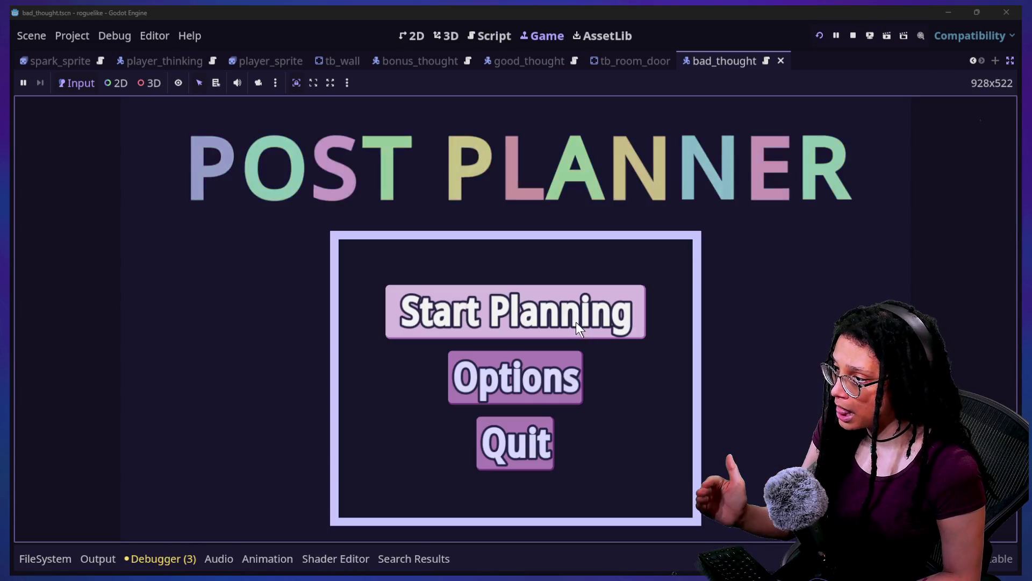
Step: Start planning on Catstagram and walk the brain character through the dungeon rooms with the arrow keys
click(567, 323)
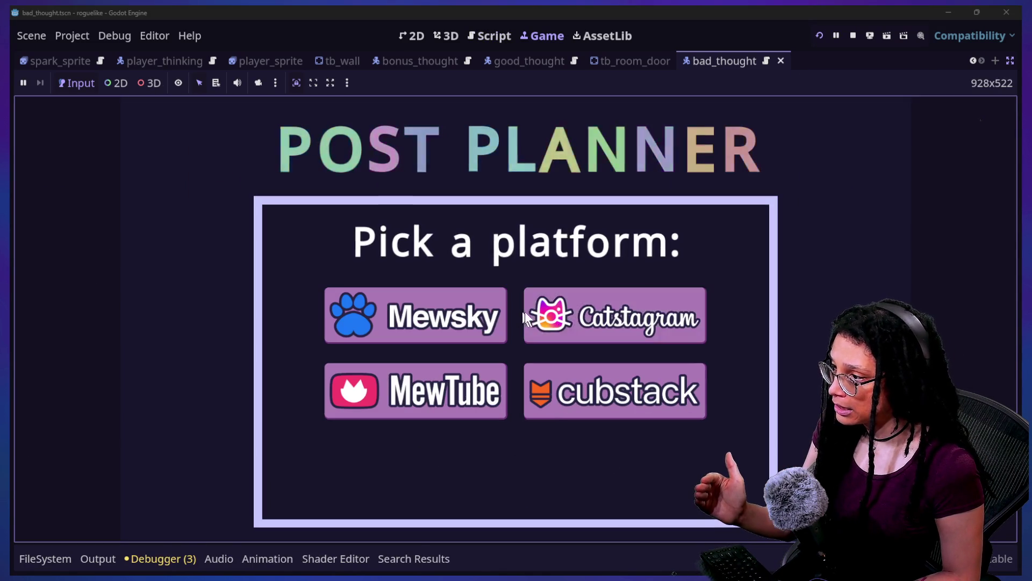
click(553, 312)
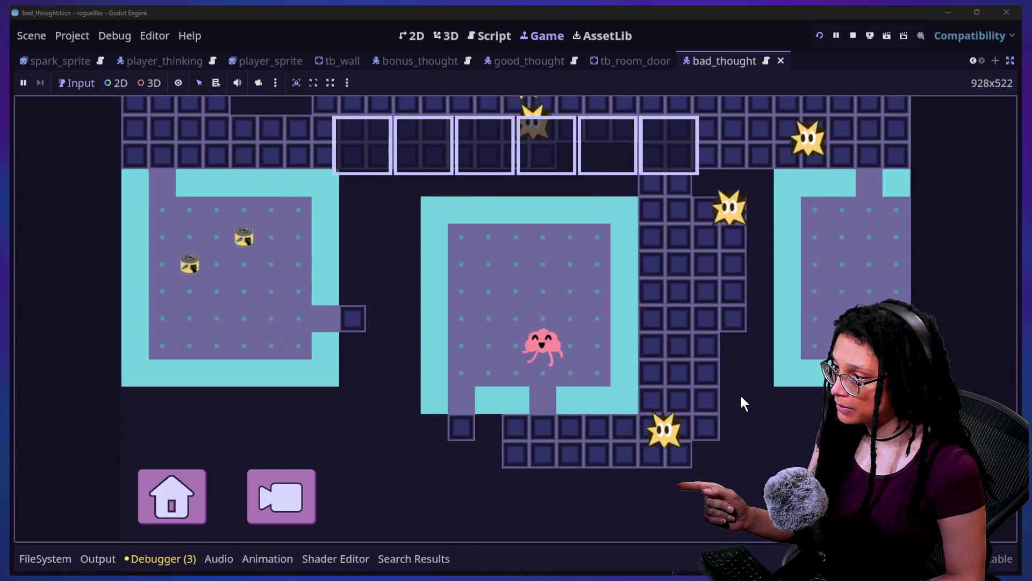
key(Left)
key(Down)
key(Right)
key(Up)
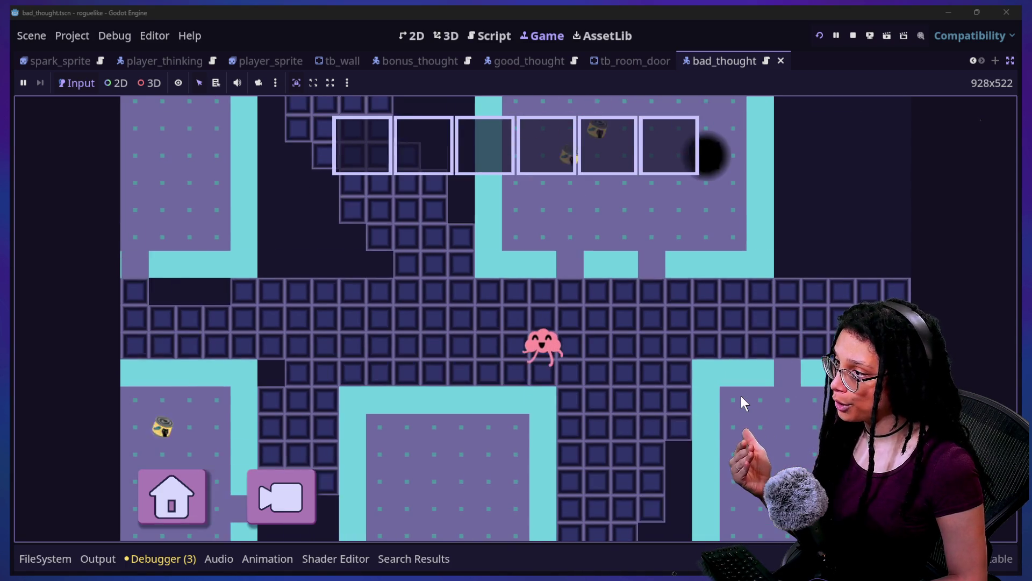
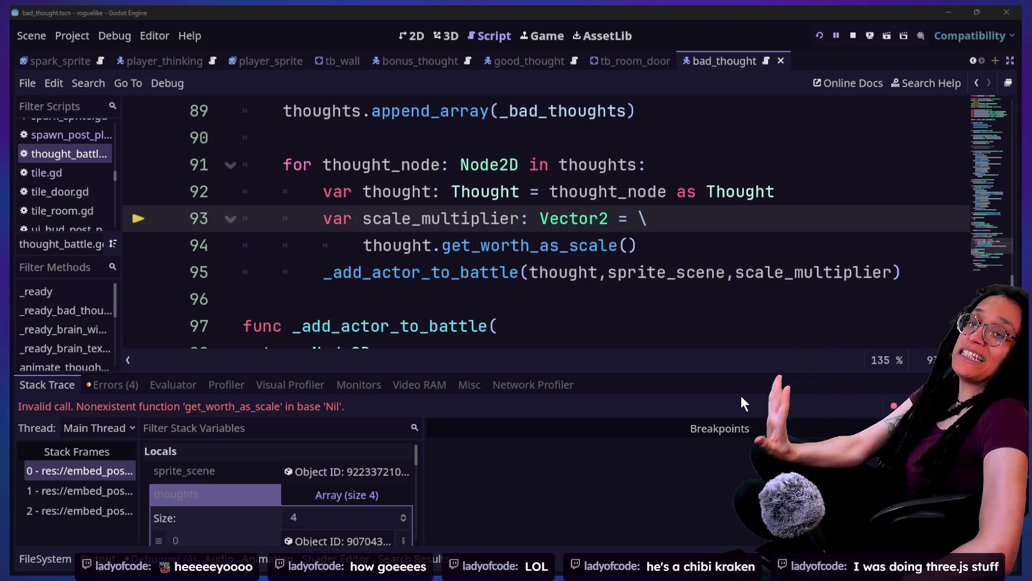
Step: Delete the stray space in 'thought _node' on line 91 to clear the for-loop parse error
click(395, 170)
click(396, 170)
mouse_move(395, 170)
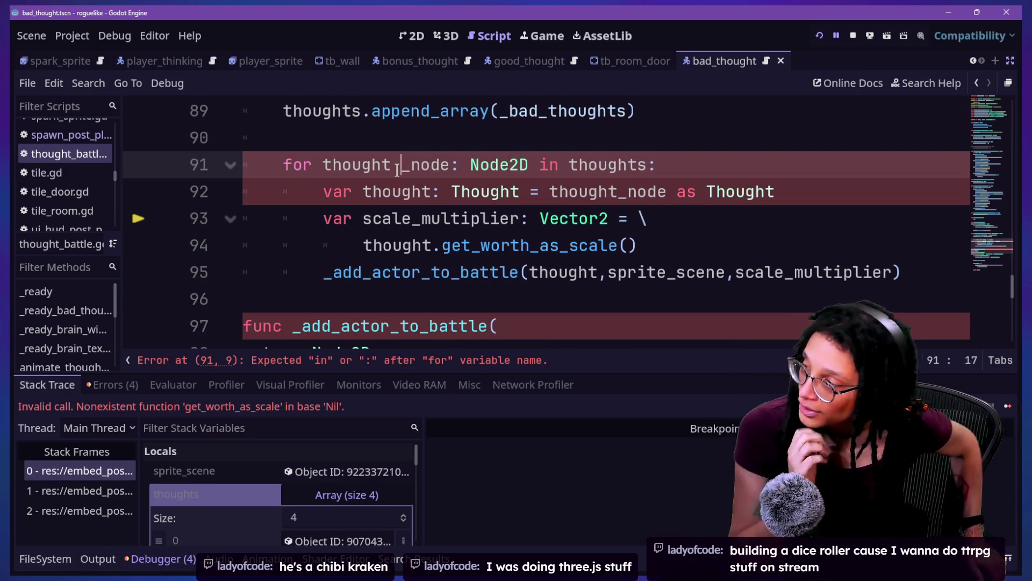
key(BackSpace)
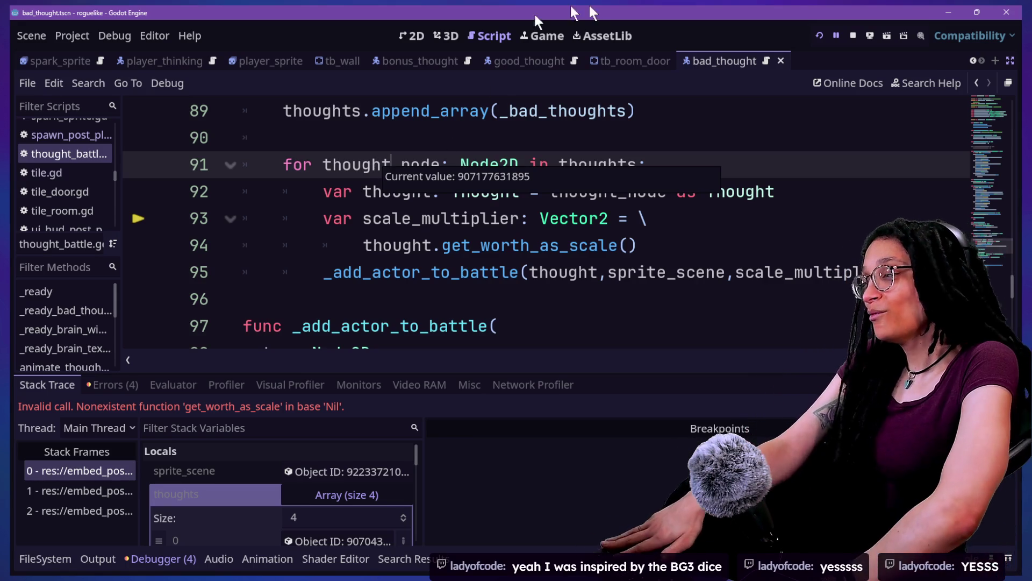
mouse_move(546, 215)
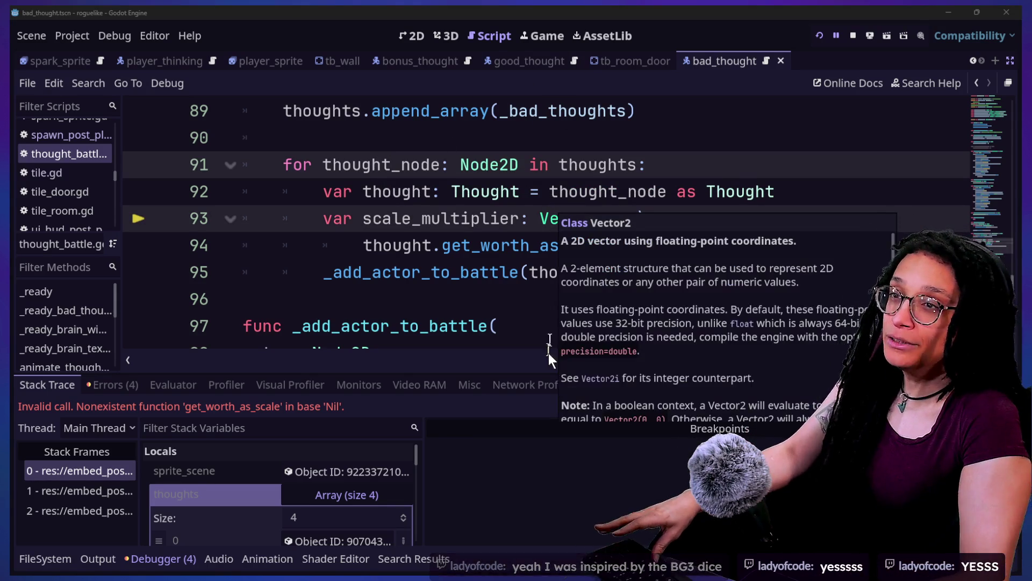
key(alt+Tab)
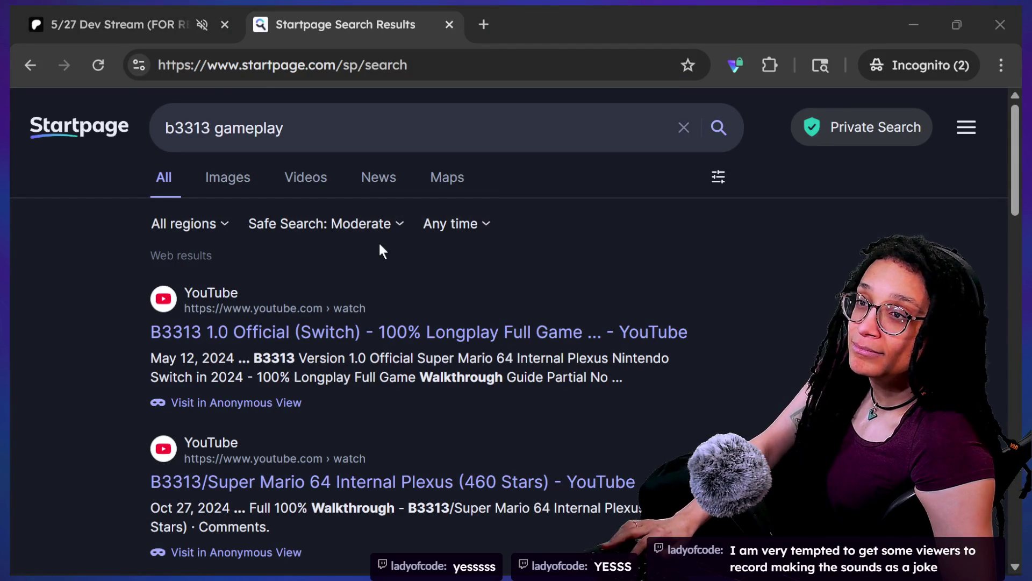
Step: Cycle through the Excalidraw and Discord windows to reach the Twitch Stream Manager tab
key(alt+Tab)
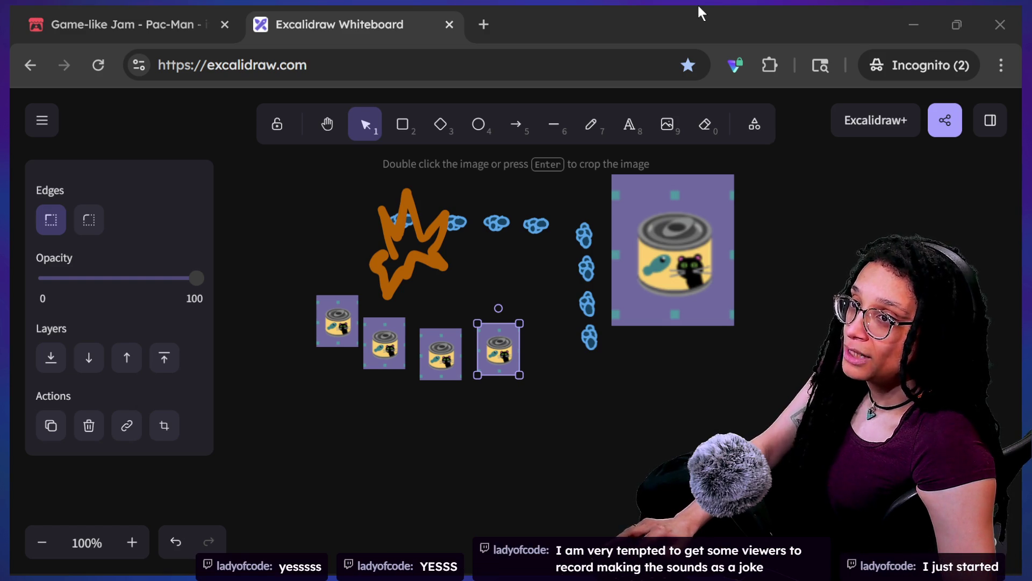
key(alt+Tab)
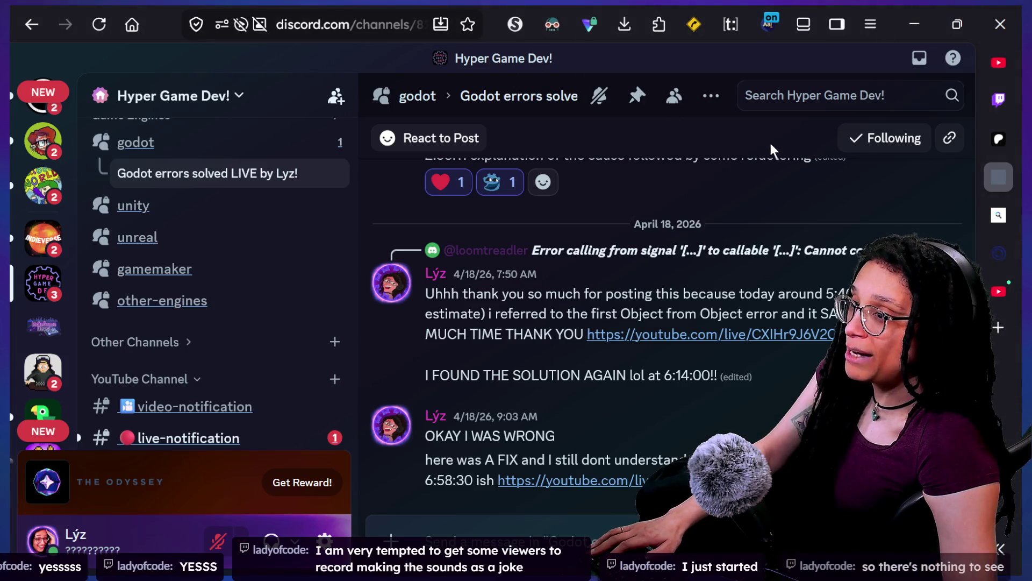
click(983, 111)
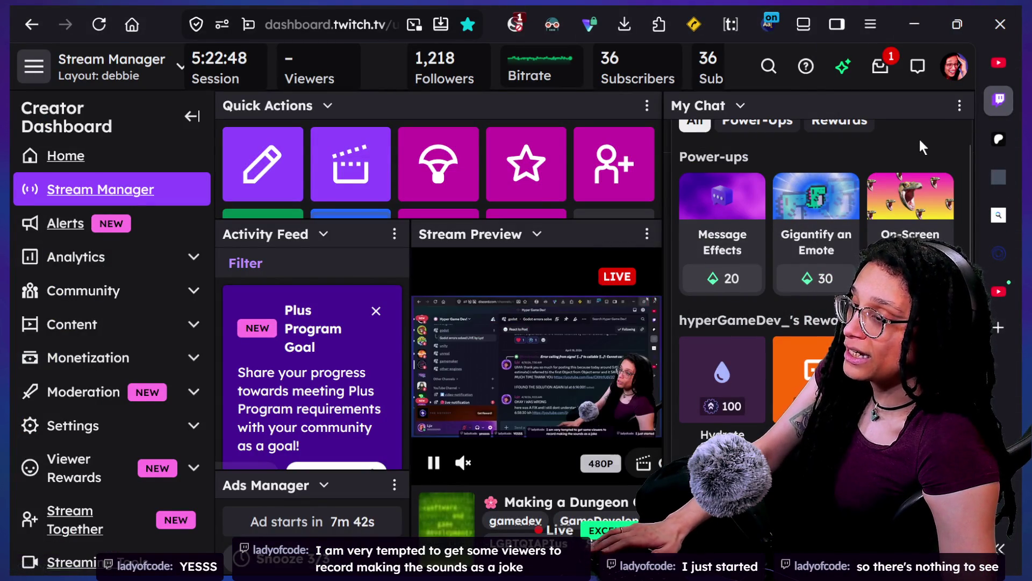
Step: Zoom the dashboard to 67%, close Power-ups & Rewards, check ScriptSafe, and expand the tab sidebar
key(ctrl+minus)
key(ctrl+minus)
key(ctrl+minus)
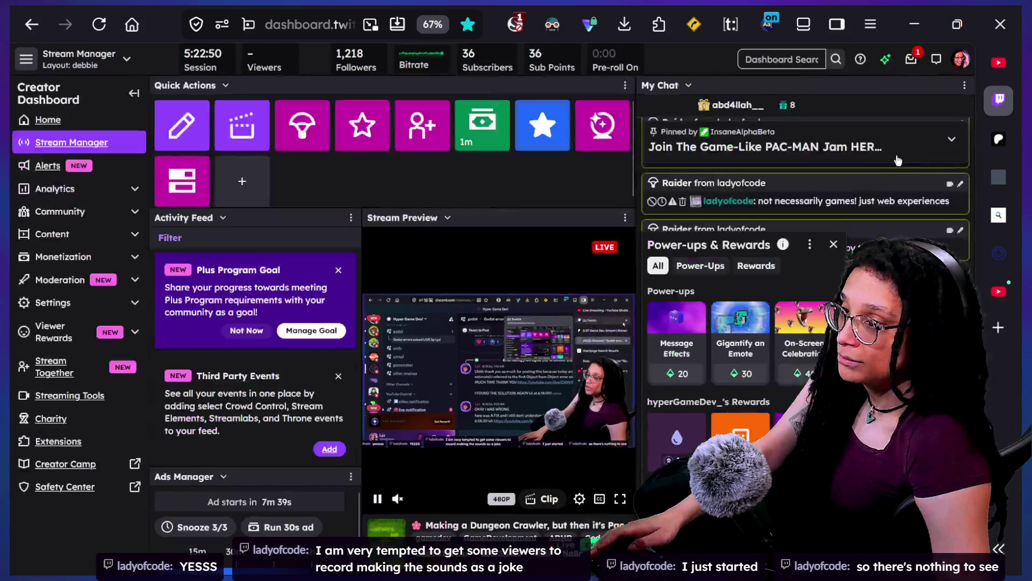
click(833, 244)
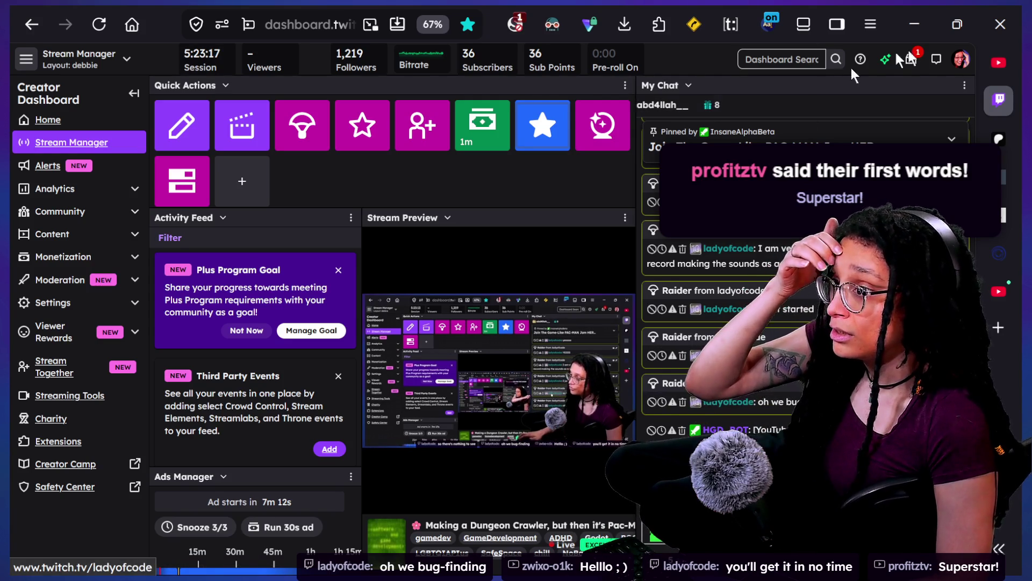
click(516, 26)
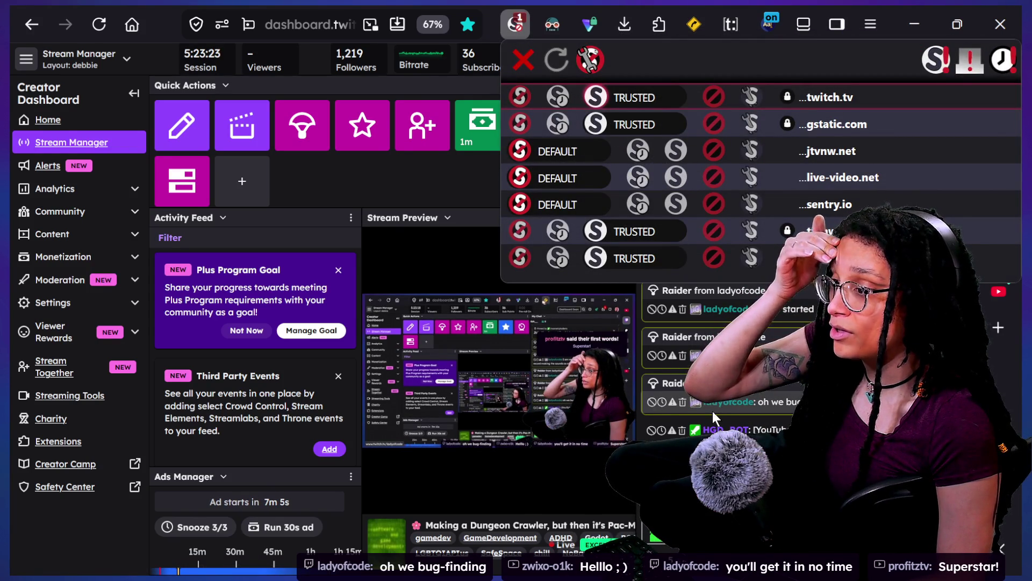
click(450, 3)
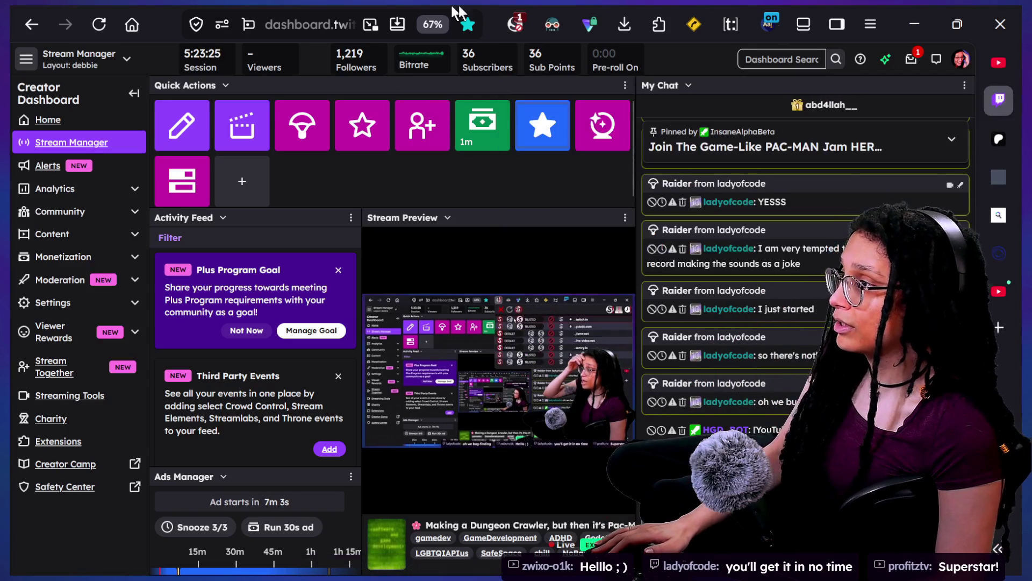
click(837, 24)
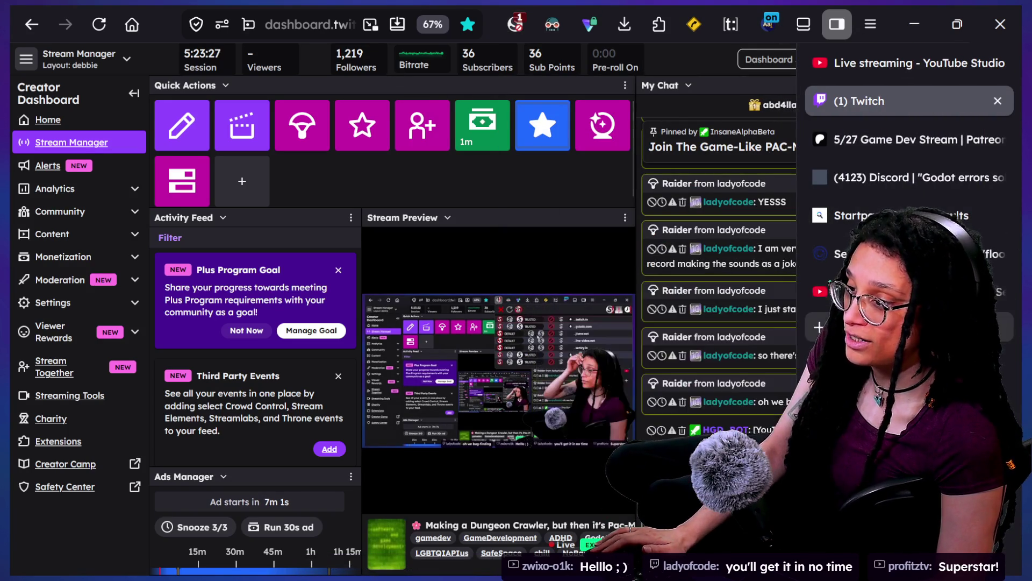
Step: Load the other streamer's Twitch channel page in a new tab
key(ctrl+t)
text(twitch.tv/la)
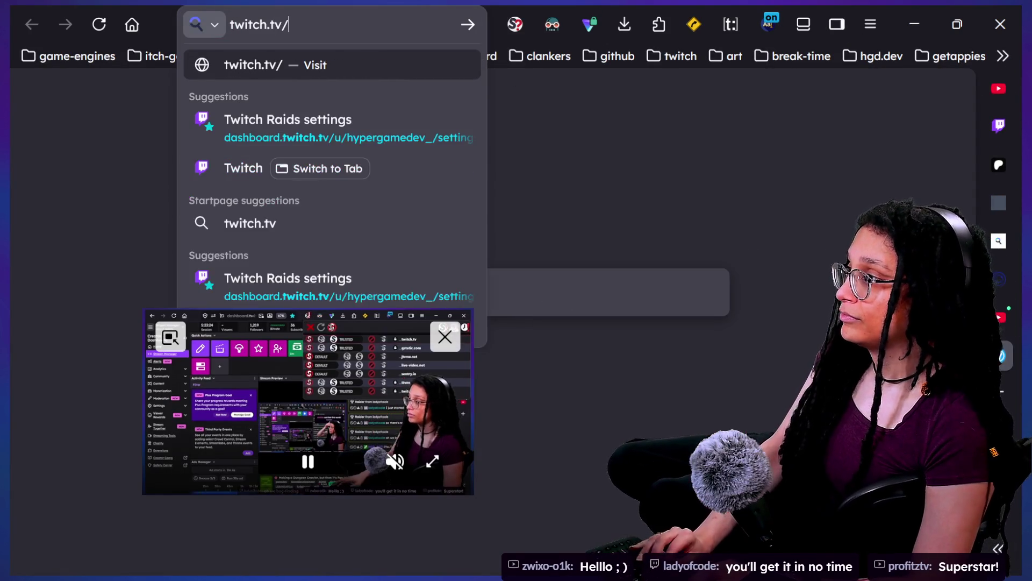
key(BackSpace)
text(yyof)
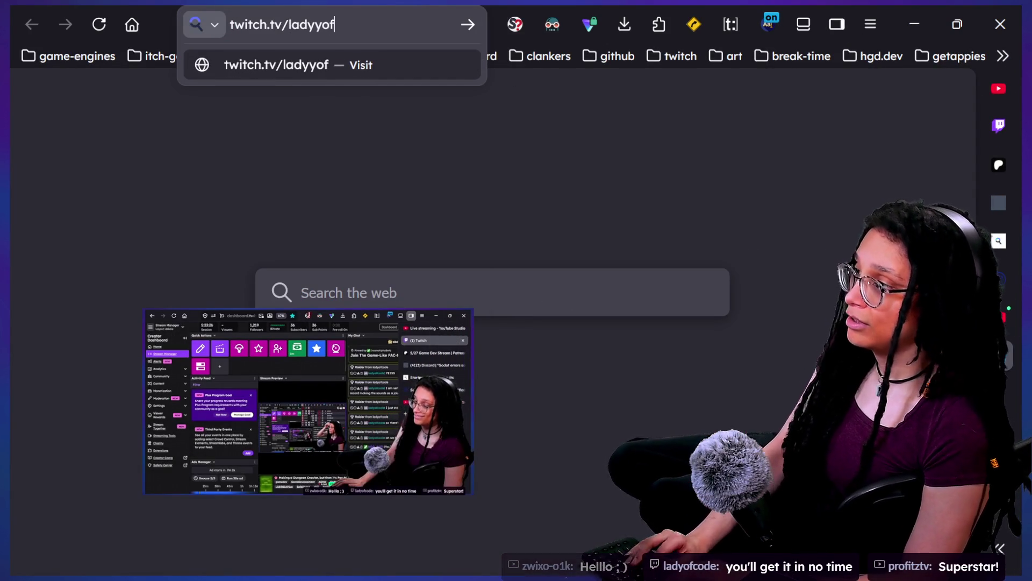
key(BackSpace)
key(BackSpace)
text(ofcode)
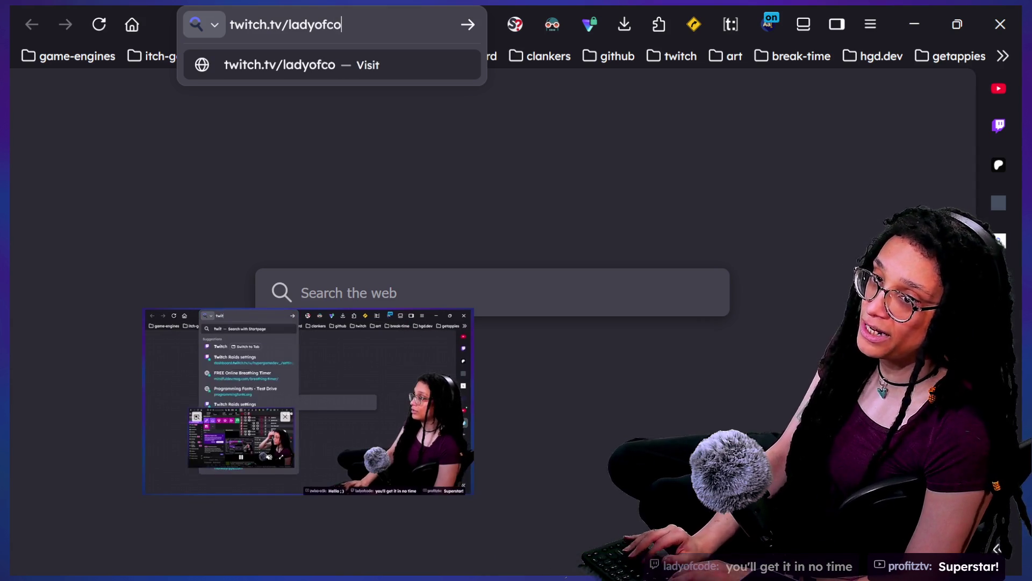
key(Return)
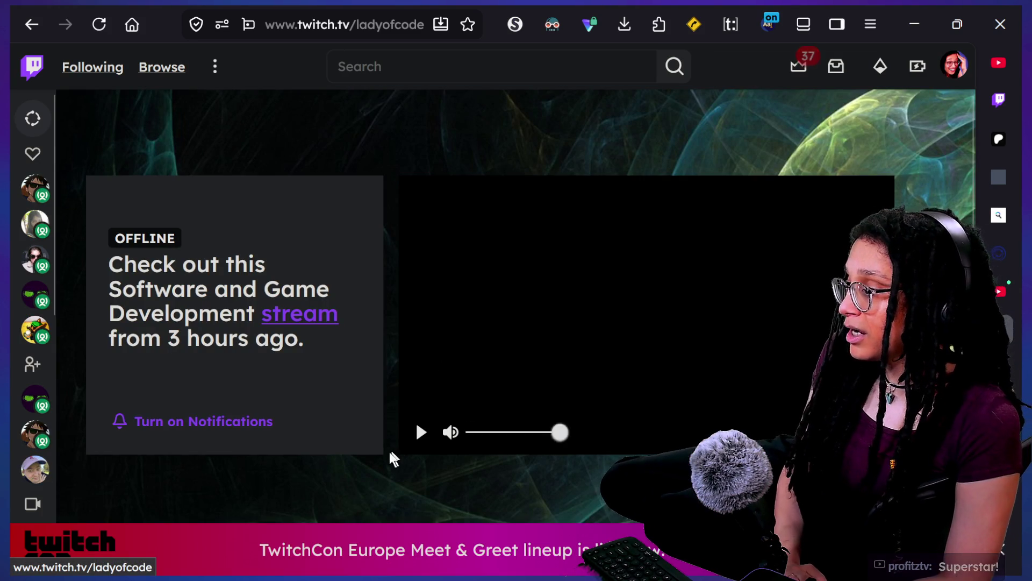
Step: Play the three.js dice roller planning broadcast and seek to about 01:03:52
click(421, 433)
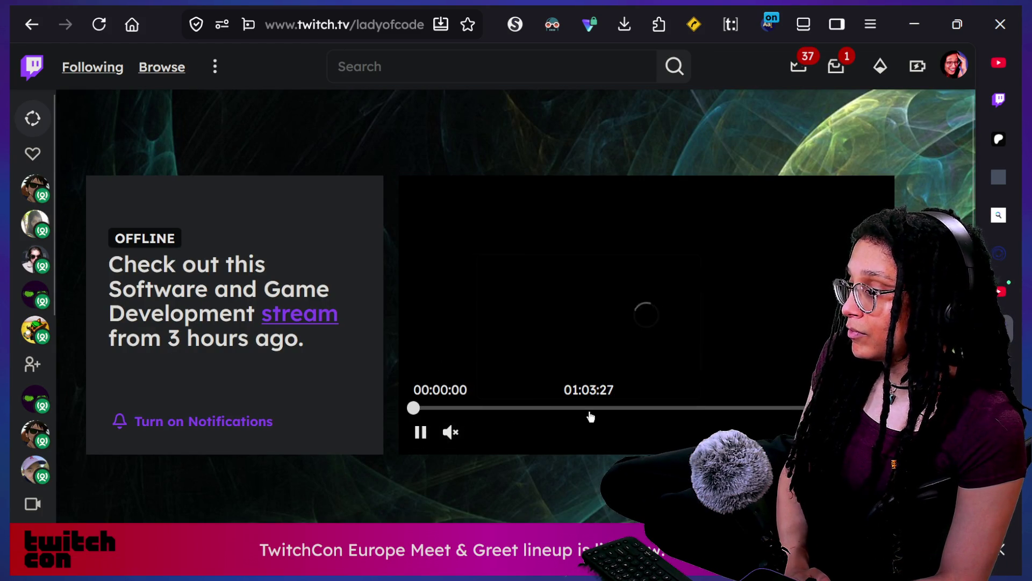
click(590, 416)
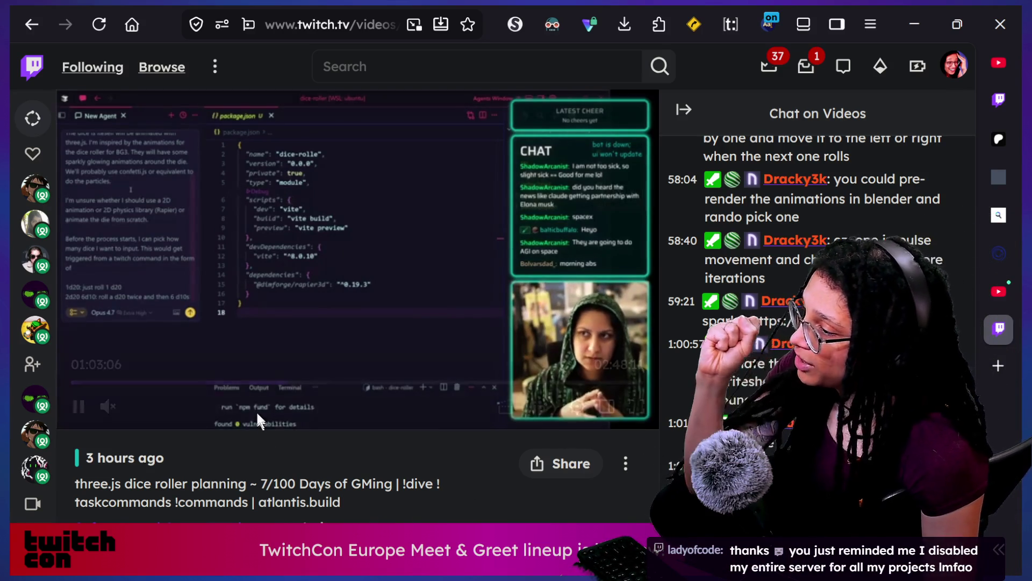
click(287, 382)
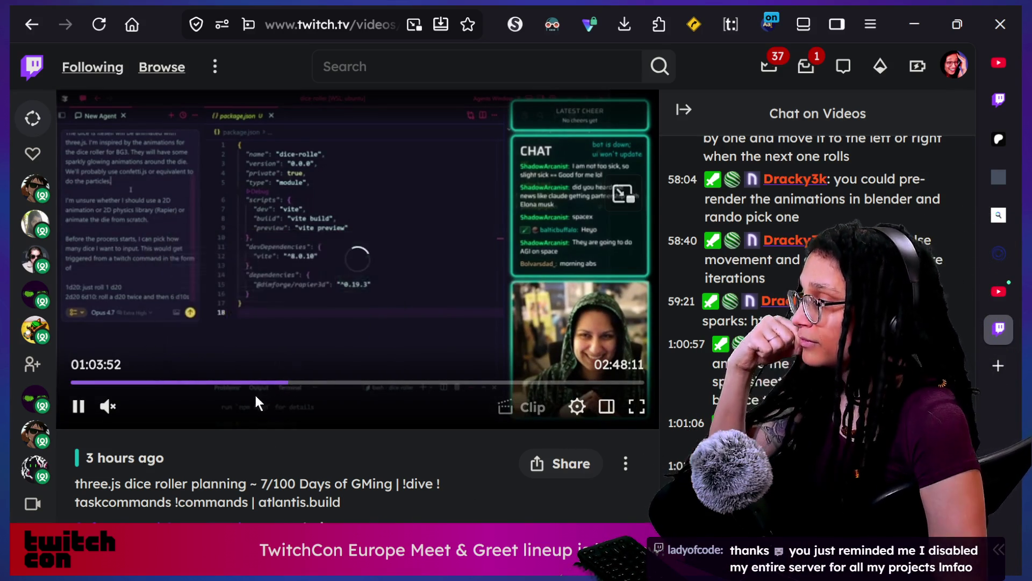
Step: Skim the VOD from about 0:52 to the index.html talk near 1:46, then switch windows
click(247, 382)
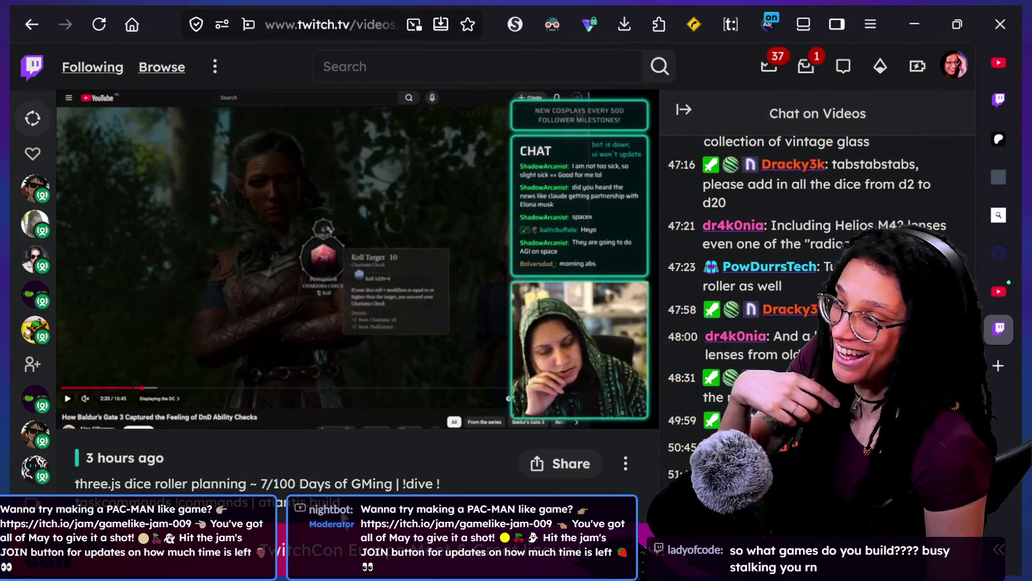
mouse_move(325, 388)
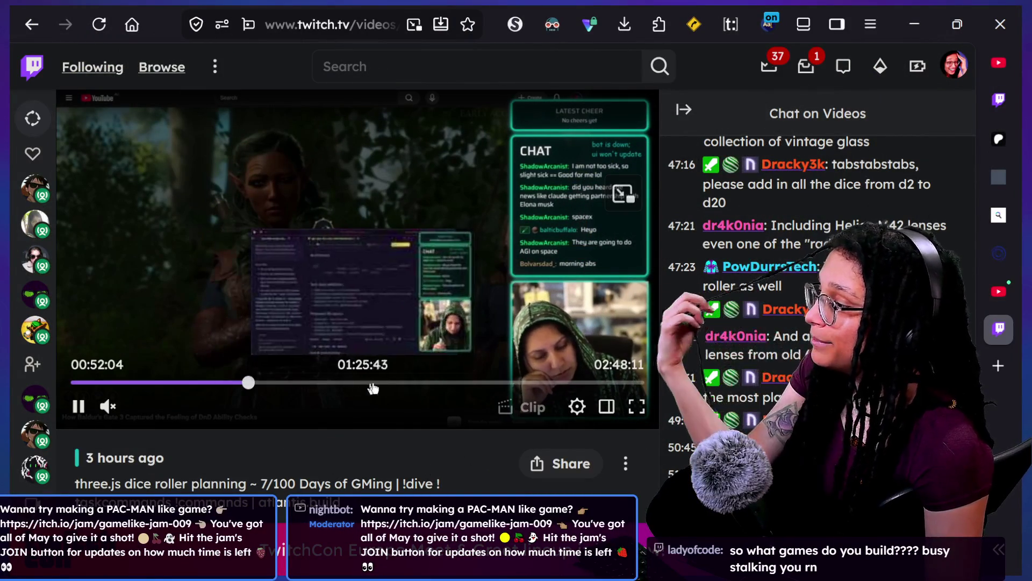
click(432, 392)
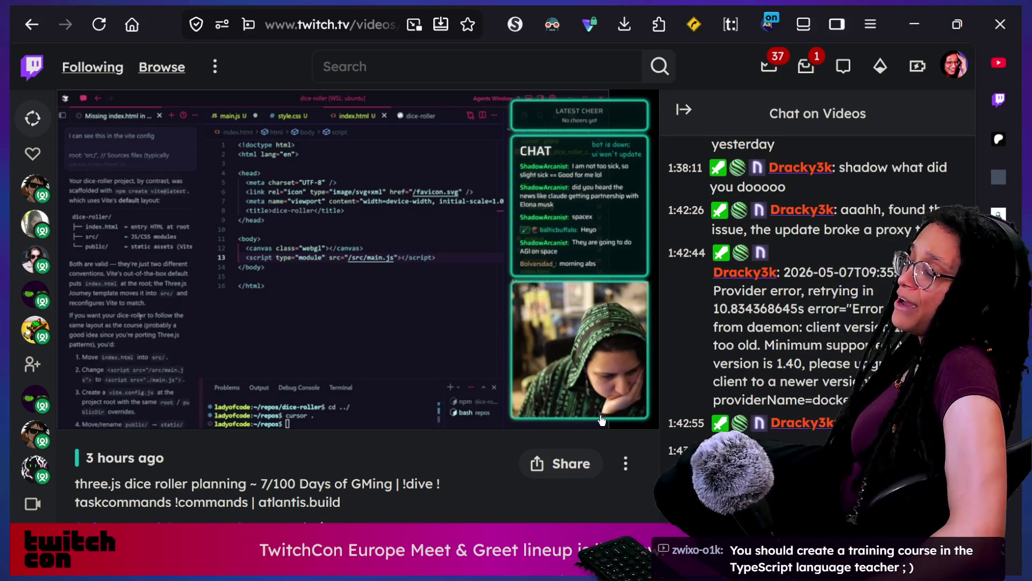
mouse_move(358, 321)
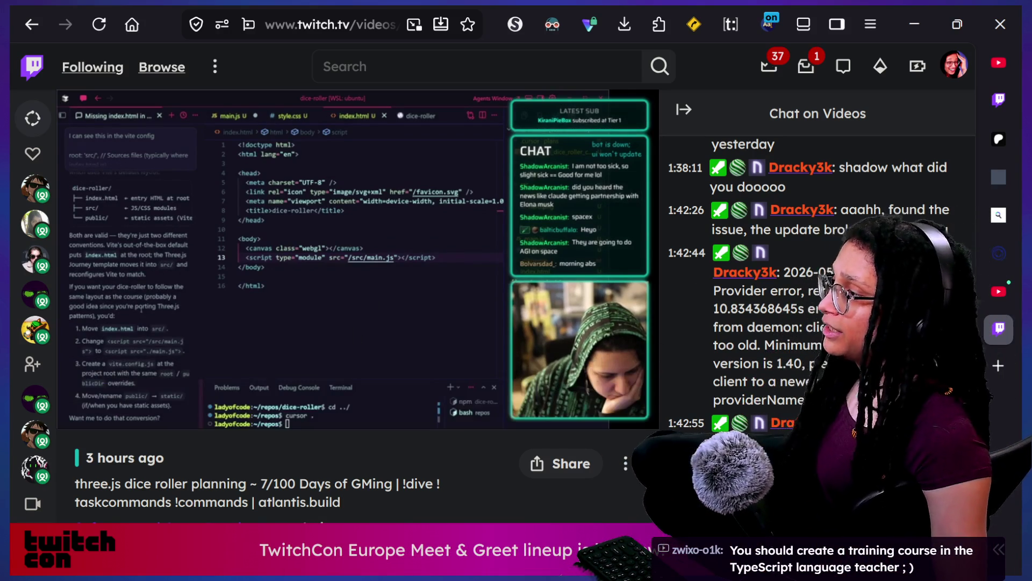
mouse_move(572, 370)
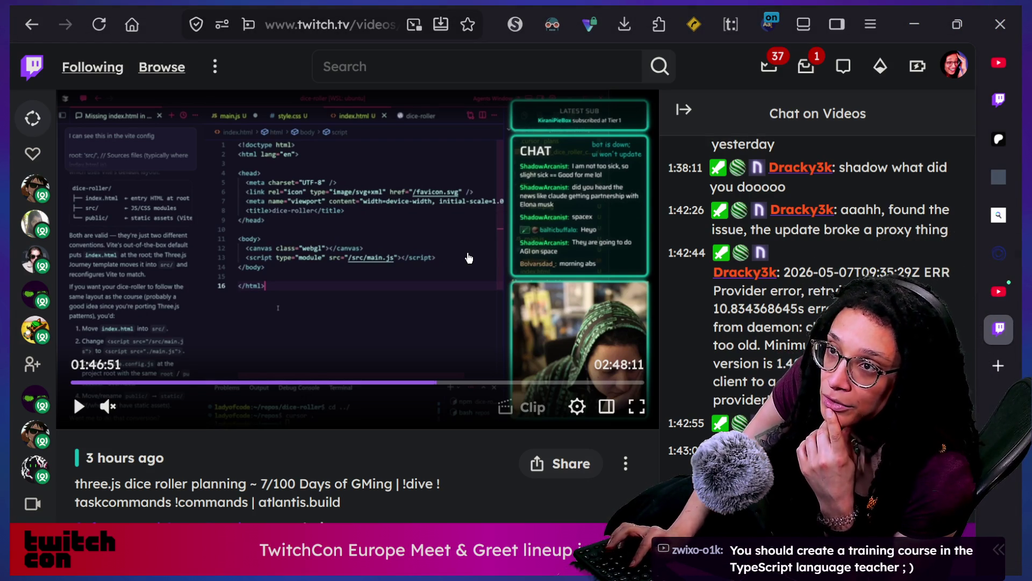
key(alt+Tab)
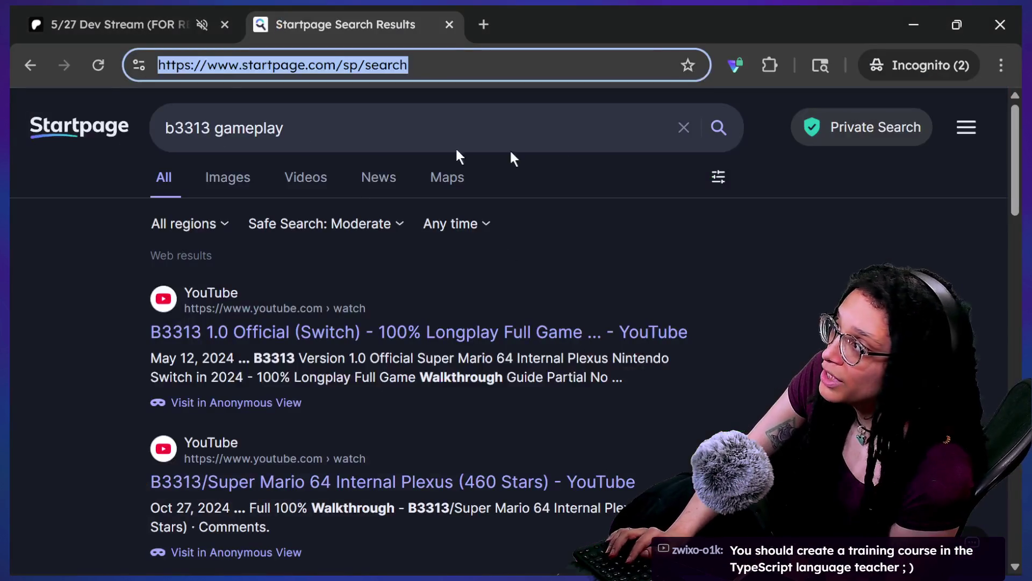
Step: Bring up the Game-like Jam tab and select its page address
key(alt+Tab)
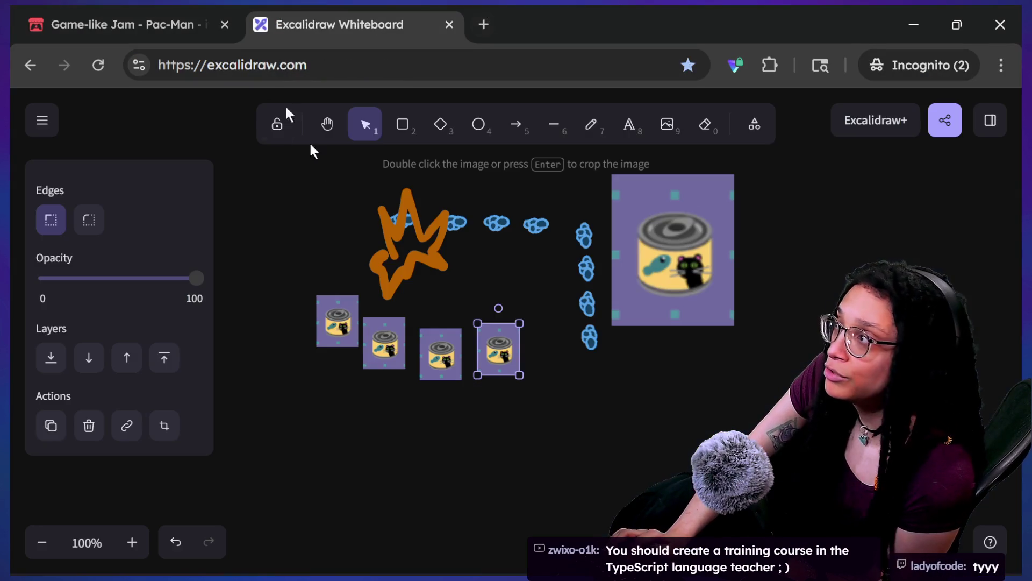
key(ctrl+shift+Tab)
scroll(664, 108, up, 5)
scroll(461, 120, up, 4)
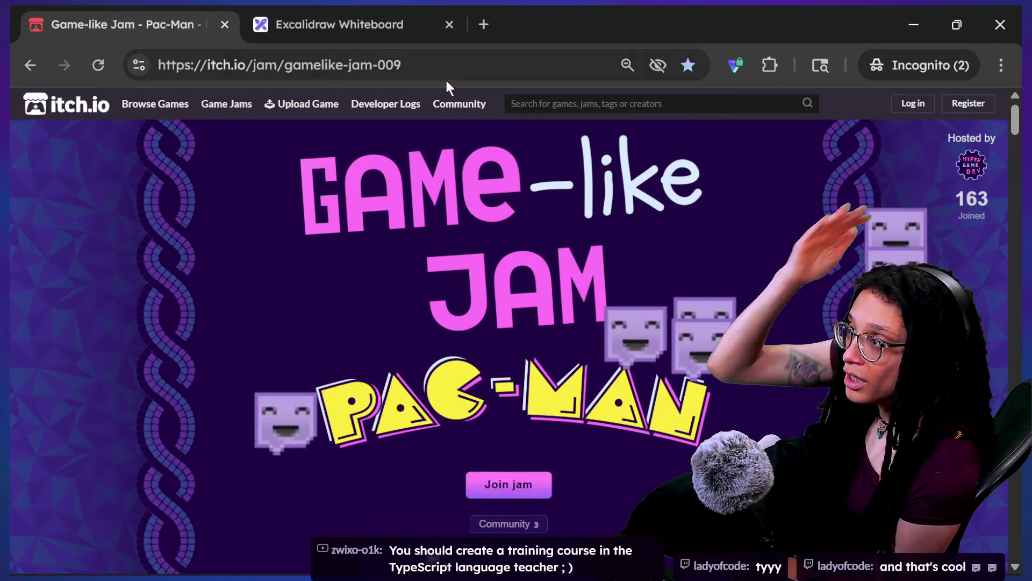
click(445, 79)
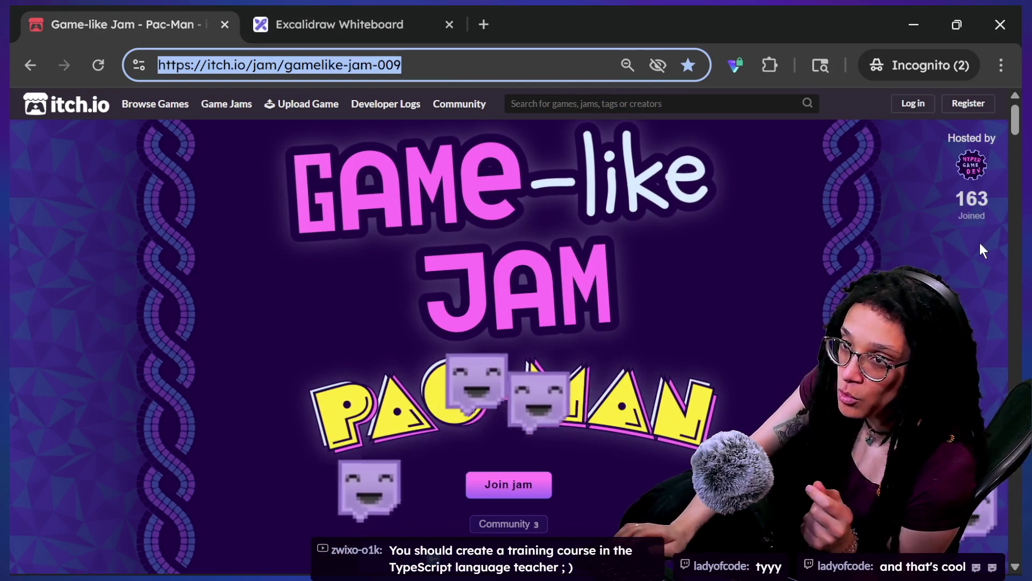
key(alt+Tab)
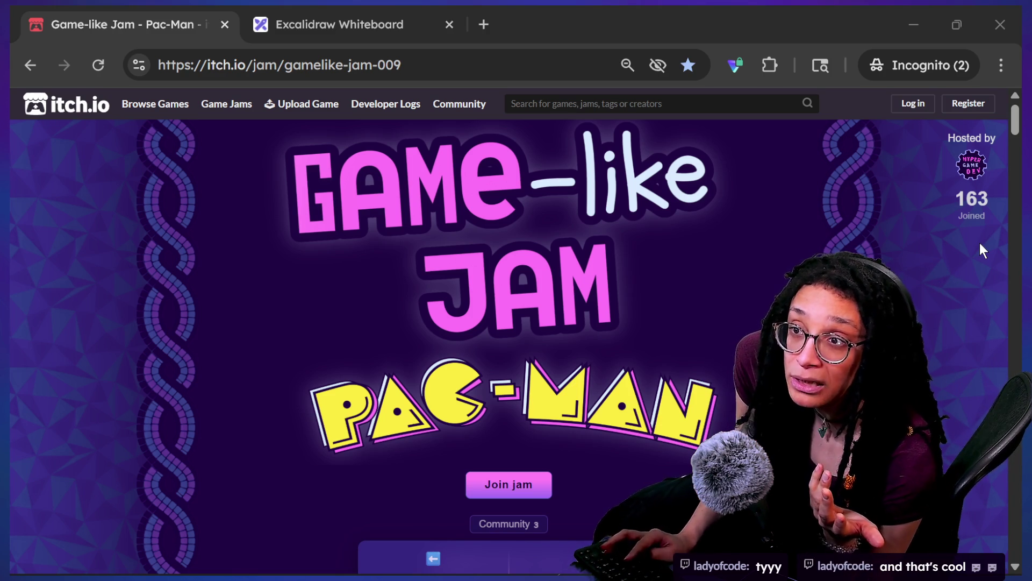
Step: Send !jam in the stream chat, then reload the Game-like Jam page
key(alt+Tab)
text(!jam)
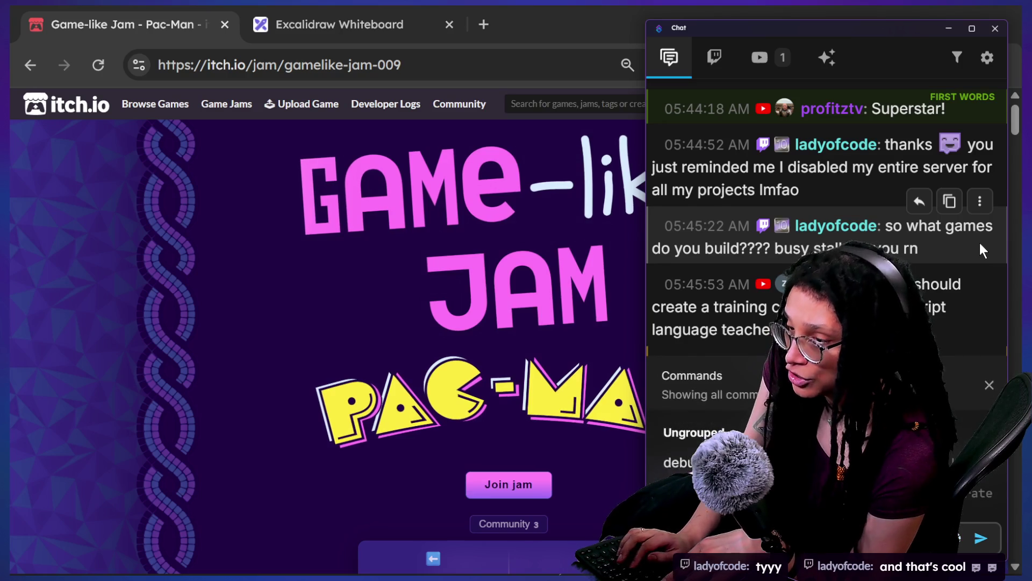
key(Return)
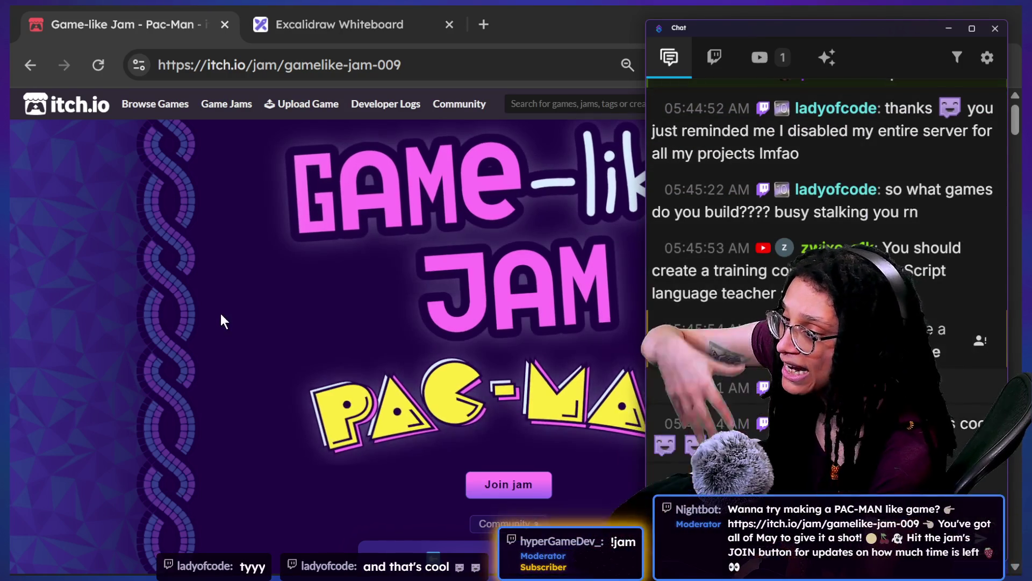
click(160, 266)
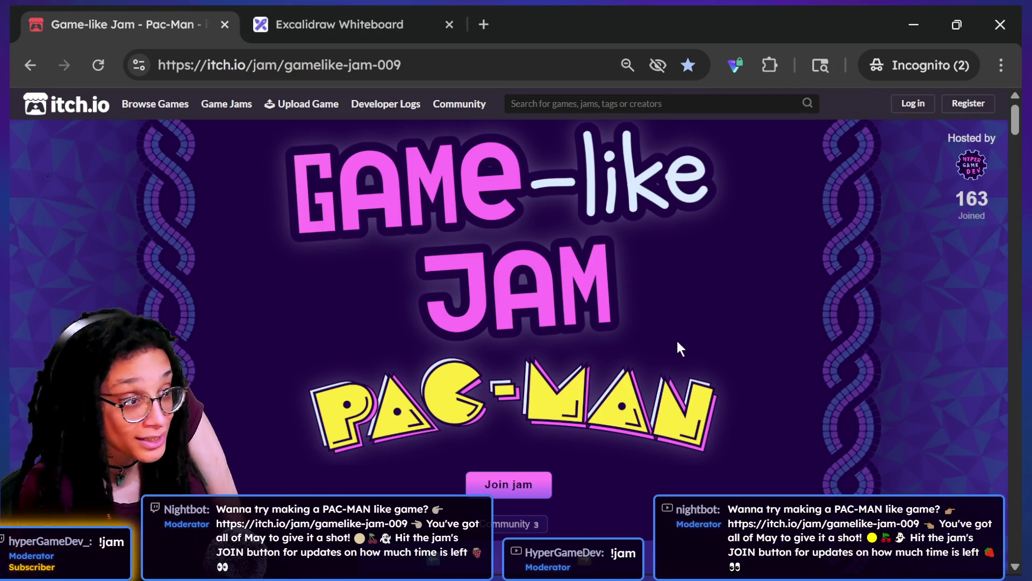
key(F5)
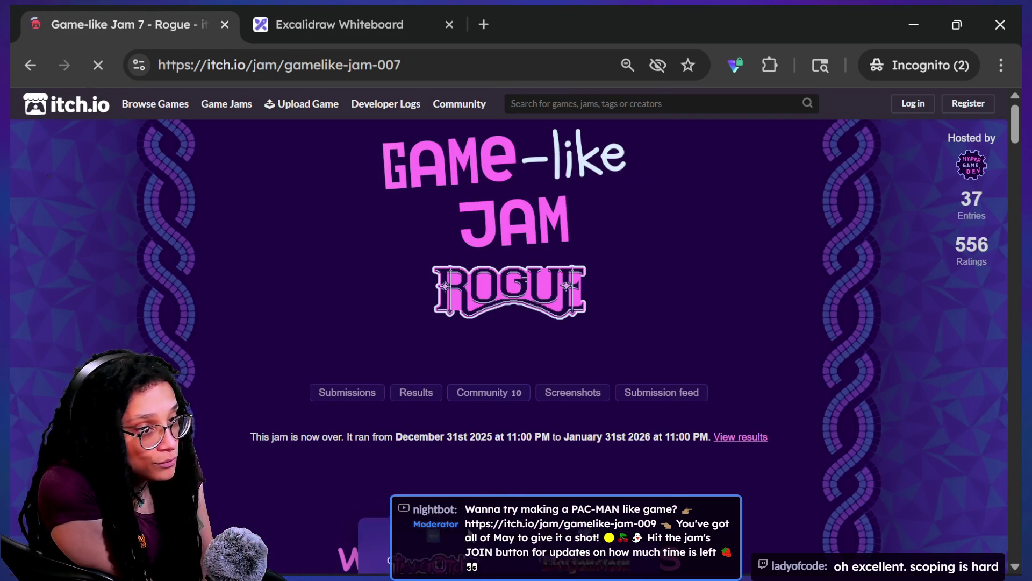
Step: Step back through the Tamagotchi, Granny, SkiFree and Bloons TD jams to the HyperGameDev games
click(465, 542)
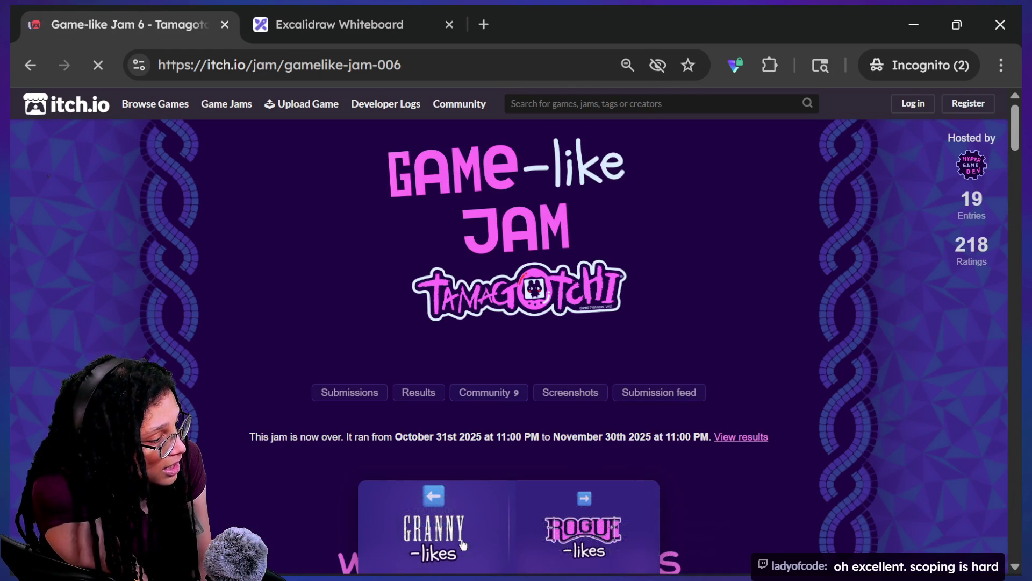
click(463, 545)
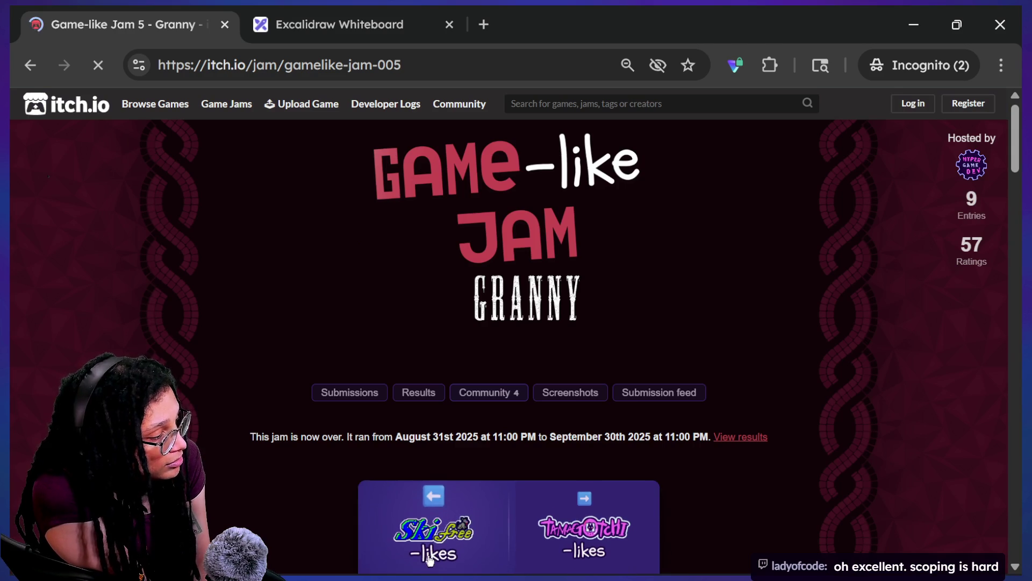
click(428, 561)
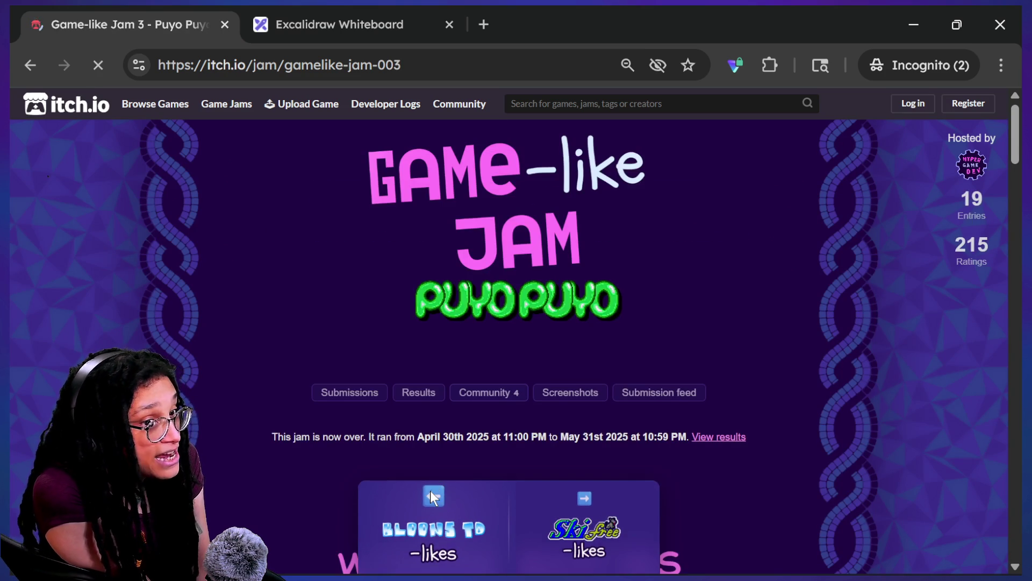
click(434, 495)
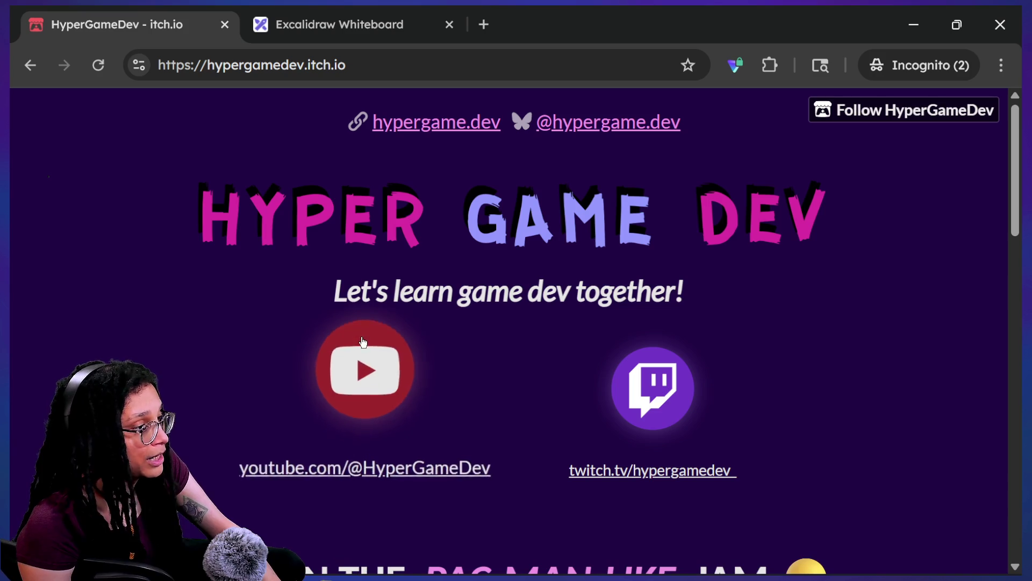
scroll(583, 291, down, 20)
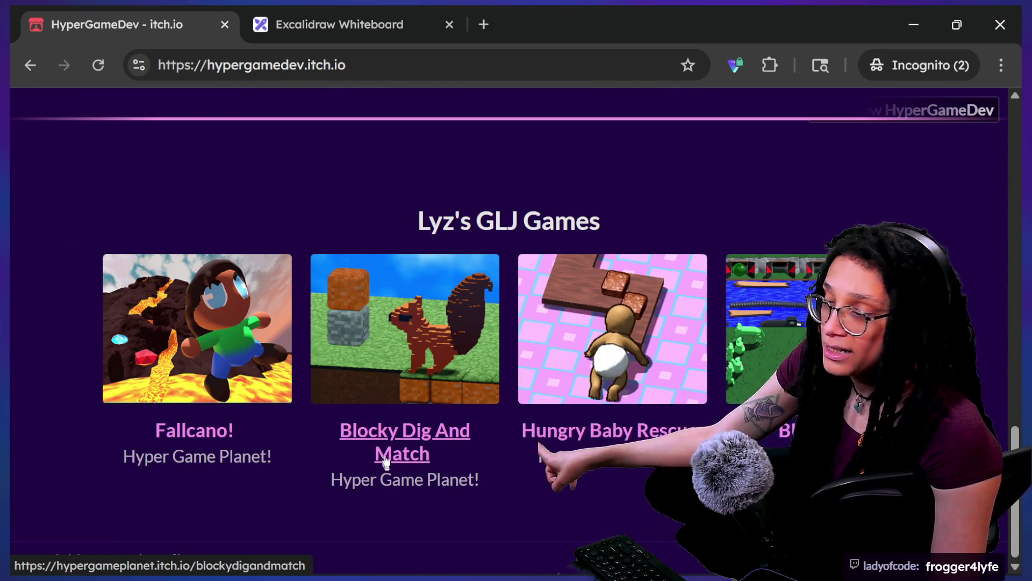
Step: Paste the Blocky Dig And Match link into chat, then open the Hungry Baby Rescue page
right_click(382, 440)
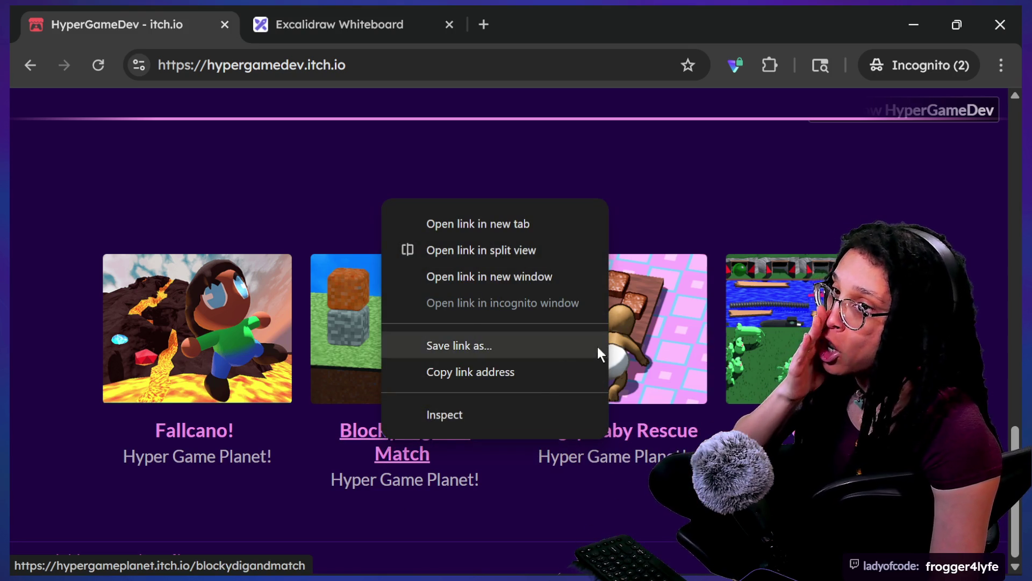
click(564, 371)
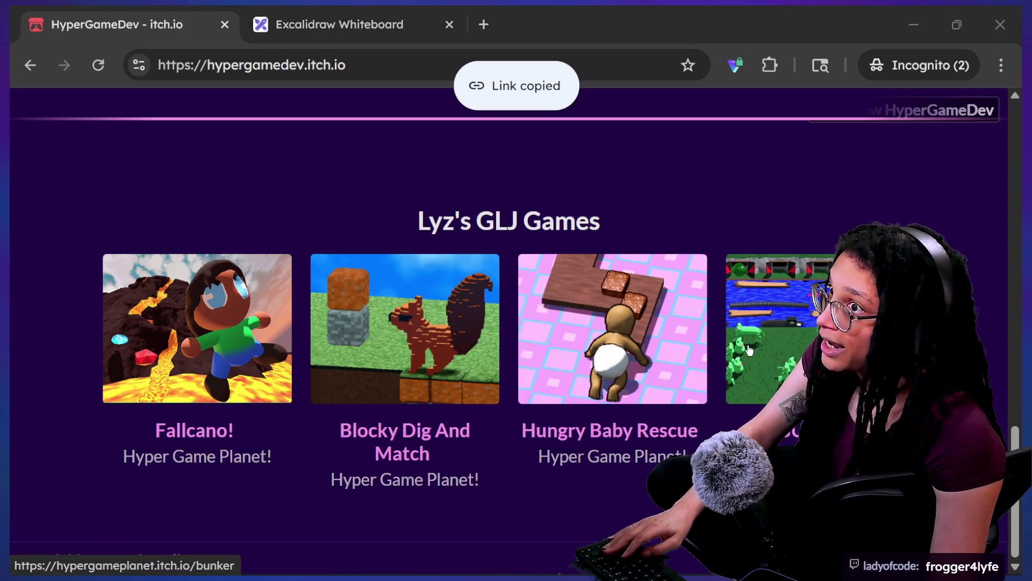
click(694, 573)
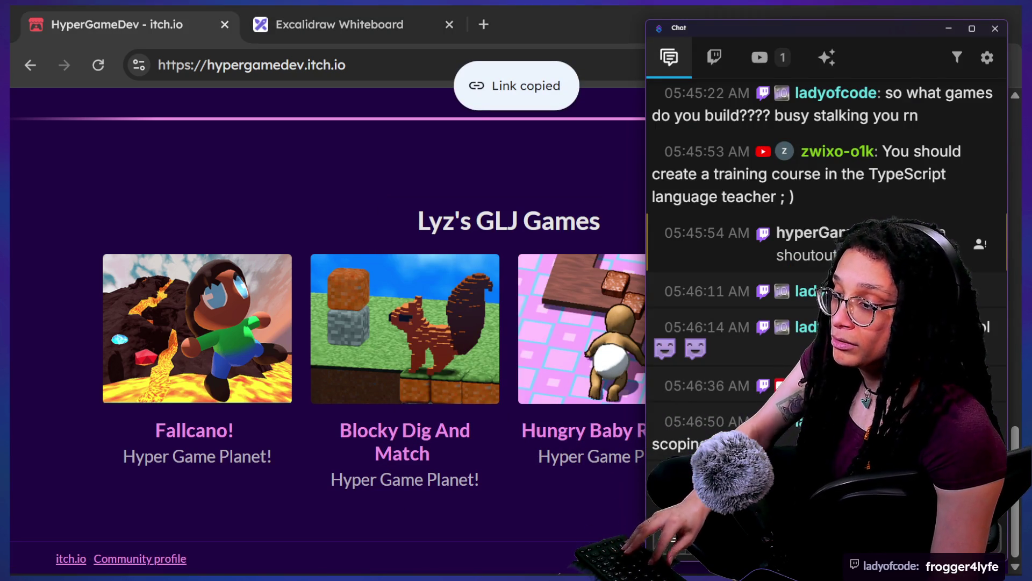
key(ctrl+v)
key(Return)
click(551, 528)
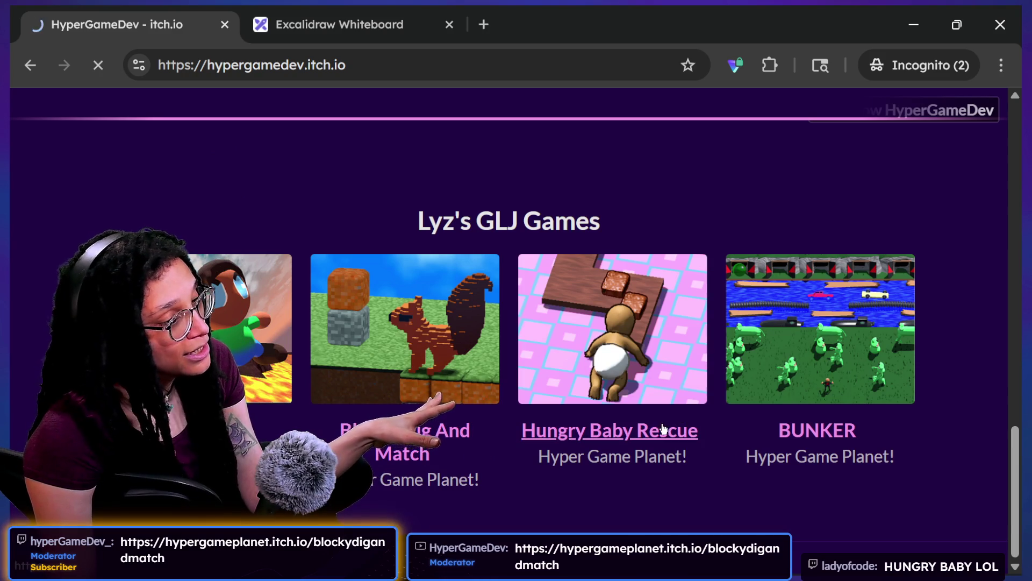
click(631, 431)
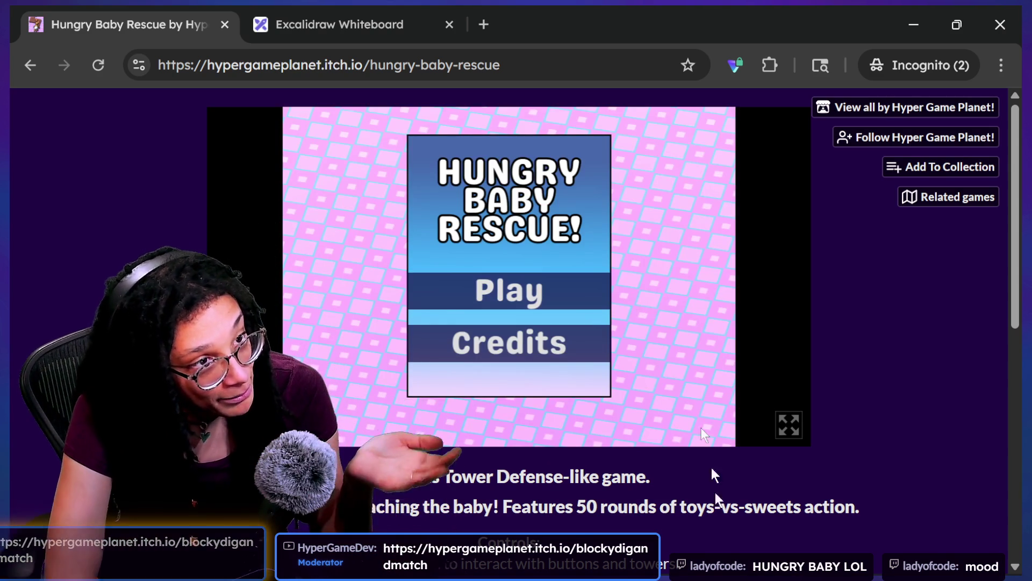
Step: Start Hungry Baby Rescue with Play on the title menu and switch it to full screen
click(547, 302)
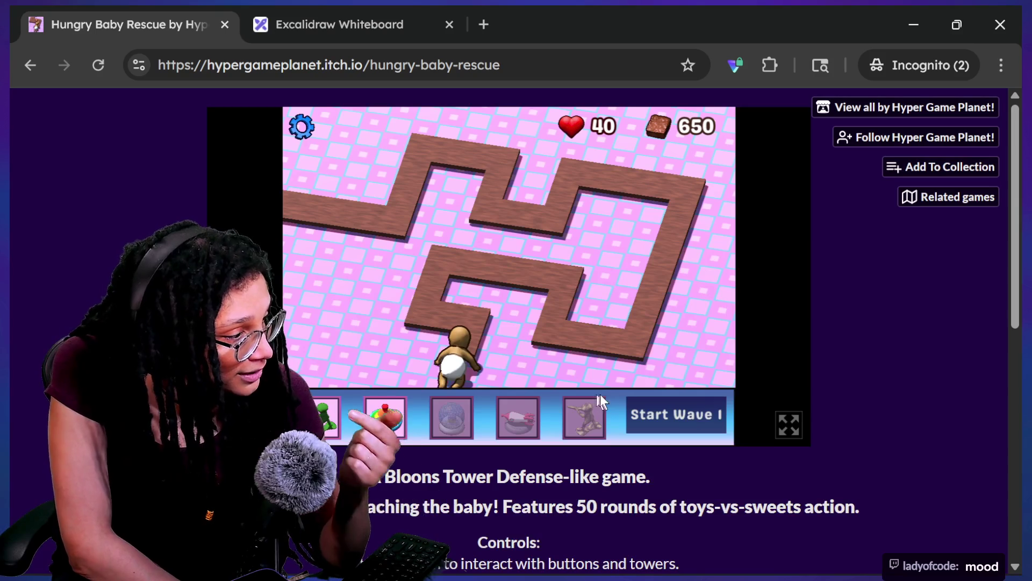
mouse_move(393, 416)
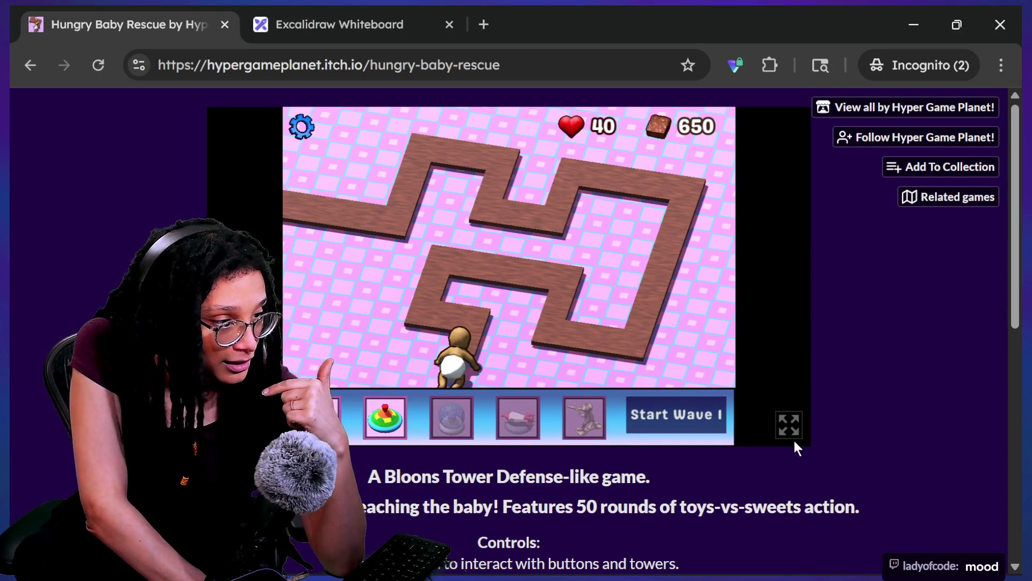
click(790, 426)
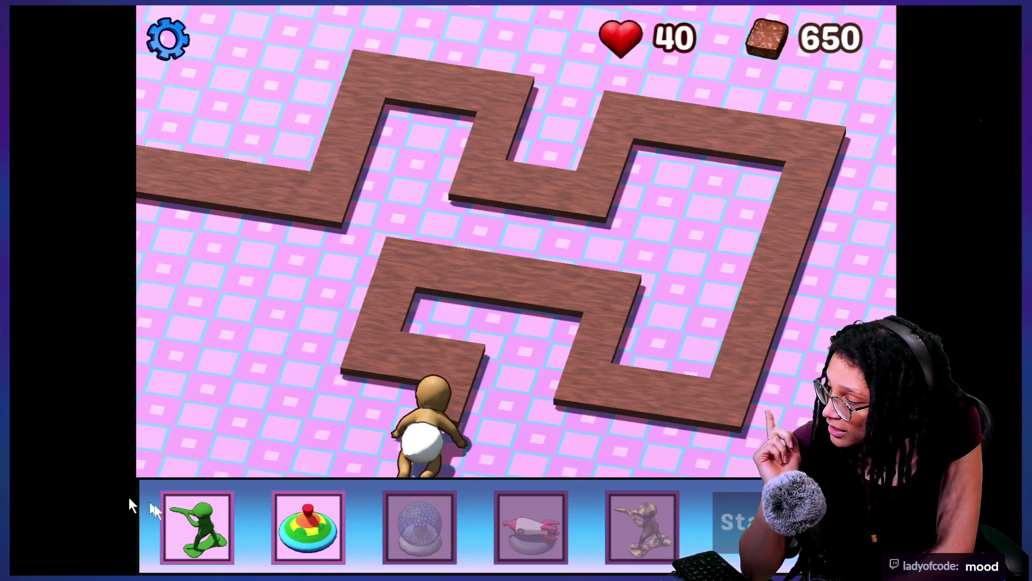
Step: Place a Toy Soldier at the upper-left path bend and a Spinning Top in the maze, then exit full screen
click(176, 517)
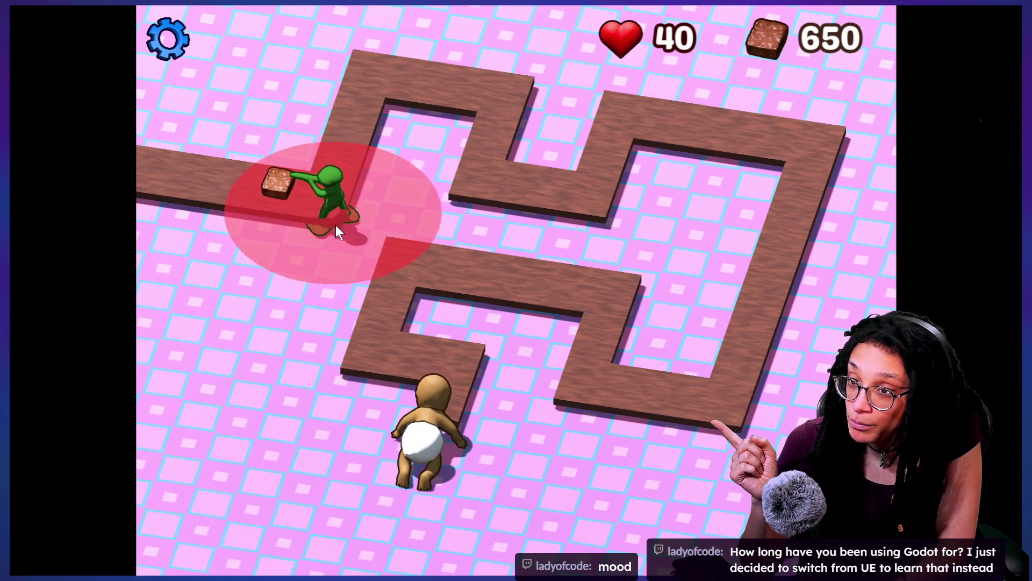
click(376, 230)
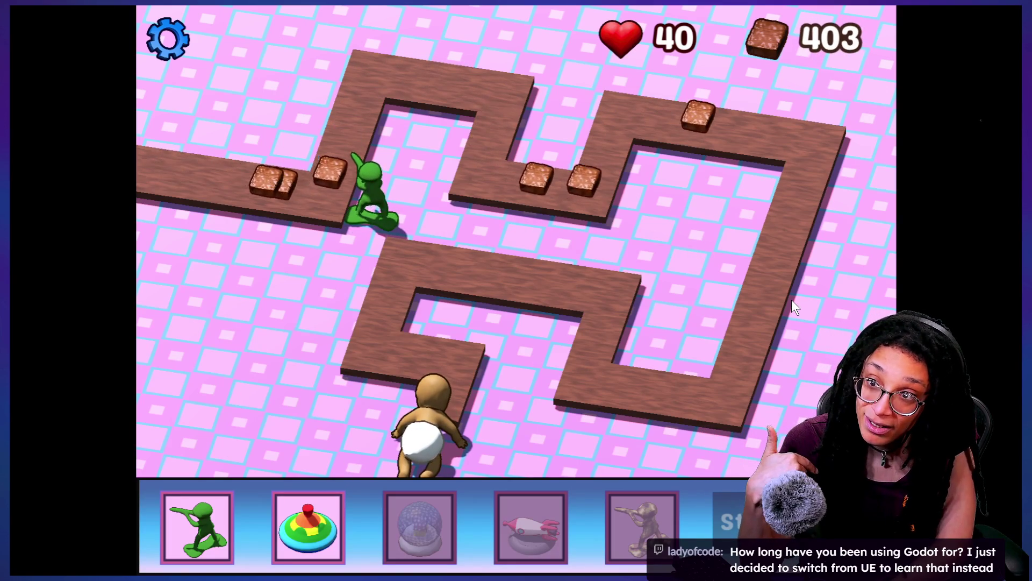
click(325, 516)
click(428, 302)
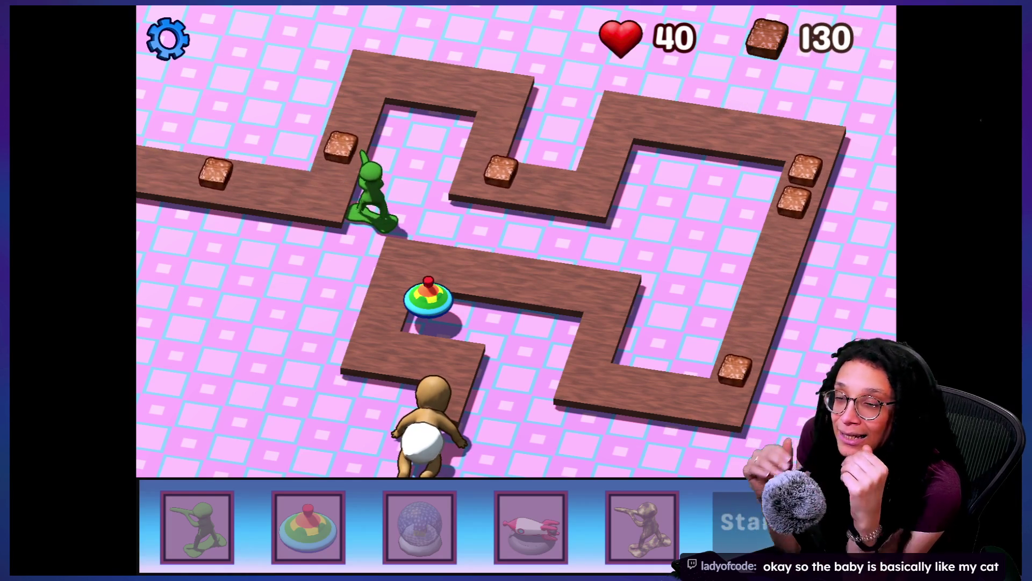
key(Escape)
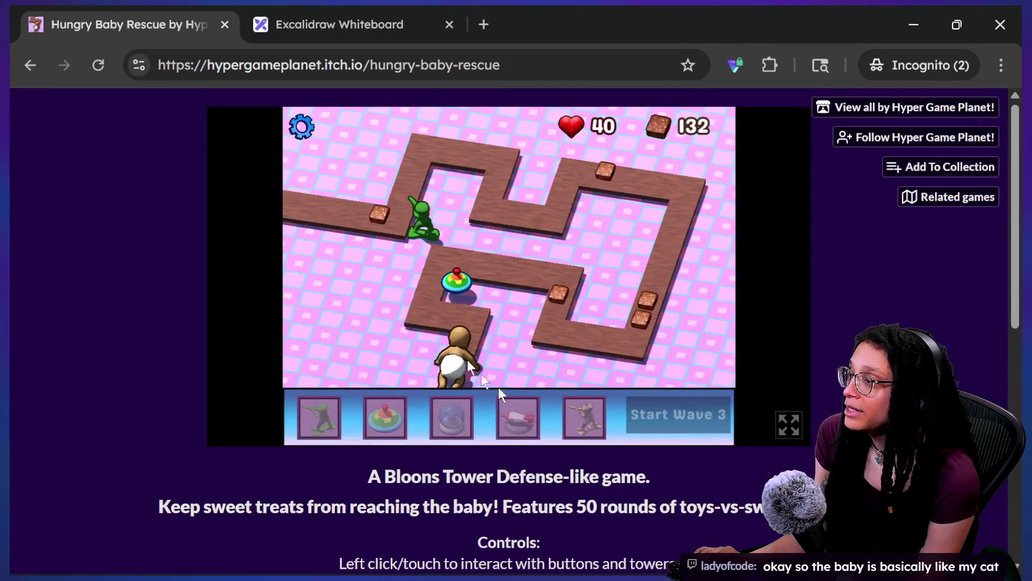
Step: Go back to the HyperGameDev games list and run the cat care project in Godot
click(28, 73)
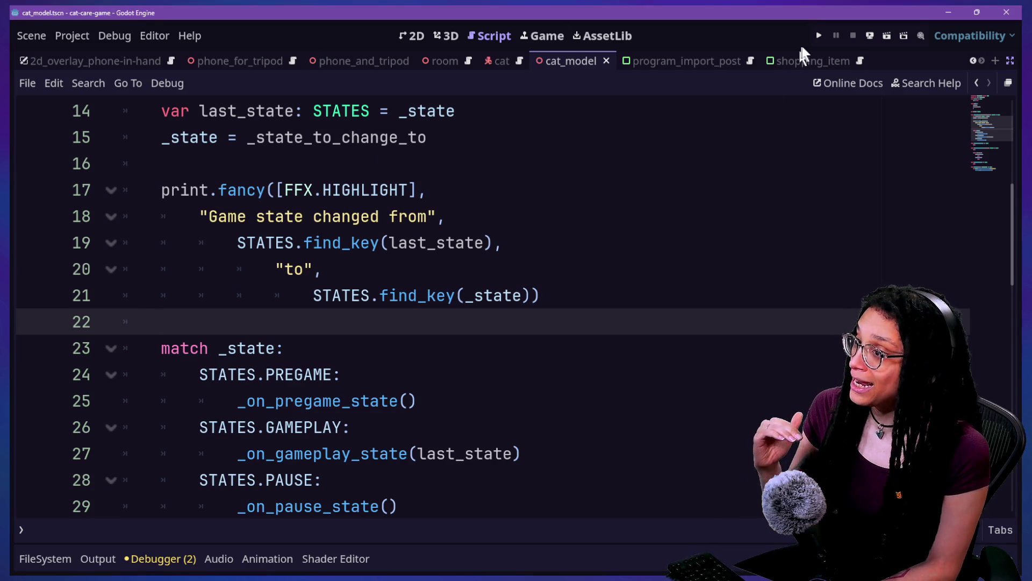
click(818, 36)
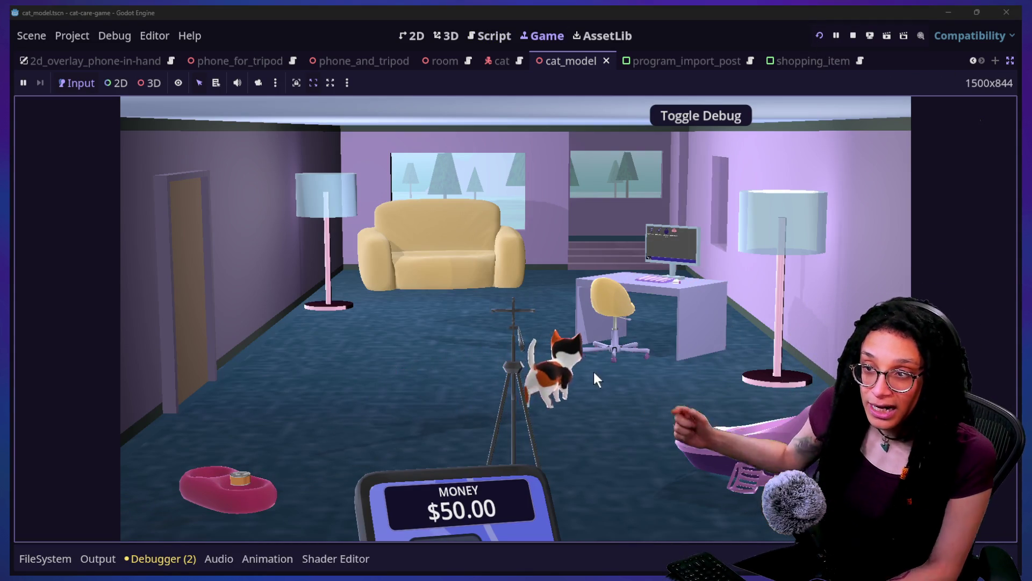
Step: Zoom in on the litter box, scoop a poop, and leave the litter box
mouse_move(444, 486)
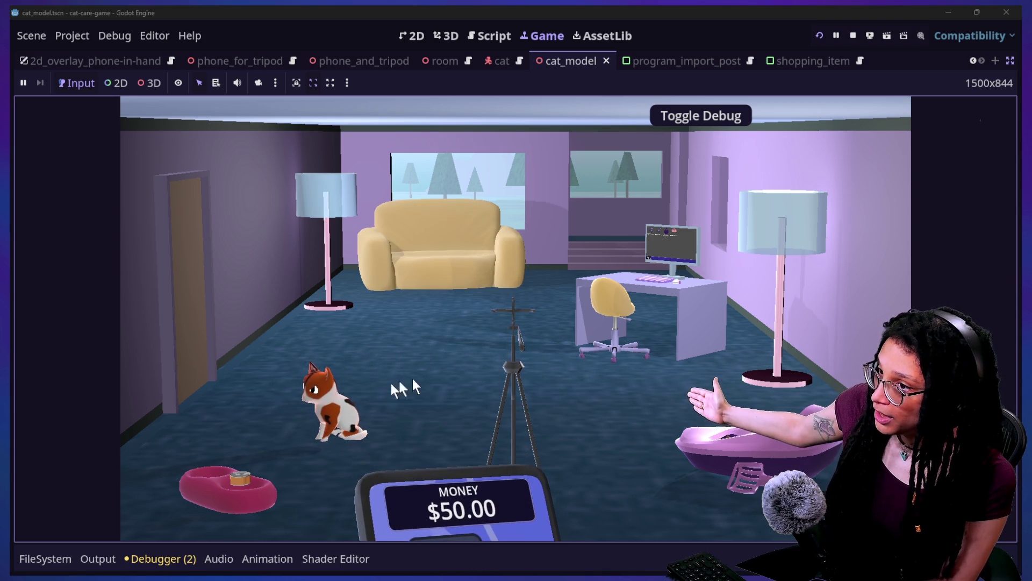
click(732, 450)
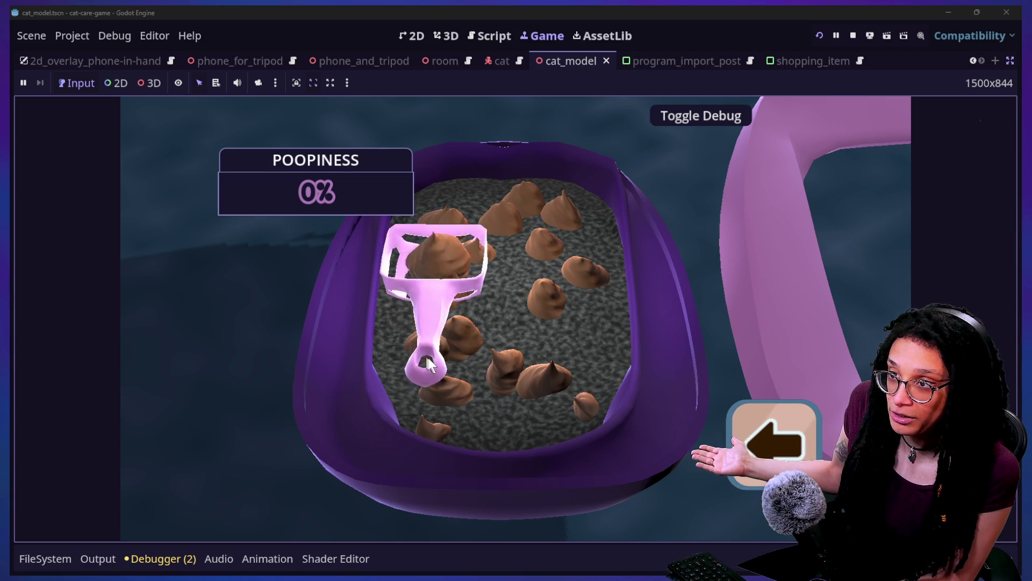
click(425, 355)
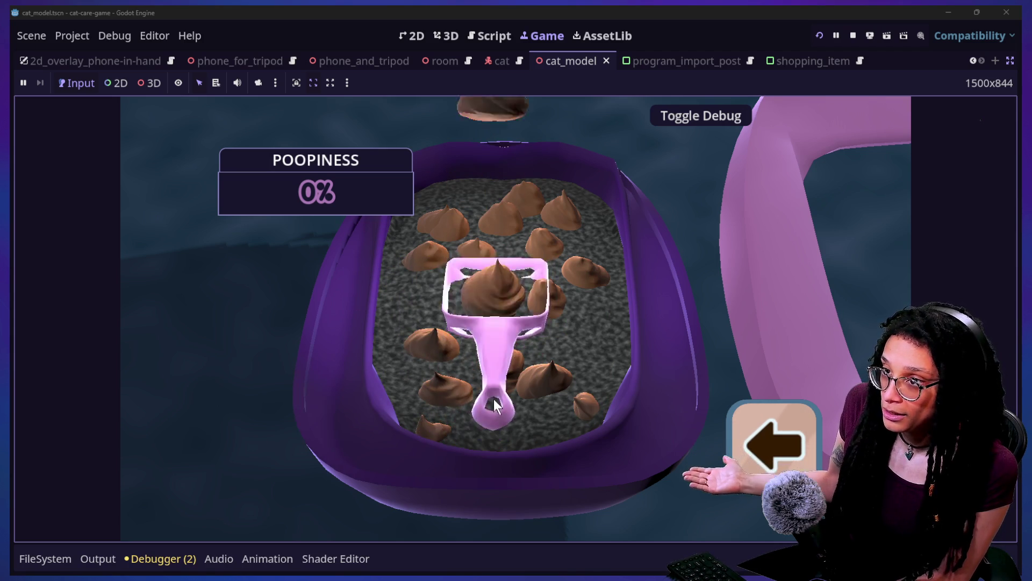
click(729, 410)
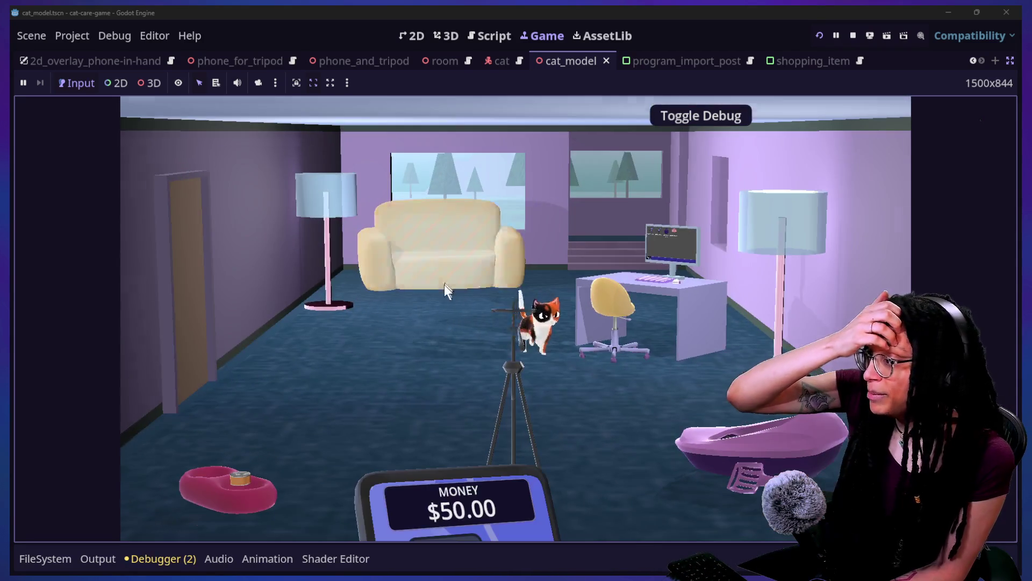
Step: Pet the cat on the couch, return to the room, then zoom in on the desk computer
click(444, 285)
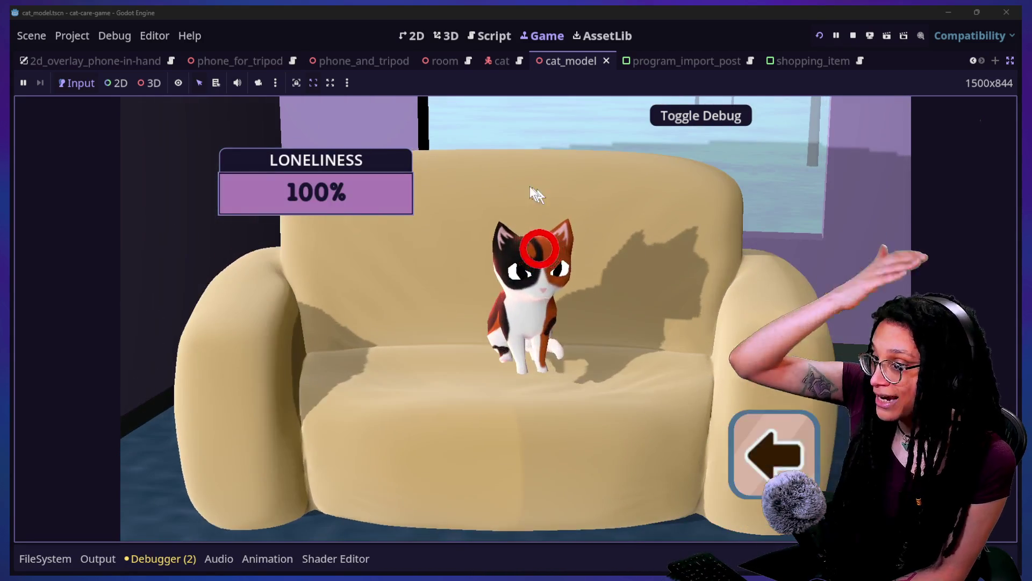
click(539, 253)
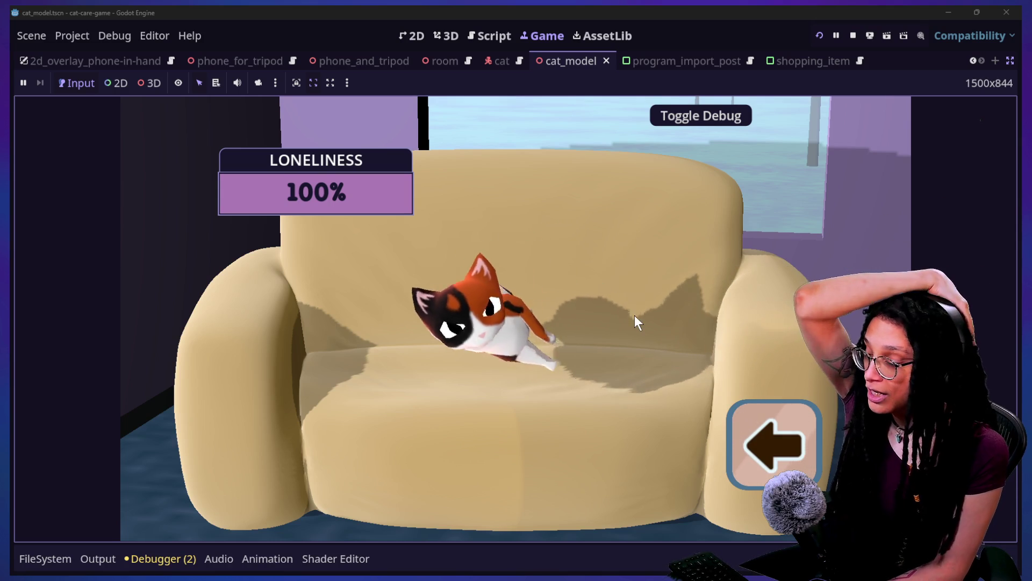
click(763, 455)
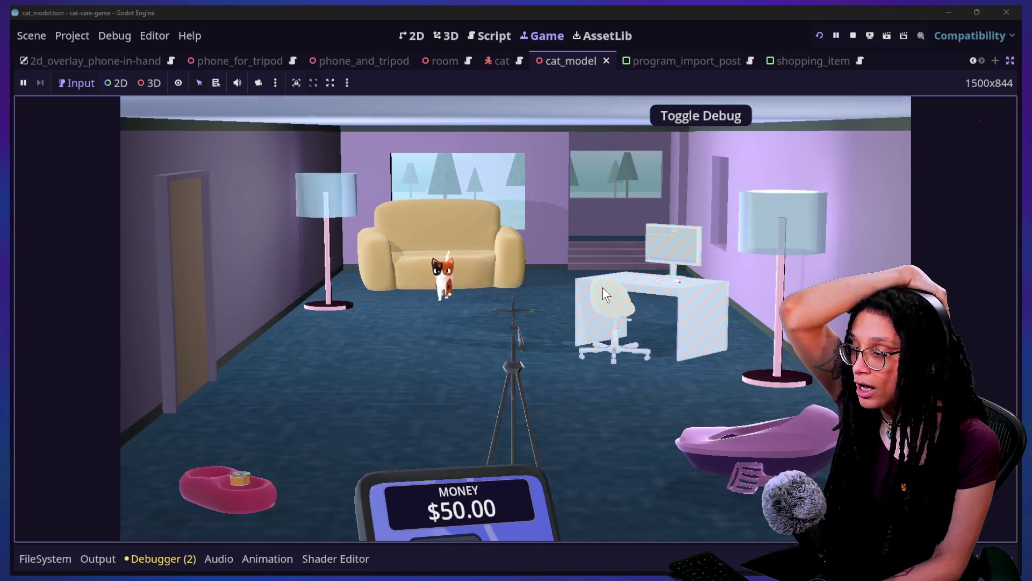
click(602, 288)
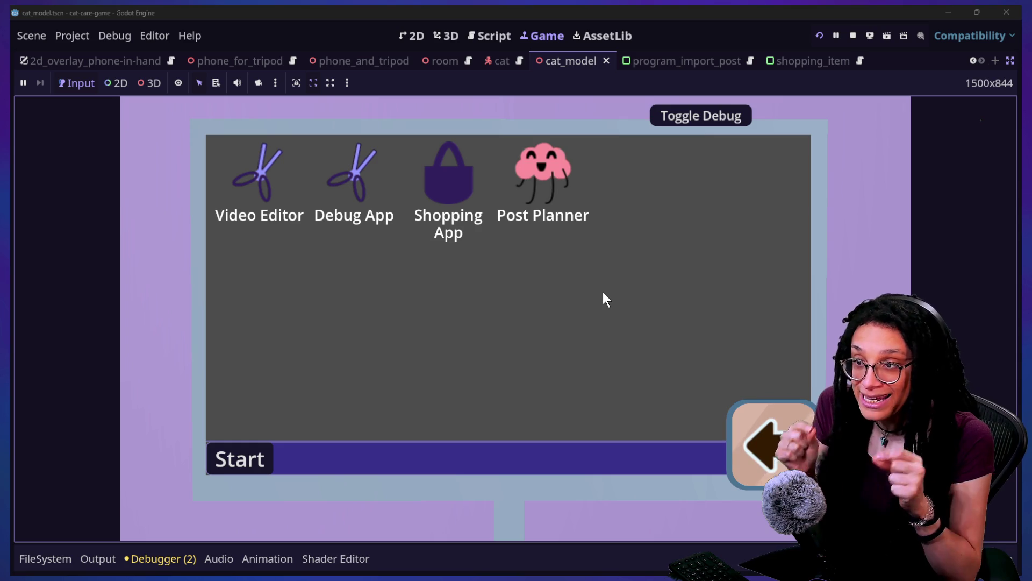
Step: Open and close Post Planner, view the phone on the tripod, then zoom onto the desk computer
double_click(521, 185)
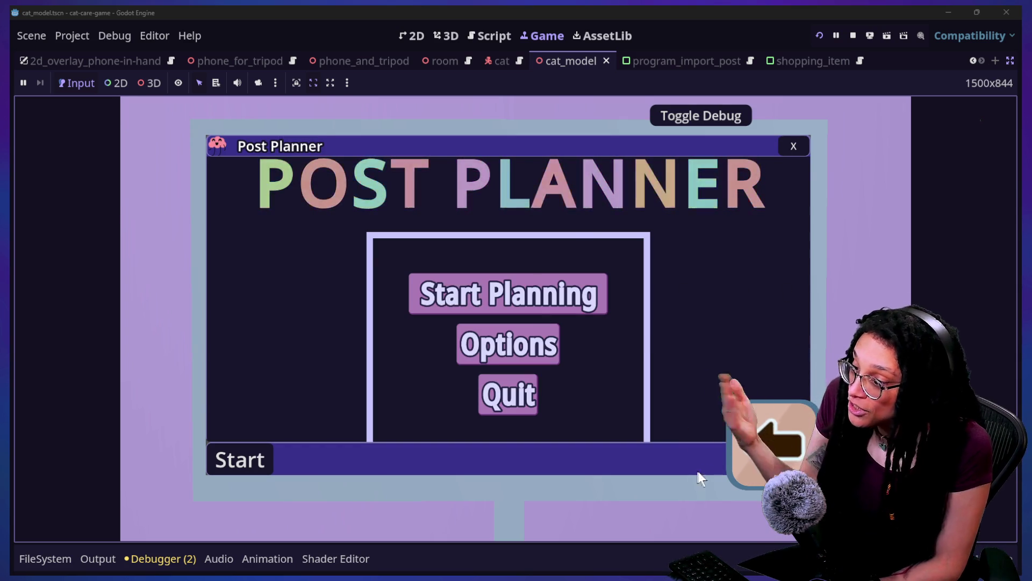
click(752, 446)
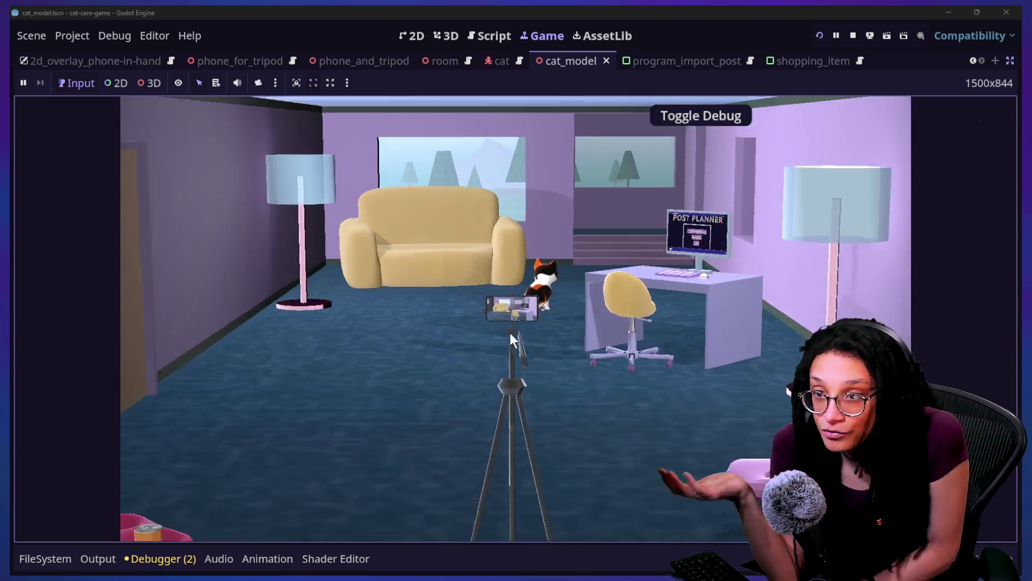
click(511, 335)
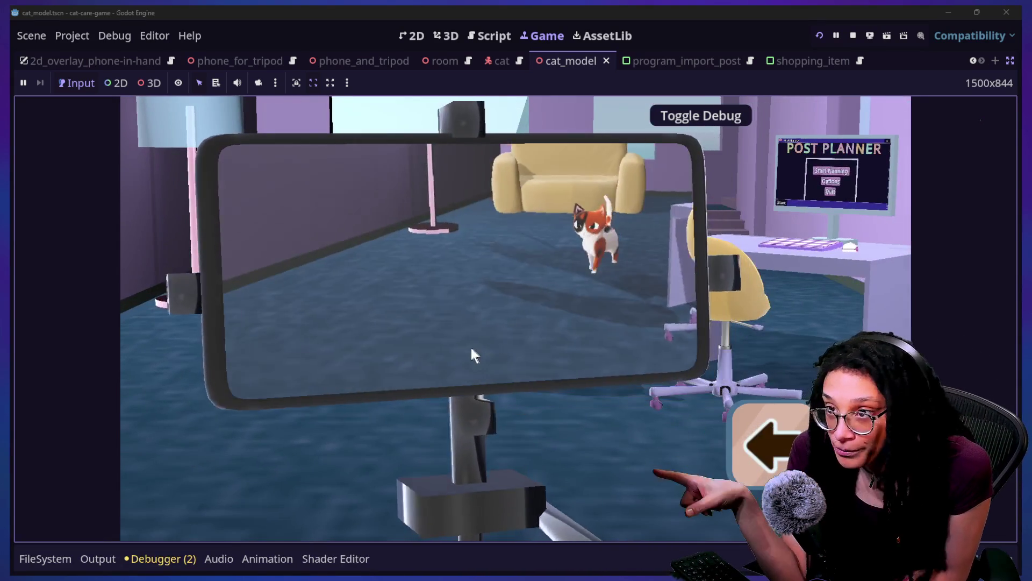
click(508, 357)
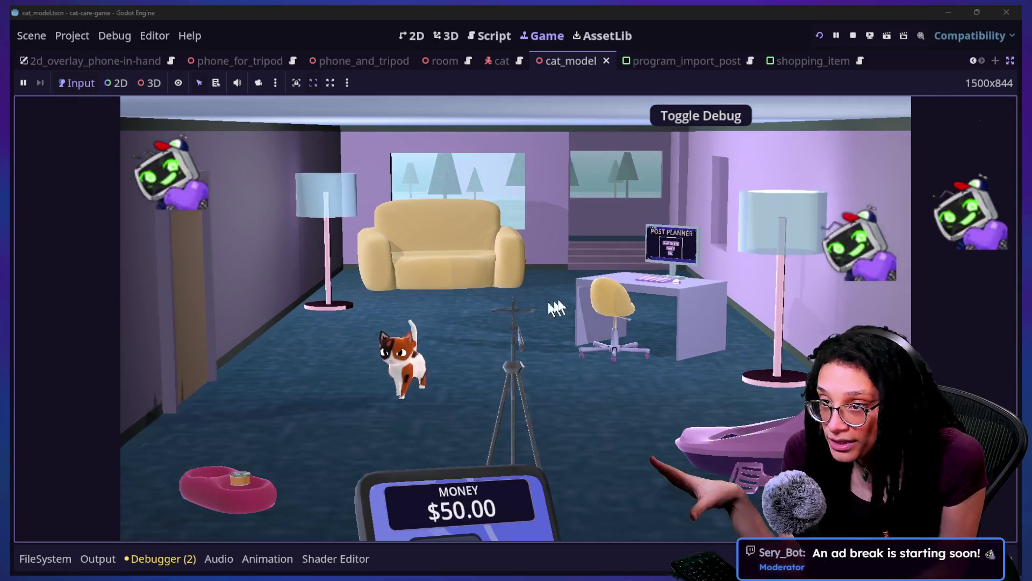
click(634, 239)
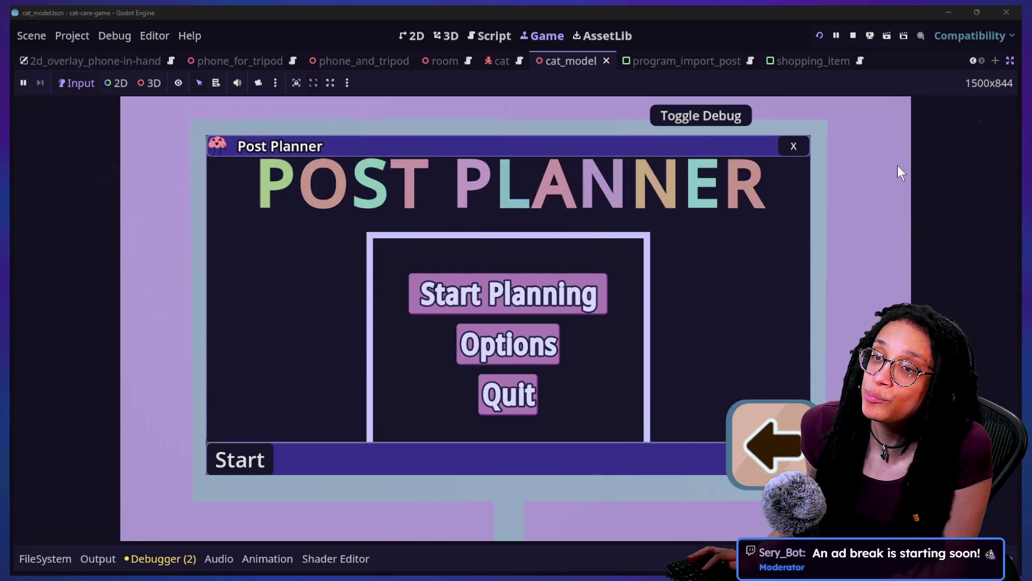
key(alt+Tab)
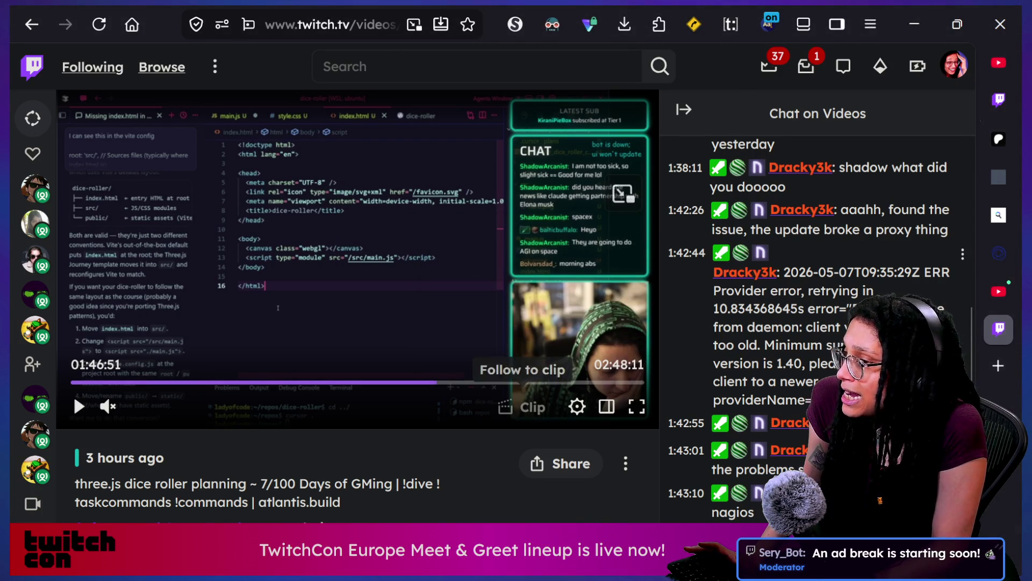
click(999, 100)
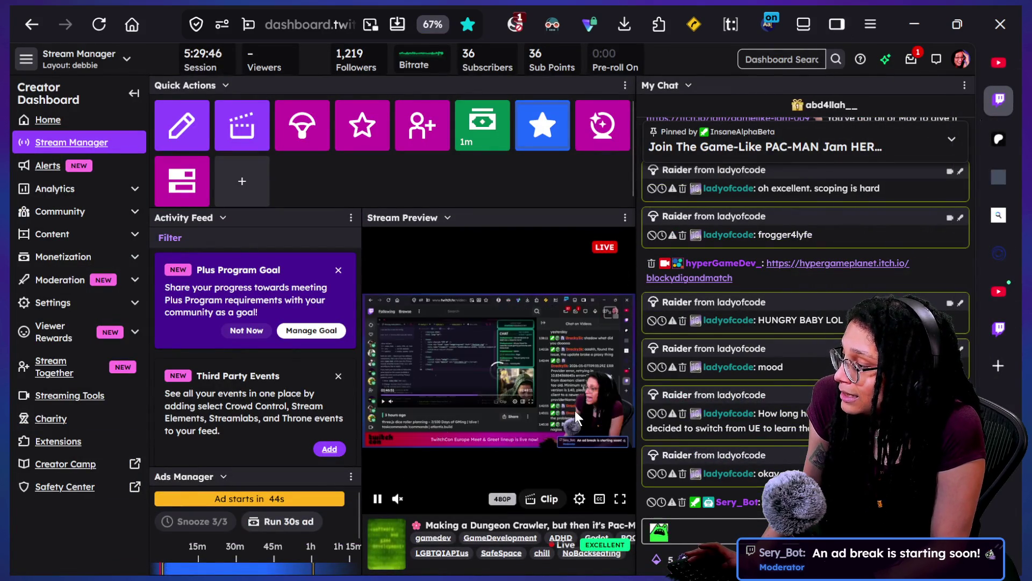
key(alt+Tab)
key(alt+Tab)
key(alt+Tab)
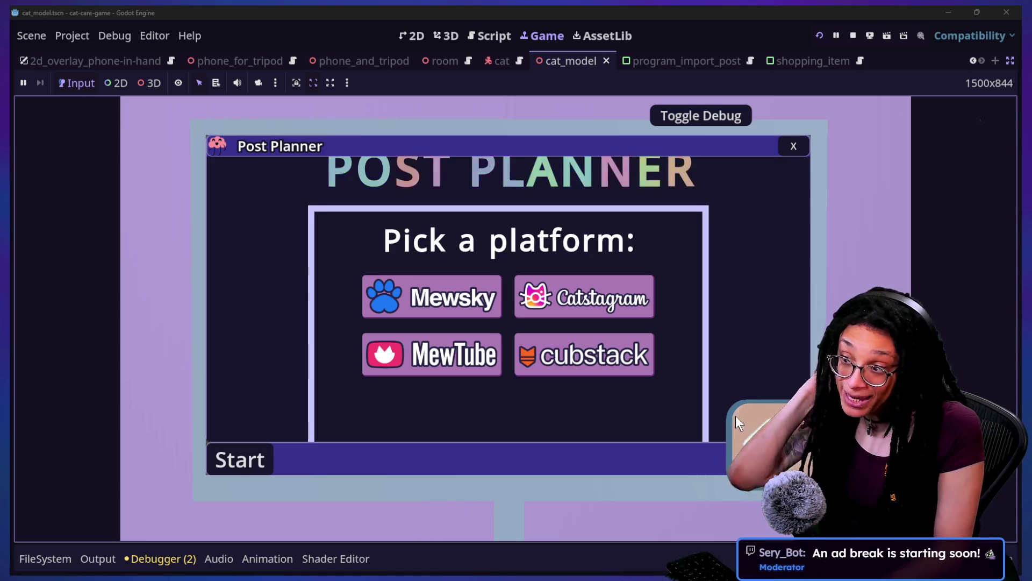
Step: Back out to the room, reopen Post Planner on the desk computer, pick a platform and play the minigame
key(Escape)
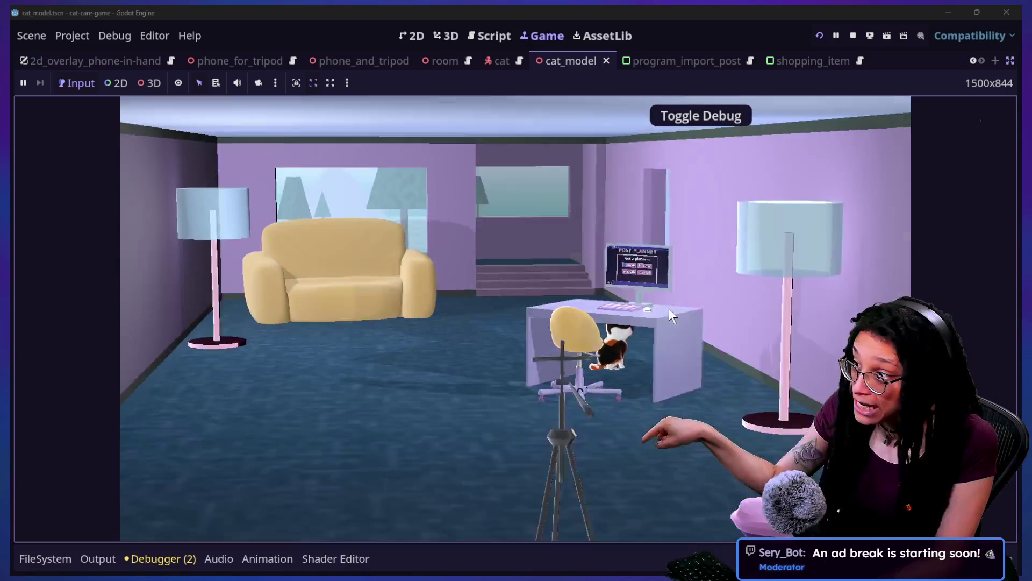
click(669, 308)
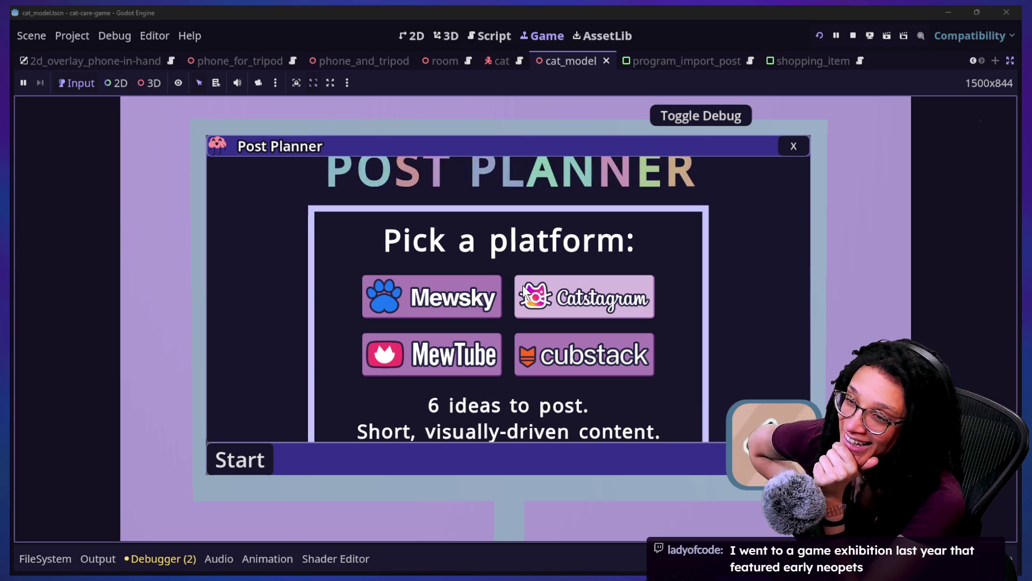
click(522, 285)
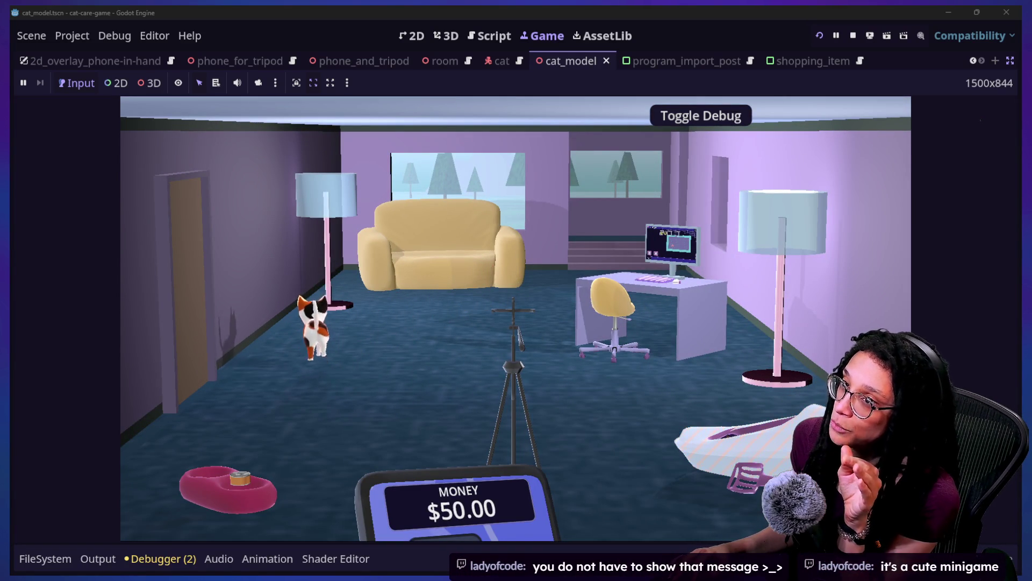
key(alt+Tab)
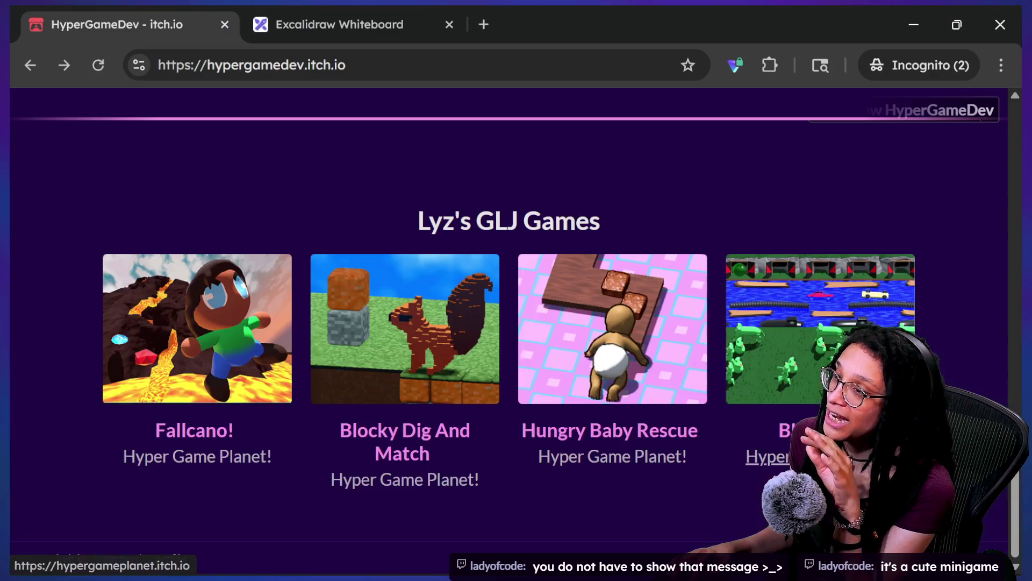
Step: Glance at the Twitch dashboard, then return to the thought_battle script paused at line 93
key(alt+Tab)
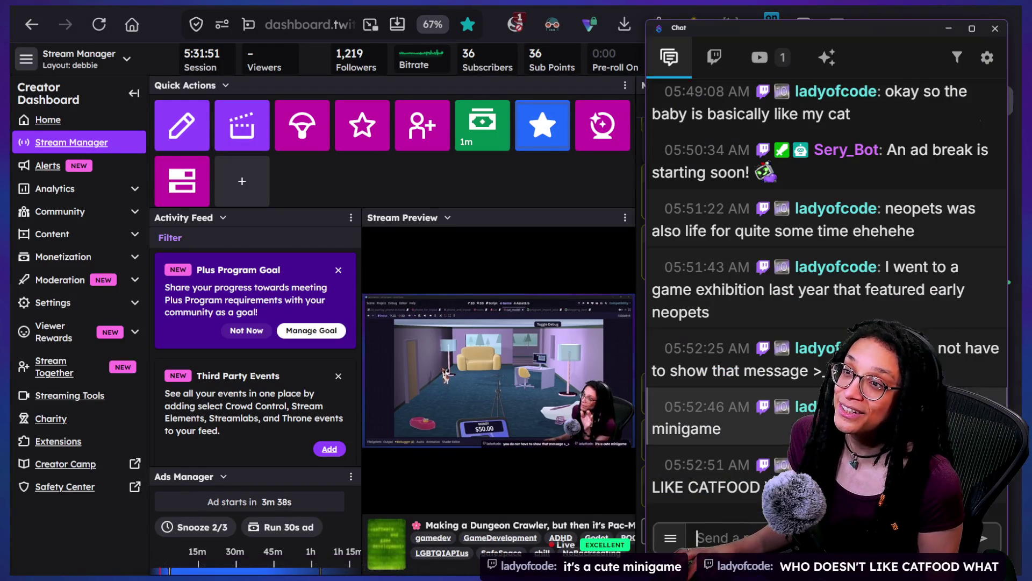
key(alt+Tab)
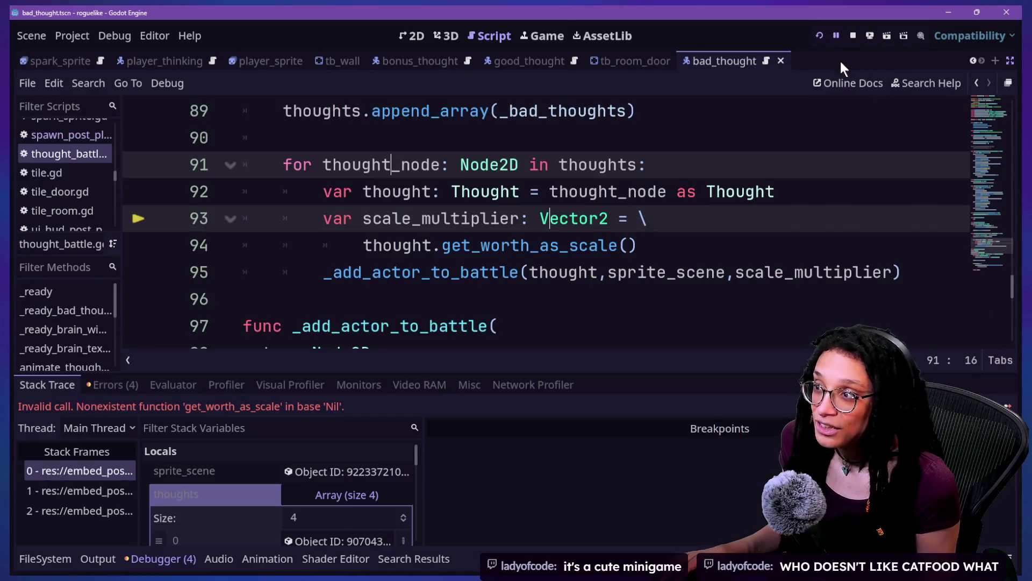
Step: Comment out the scale_multiplier / get_worth_as_scale lines in the thought battle loop
click(524, 37)
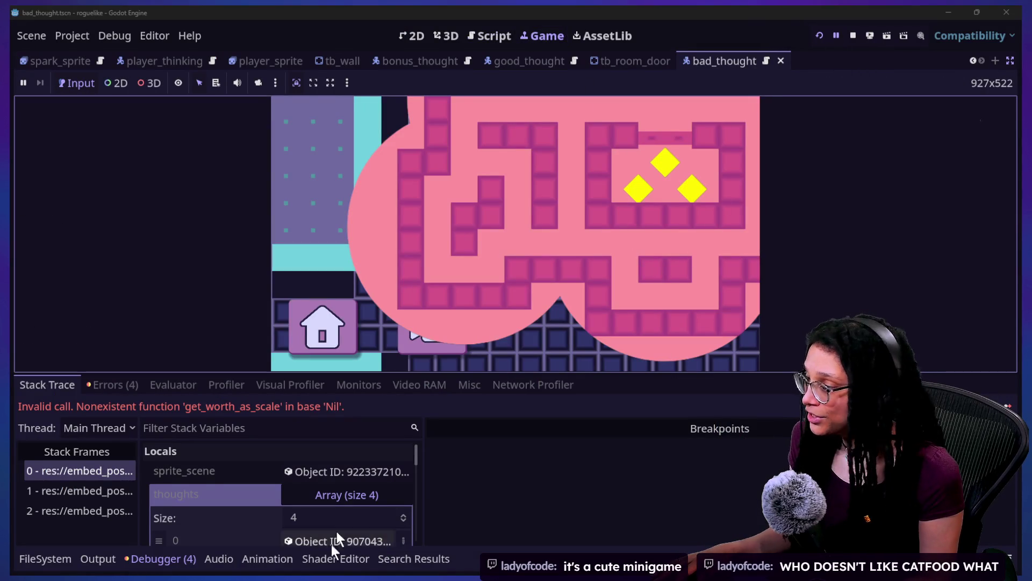
click(491, 35)
click(568, 282)
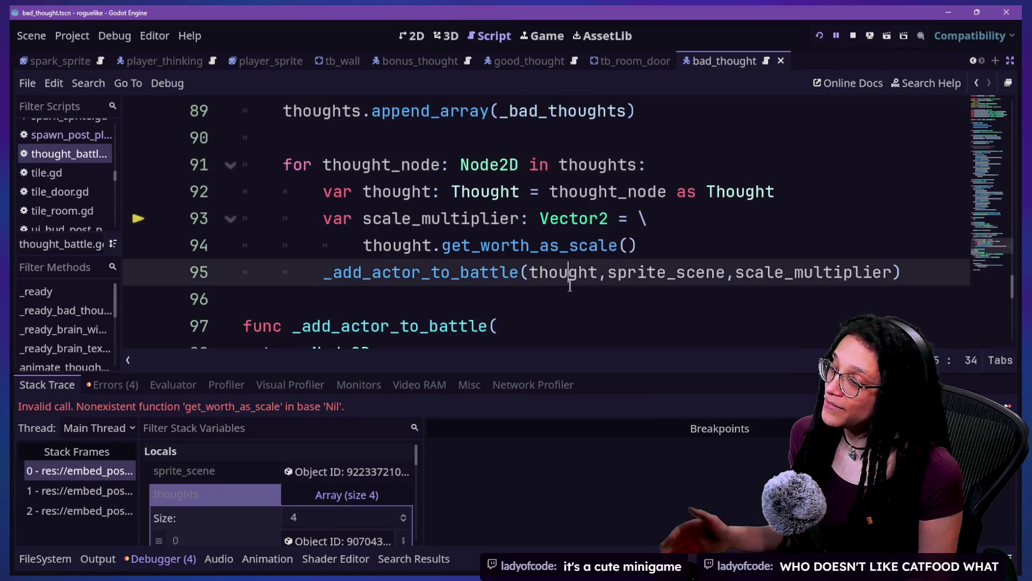
ctrl+scroll(570, 284, down, 4)
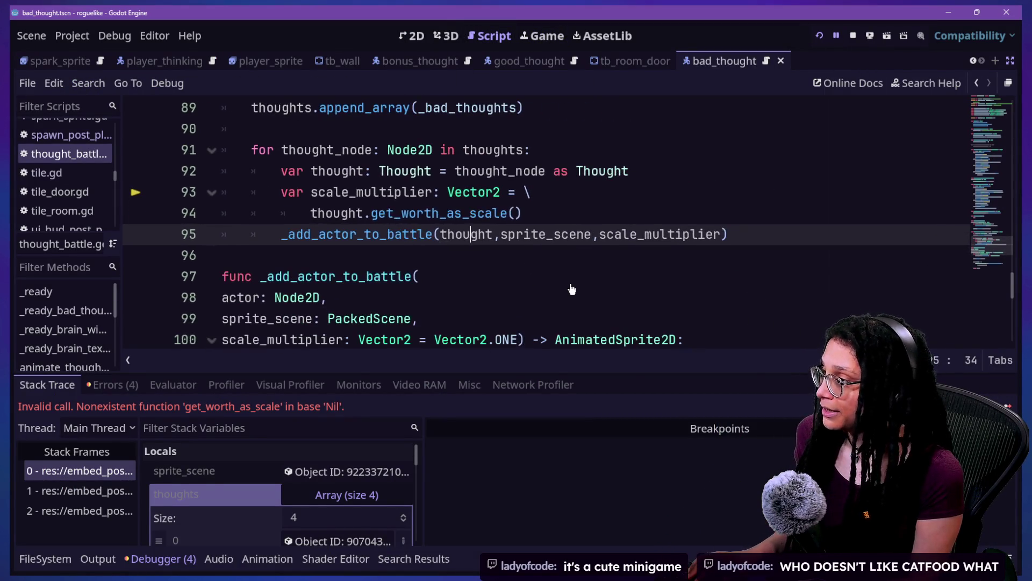
click(493, 213)
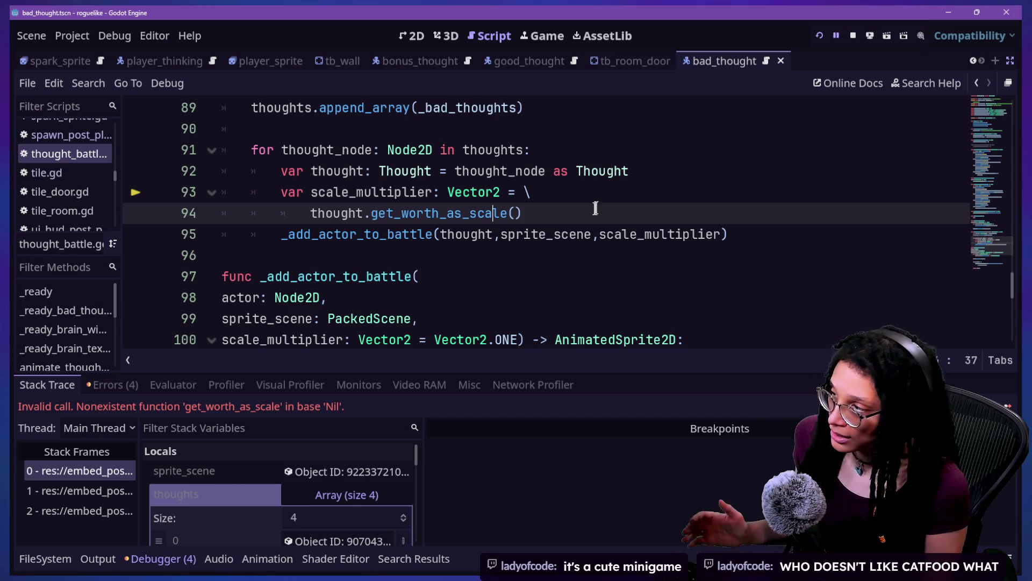
mouse_move(592, 212)
mouse_down()
mouse_move(661, 171)
mouse_move(649, 194)
mouse_move(663, 218)
mouse_up()
key(ctrl+k)
Step: Delete the scale_multiplier argument from the _add_actor_to_battle call on line 95
click(663, 217)
click(594, 233)
double_click(596, 233)
key(BackSpace)
key(BackSpace)
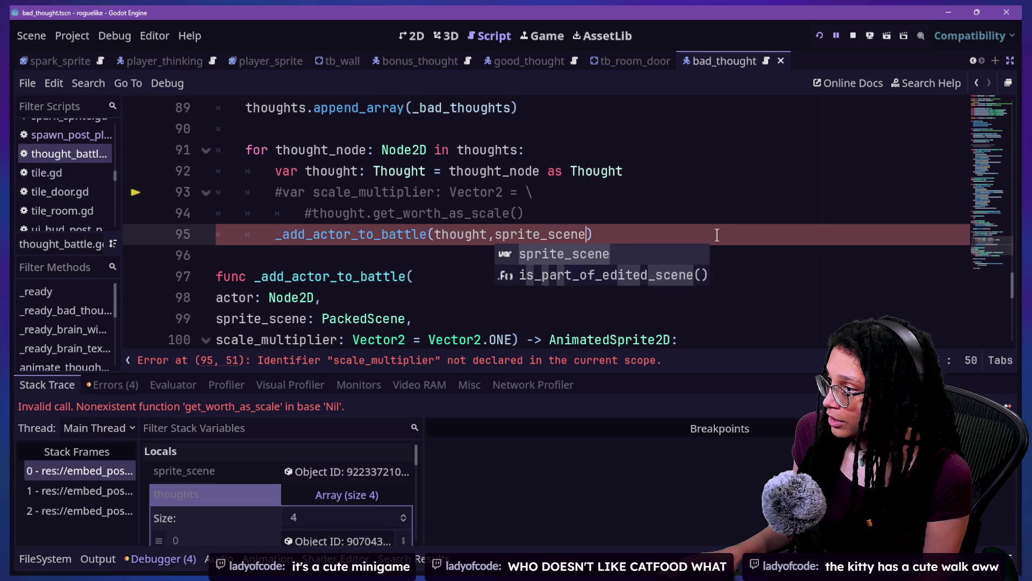
click(553, 156)
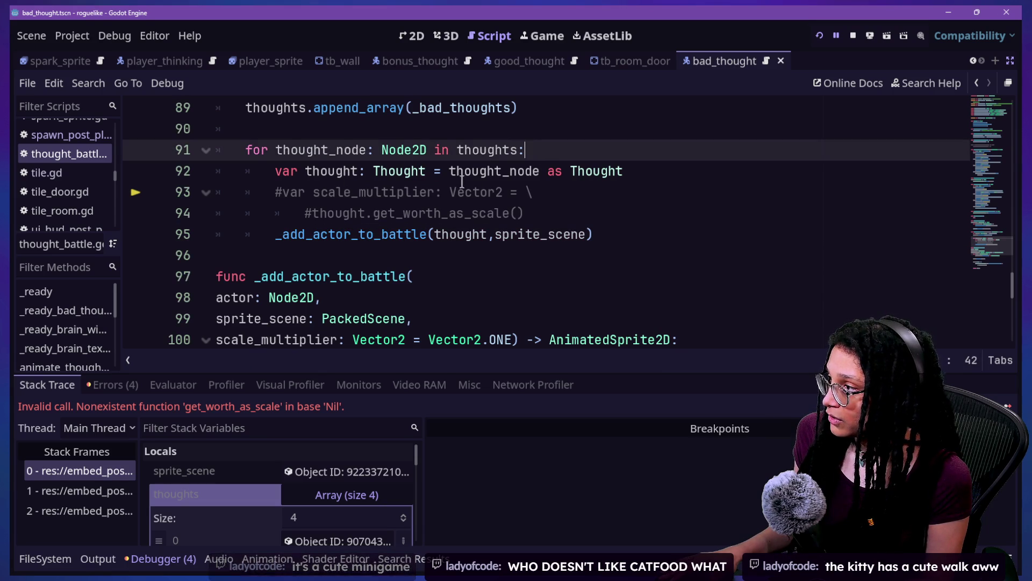
Step: Comment out the Thought cast line, change the argument to thought_node, and restart the game
click(338, 174)
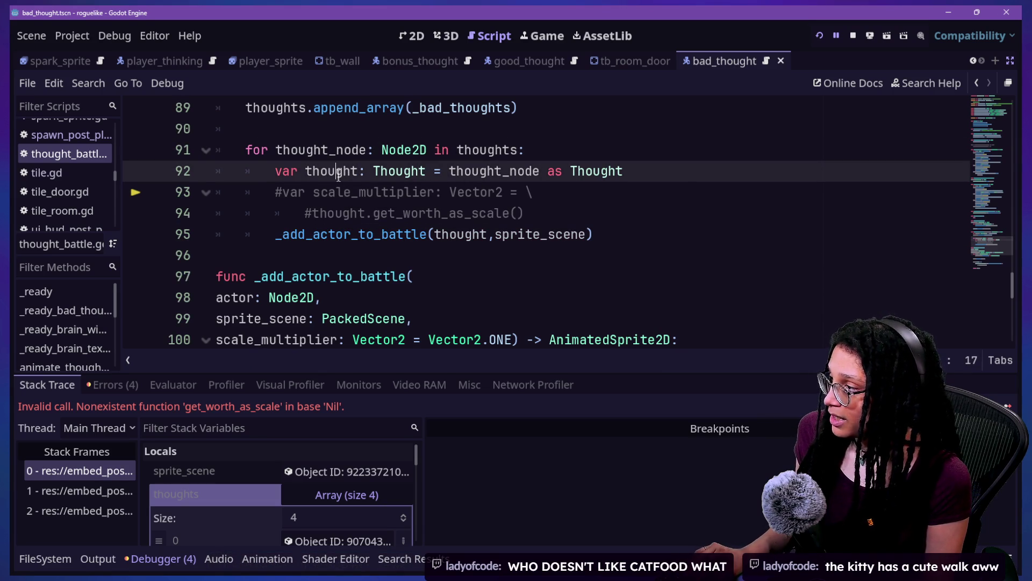
key(ctrl+k)
click(495, 236)
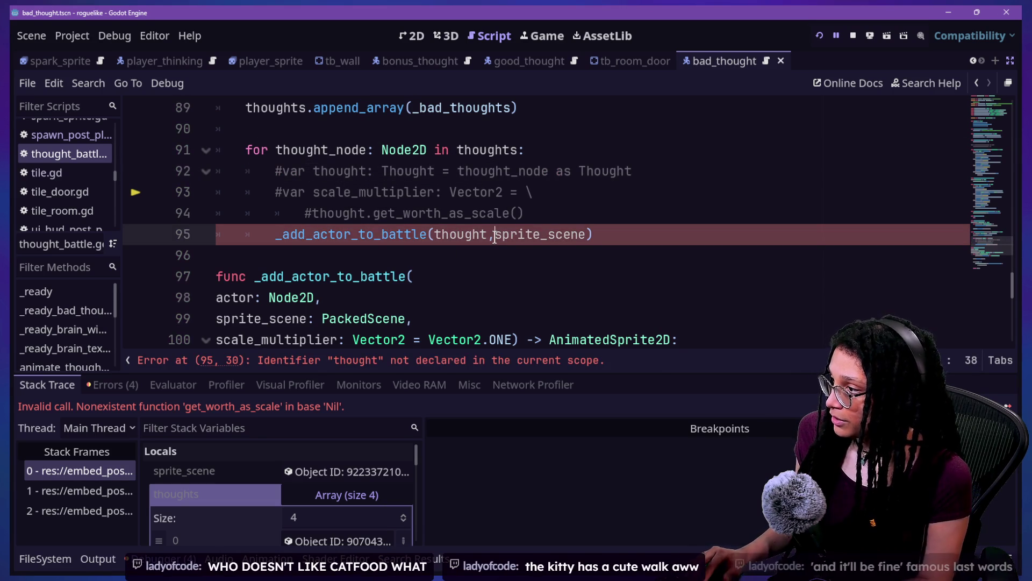
text(_node)
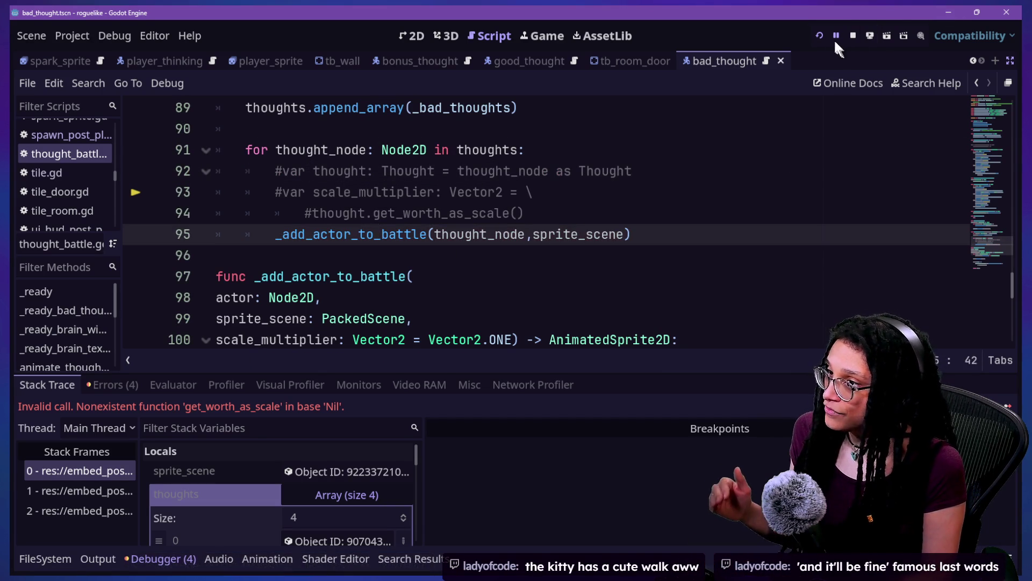
click(820, 34)
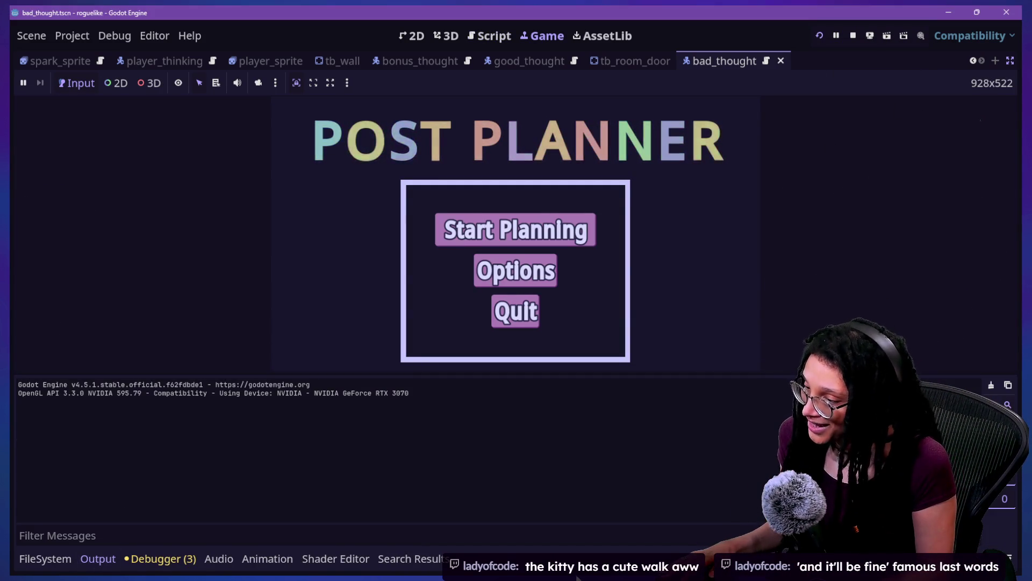
Step: Start planning, pick Catstagram to reach the thought battle, then stop the run and return to _add_actor_to_battle
click(520, 321)
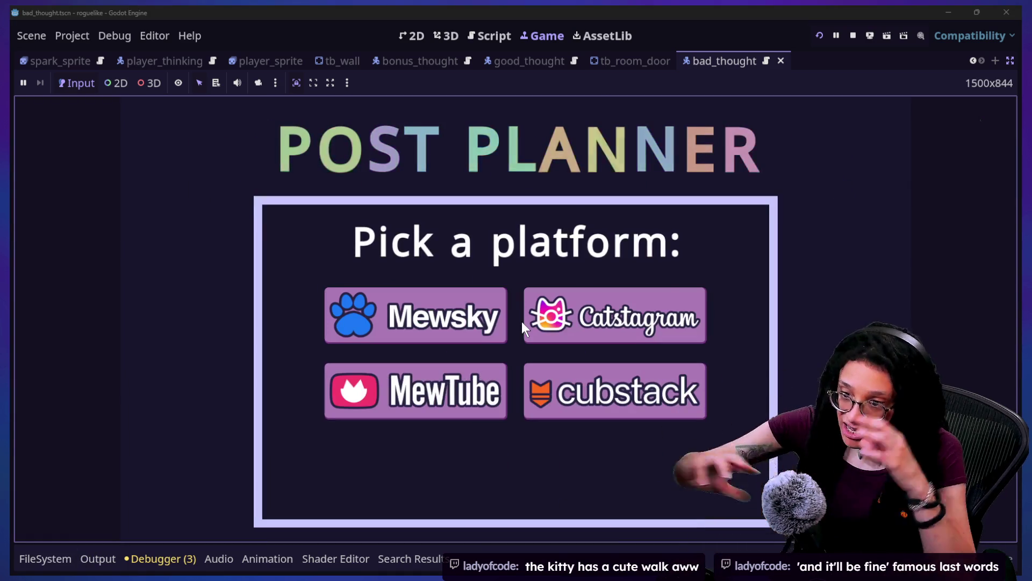
click(573, 308)
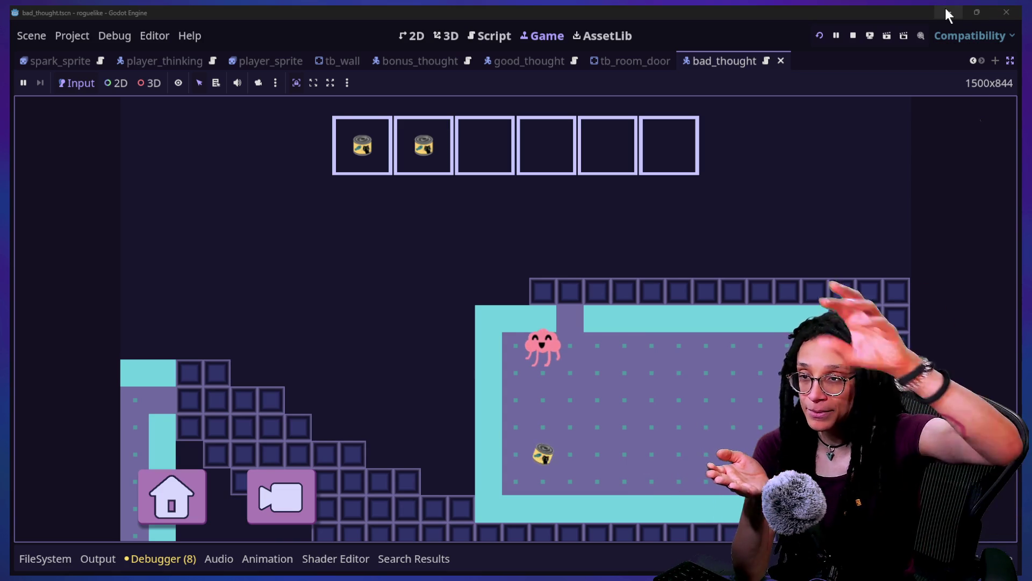
click(853, 36)
click(598, 152)
click(743, 363)
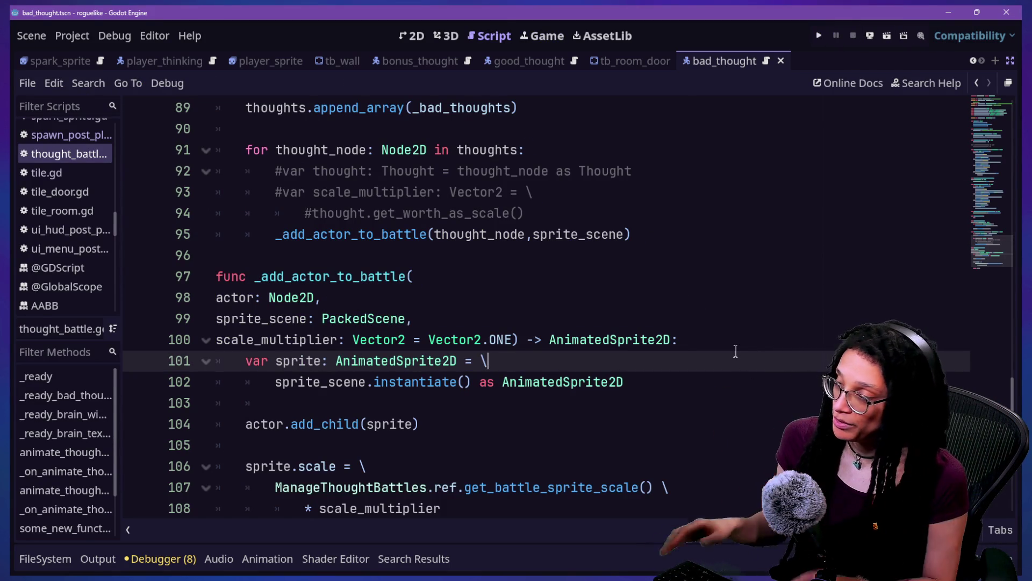
Step: Select the edited loop lines 92–95 for review, then switch to the cat-care game window
click(734, 350)
drag(594, 235, 599, 174)
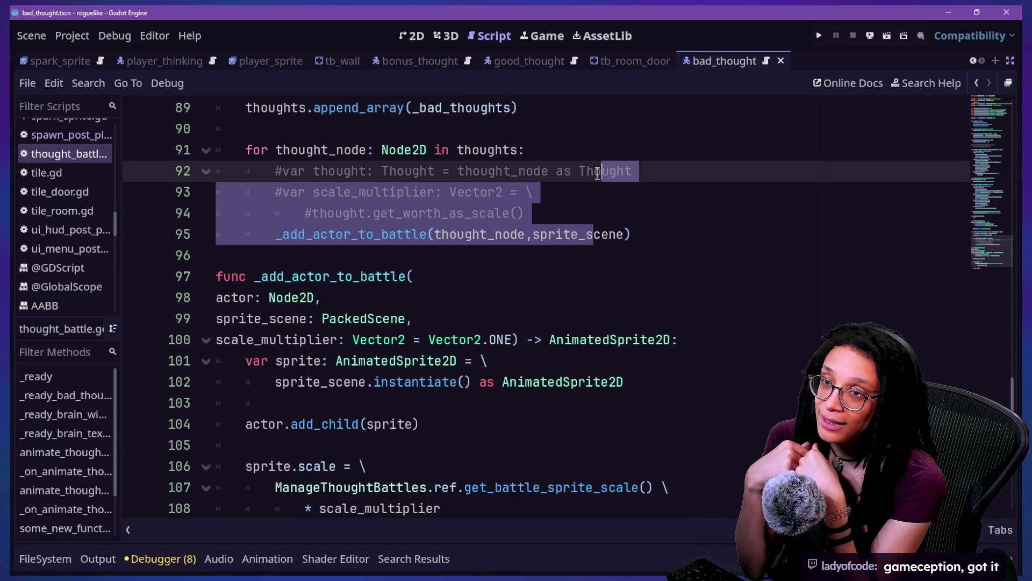
key(alt+Tab)
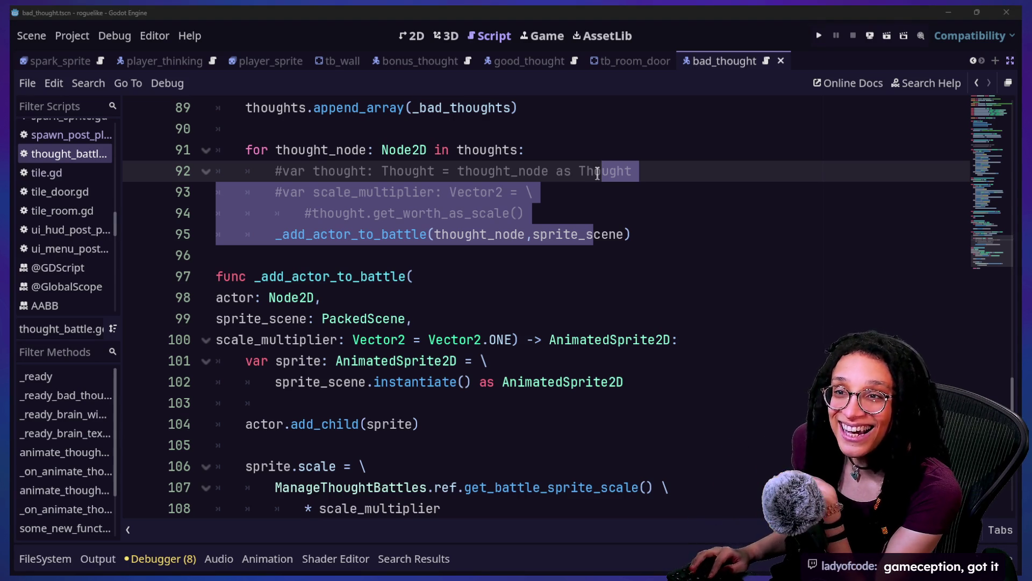
key(alt+Tab)
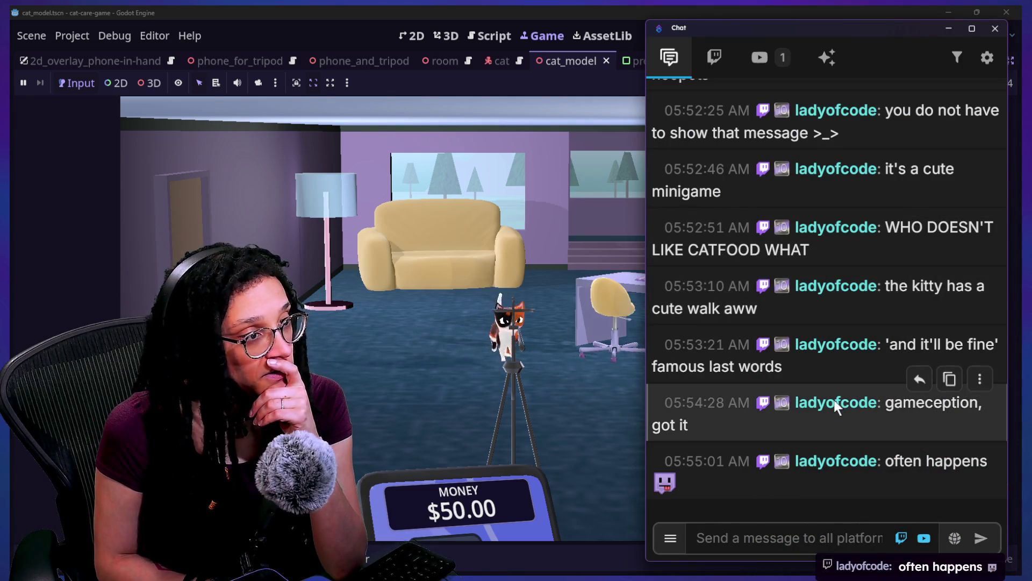
Step: Scroll through the stream chat, select the game exhibition message, then switch to the Twitch Creator Dashboard
scroll(837, 407, up, 1)
scroll(834, 404, up, 4)
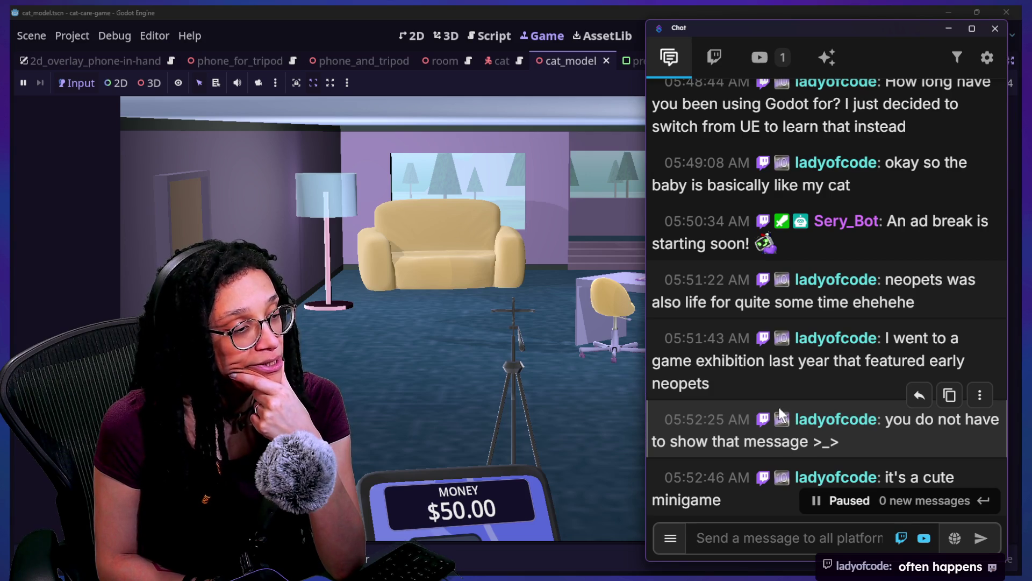
drag(764, 380, 872, 348)
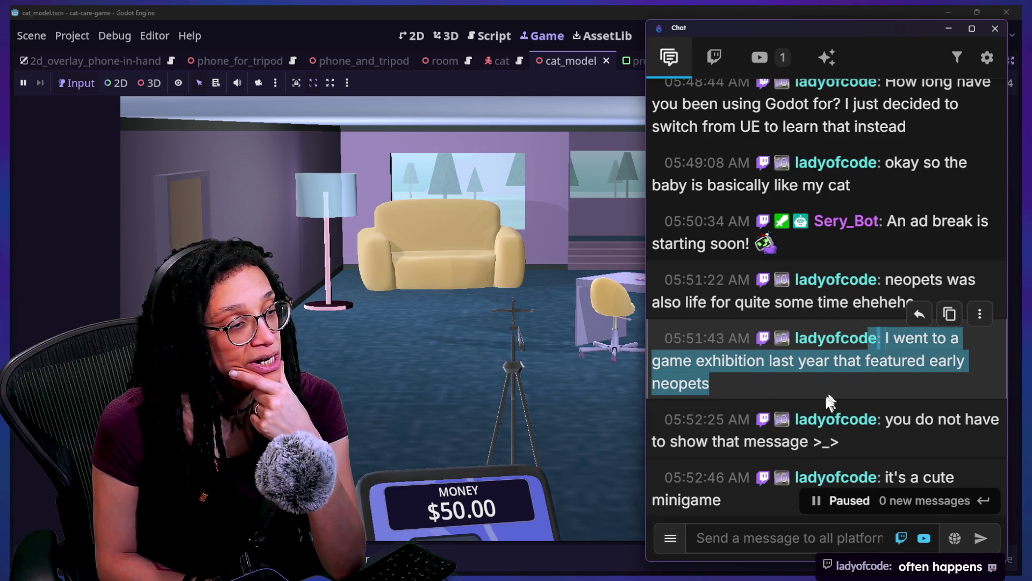
scroll(823, 399, down, 5)
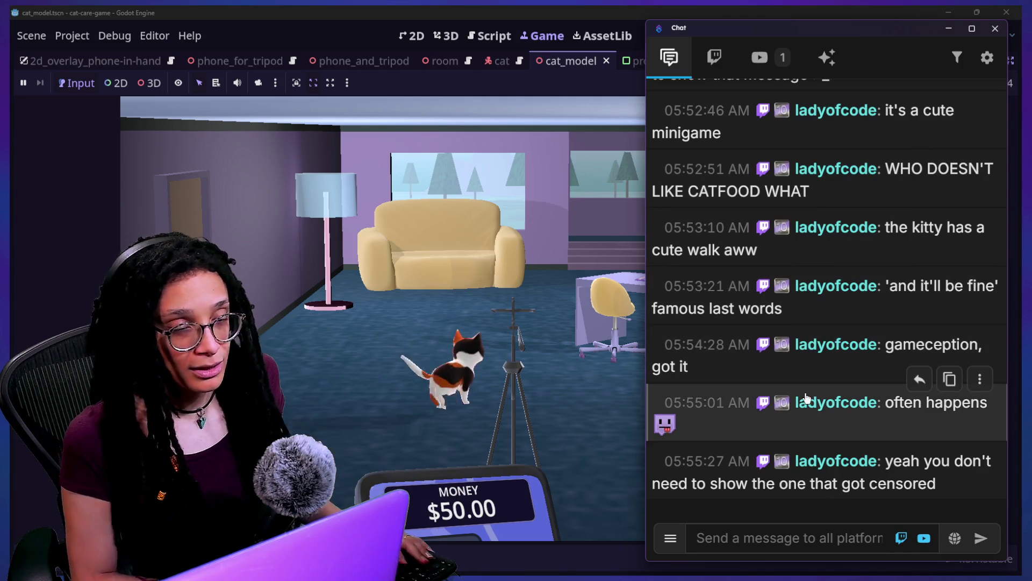
key(alt+Tab)
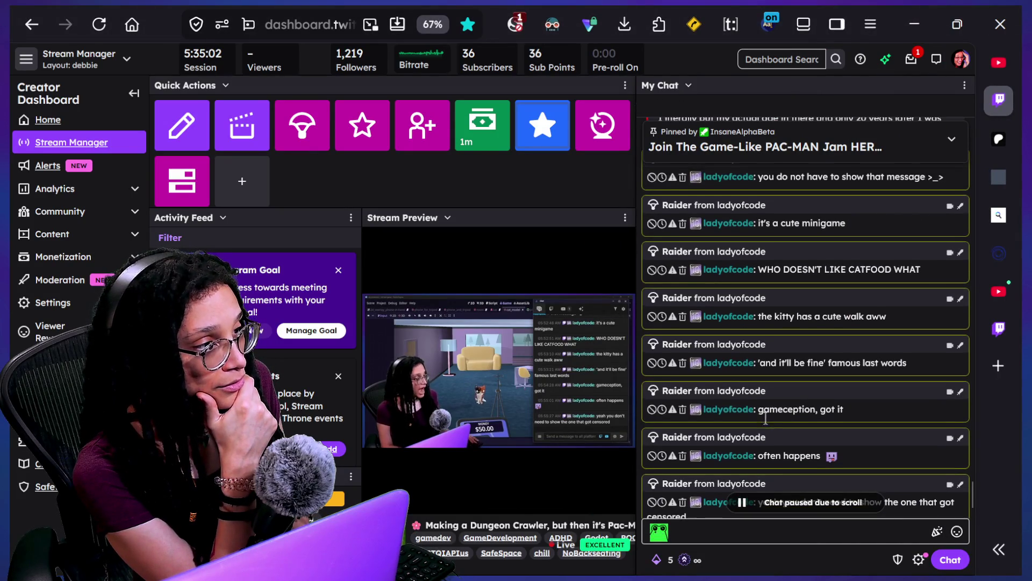
Step: Scroll My Chat up and back down, then bring up the Twitch Stream settings page
scroll(765, 418, up, 10)
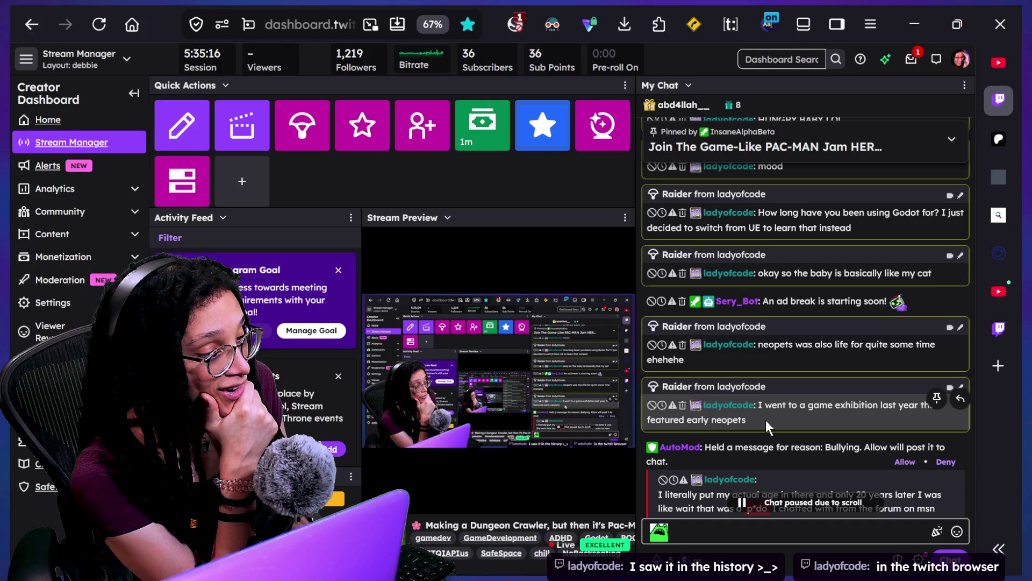
scroll(766, 421, down, 5)
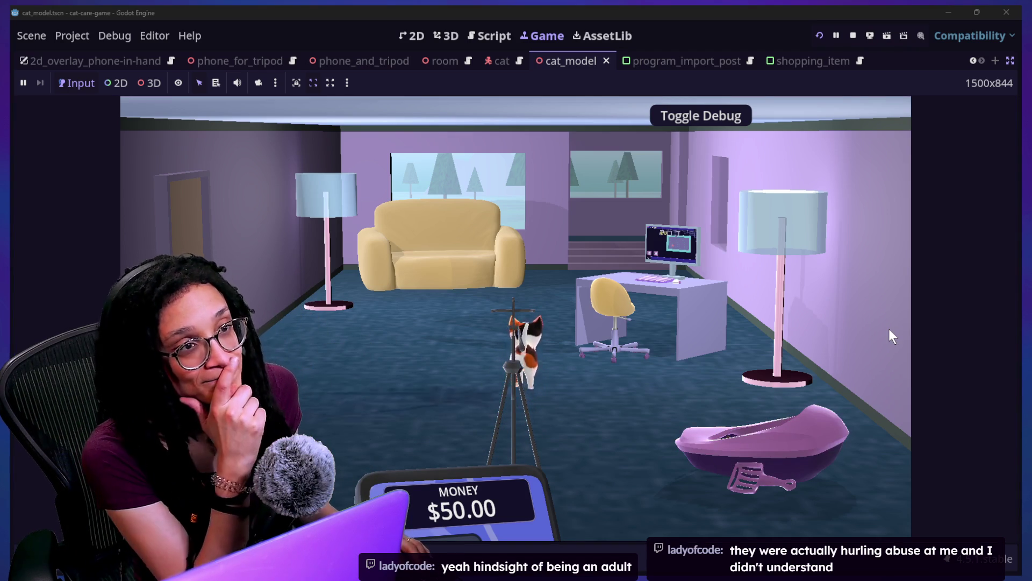
key(alt+Tab)
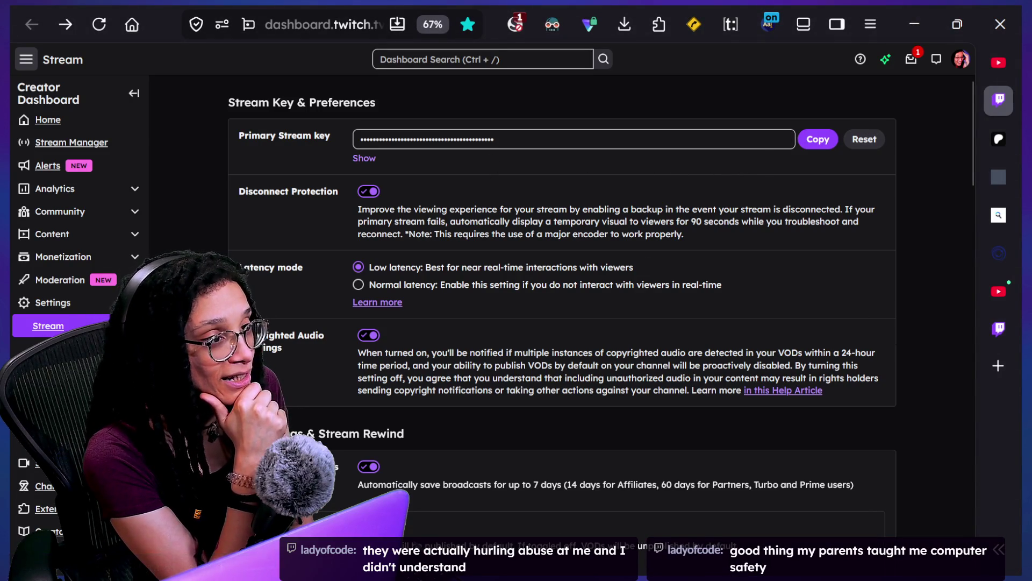
Step: Close the Stream - Twitch tab, visit the dice roller and YouTube Studio tabs, then return to Godot
click(996, 101)
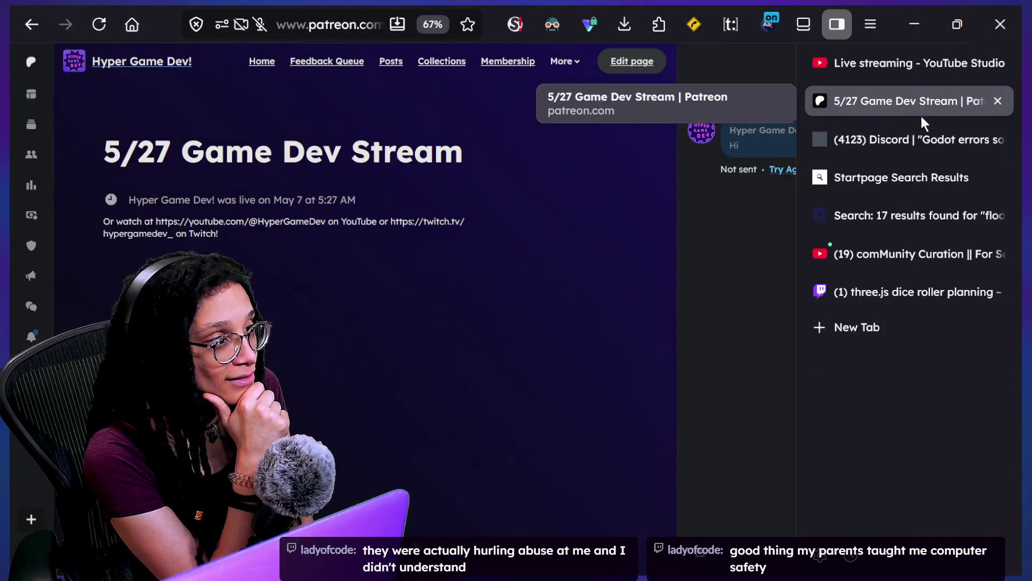
mouse_move(853, 298)
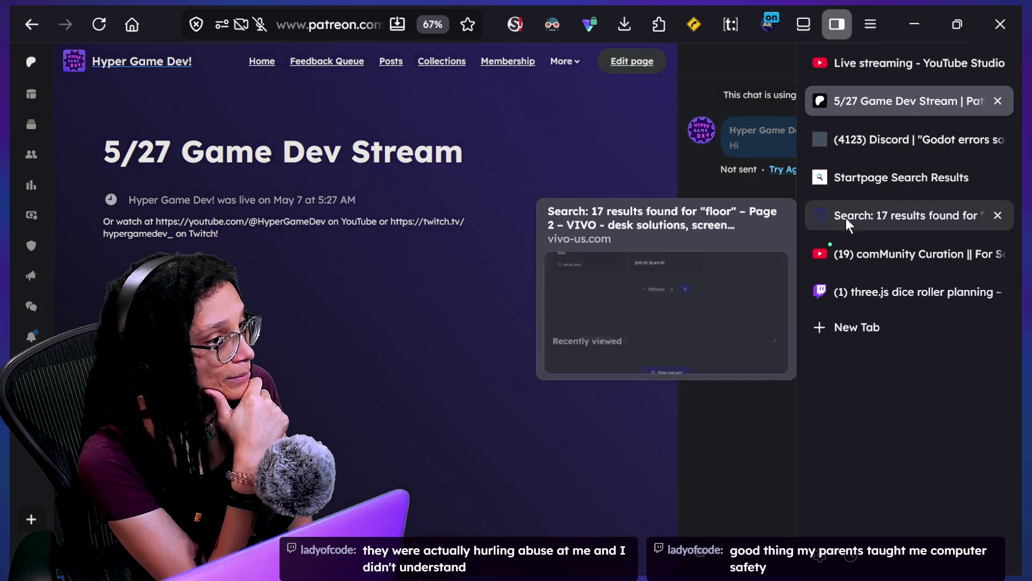
click(888, 279)
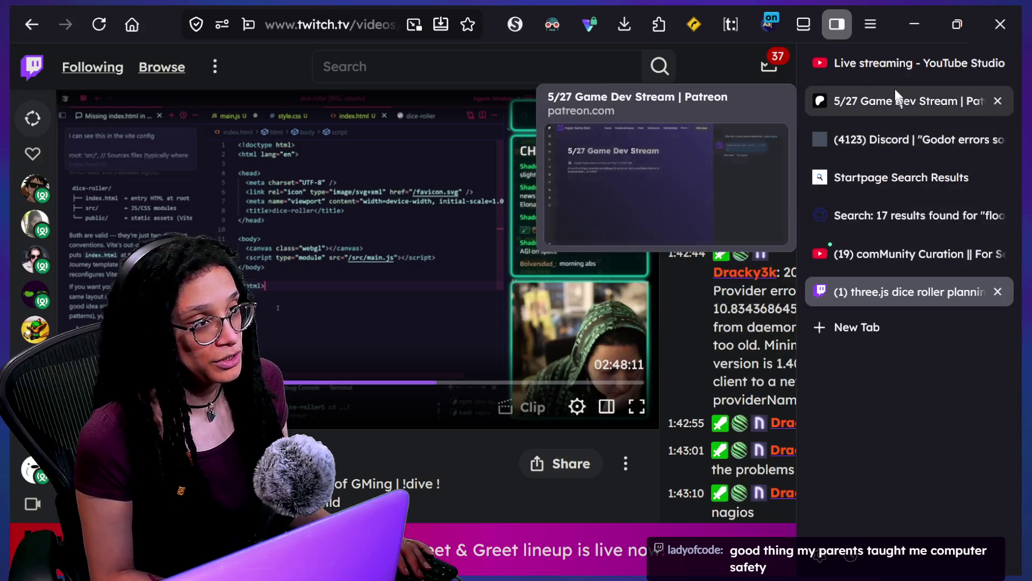
click(894, 76)
key(alt+Tab)
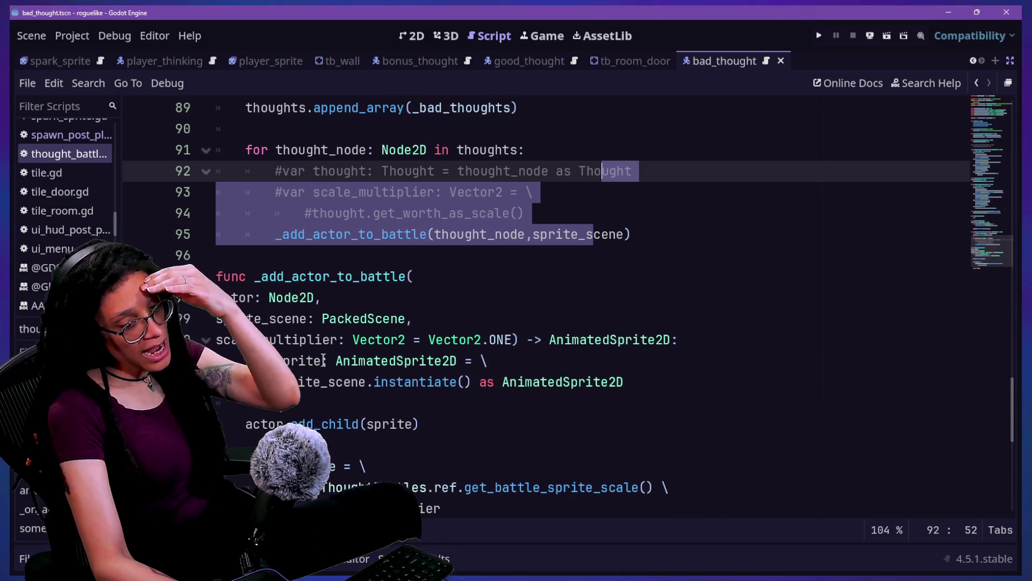
Step: Drop the Vector2 type from the scale_multiplier declaration on line 93
click(473, 146)
click(537, 210)
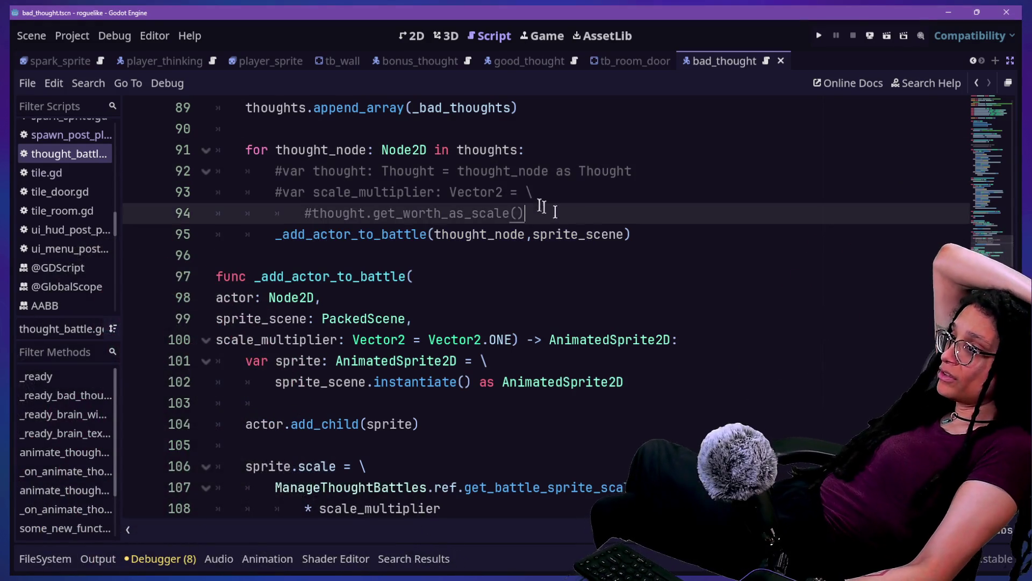
click(581, 190)
key(BackSpace)
key(BackSpace)
key(BackSpace)
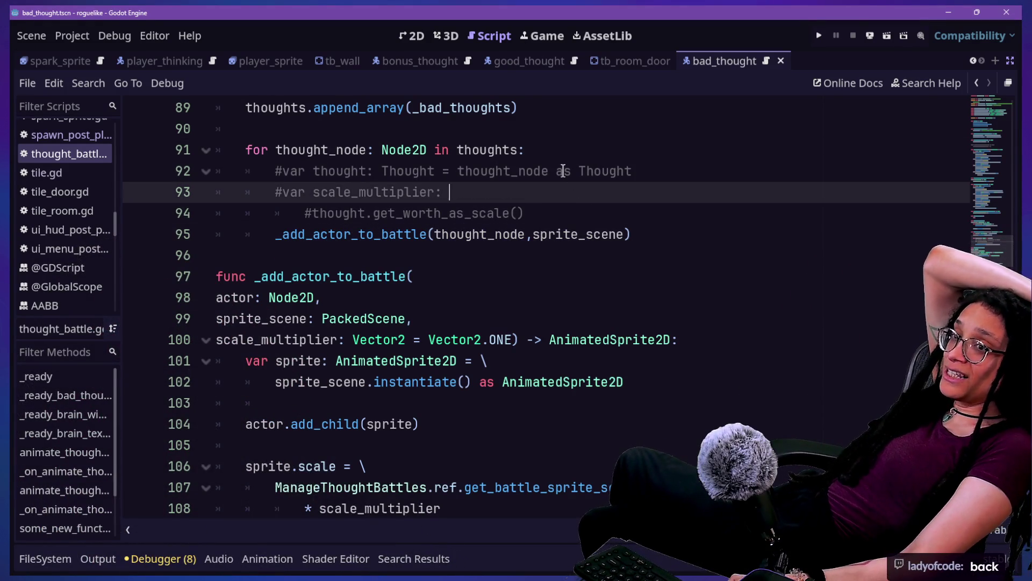
ctrl+scroll(570, 177, up, 2)
text(:=)
key(BackSpace)
key(BackSpace)
key(BackSpace)
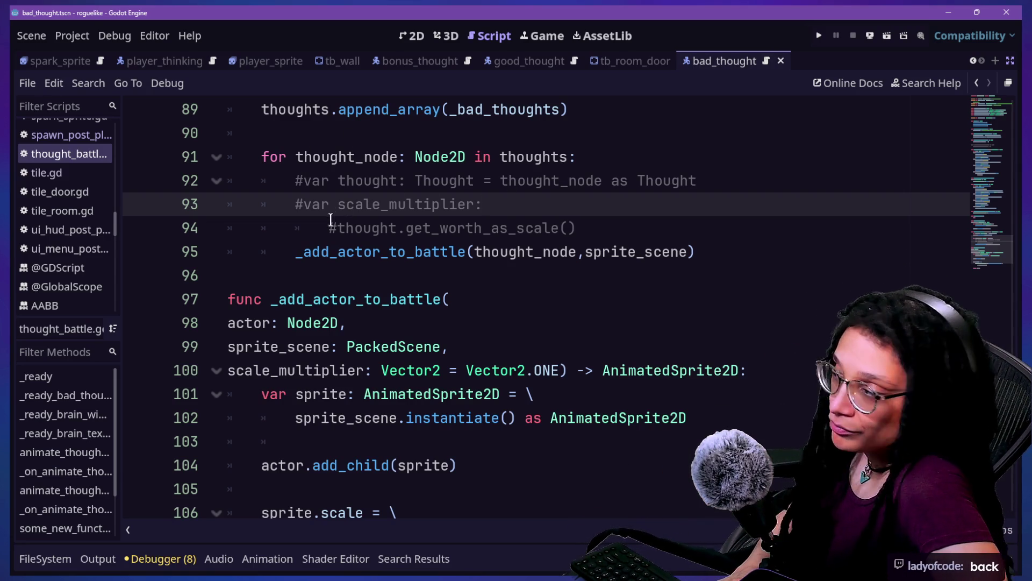
Step: Uncomment lines 92–94, the Thought cast and scale_multiplier lines, with Ctrl+K
click(491, 263)
click(582, 205)
drag(586, 228, 591, 192)
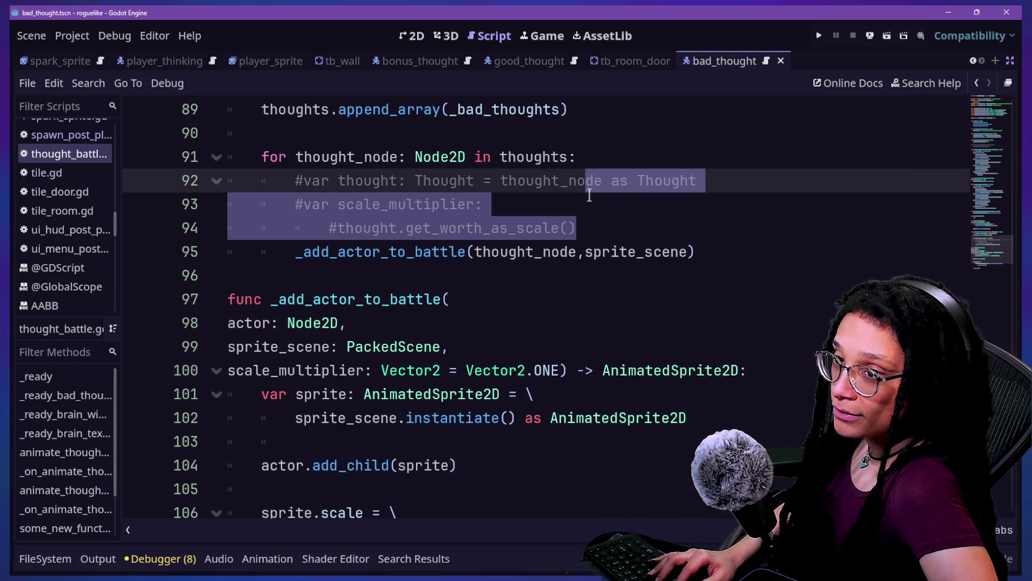
key(ctrl+k)
Step: Review the uncommented lines and the "Expected type after ':'" error at line 93
click(517, 242)
click(582, 183)
click(603, 210)
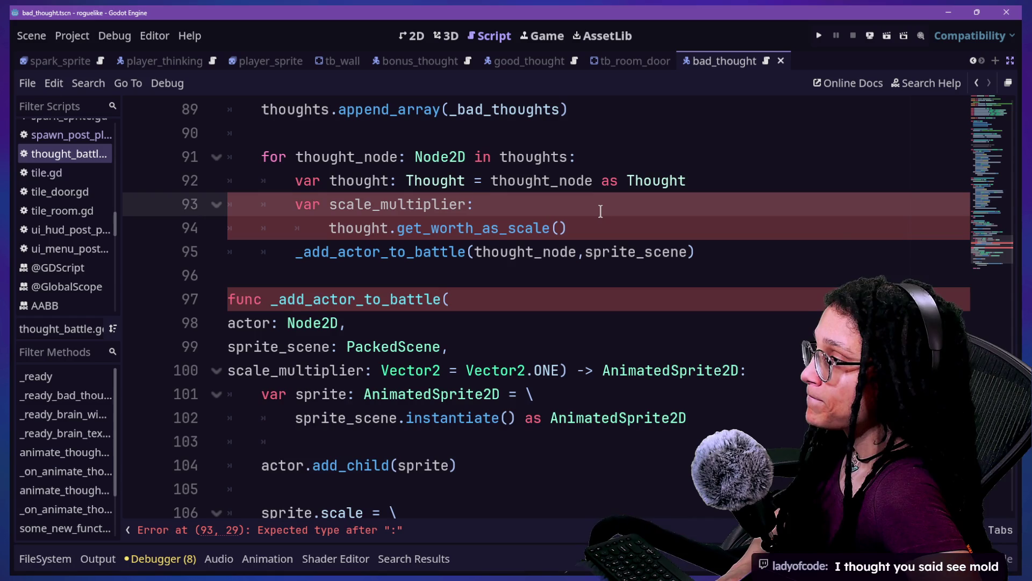
key(Up)
key(Up)
key(Up)
key(Down)
key(Down)
key(Down)
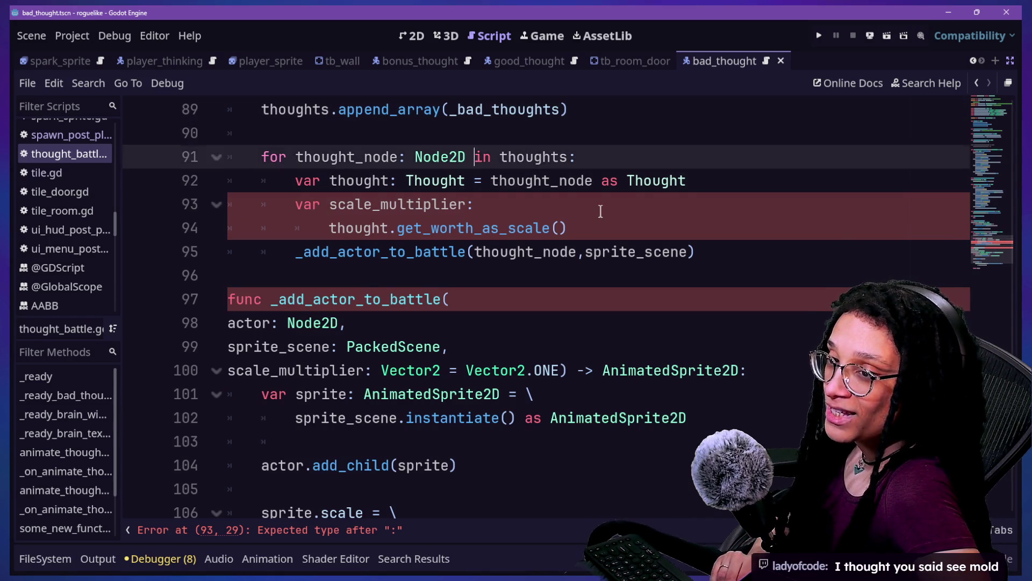
key(Up)
key(Up)
key(Down)
key(Down)
key(Down)
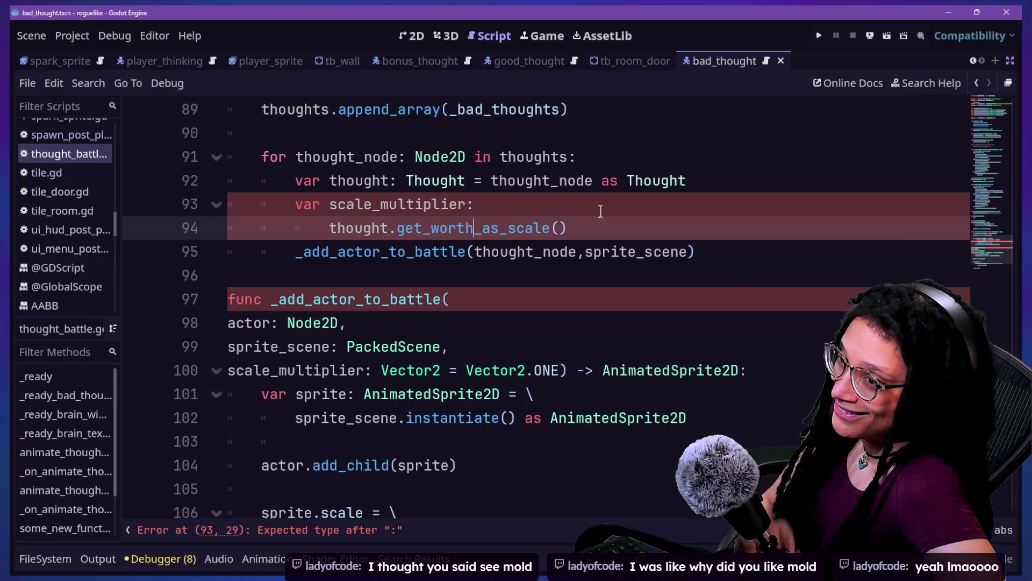
click(604, 209)
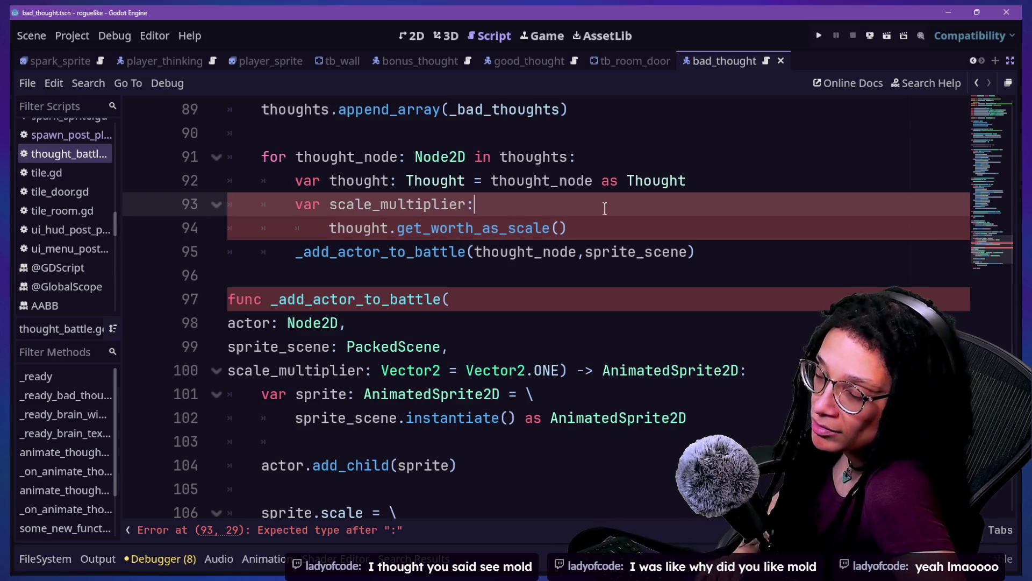
key(Up)
key(Up)
key(Up)
key(Up)
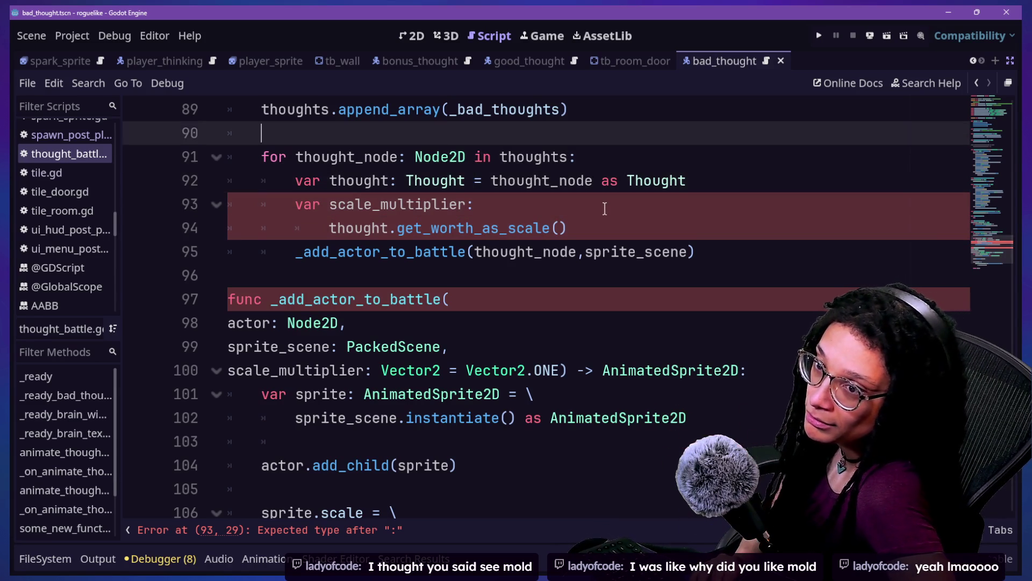
key(Up)
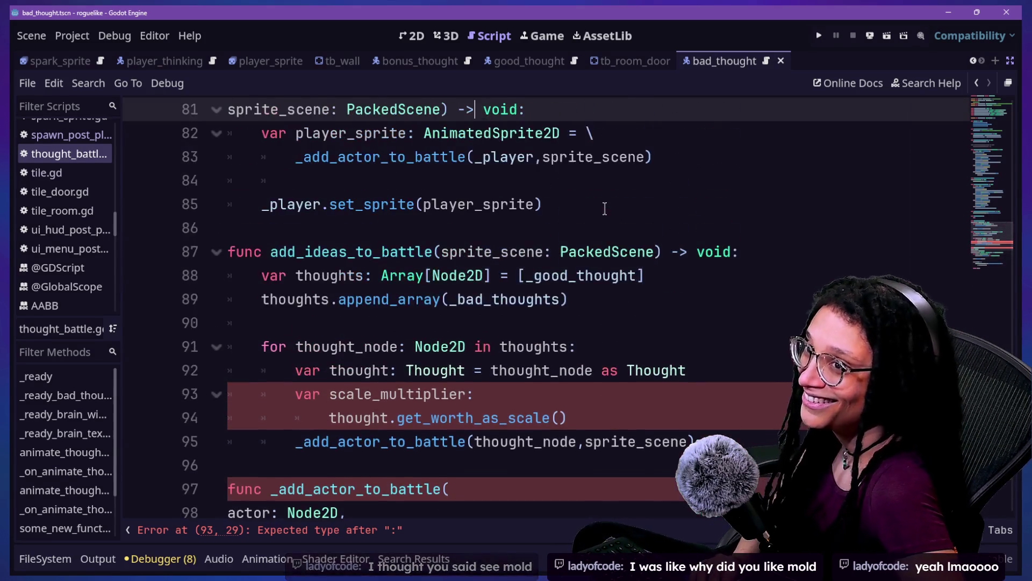
key(Down)
key(Down)
key(Down)
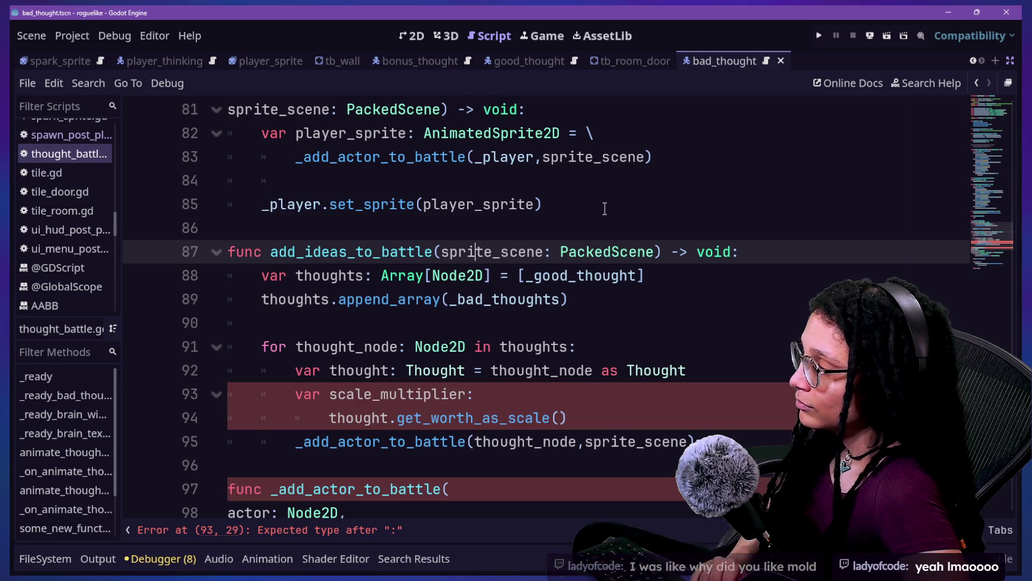
key(Down)
key(Down)
key(Down)
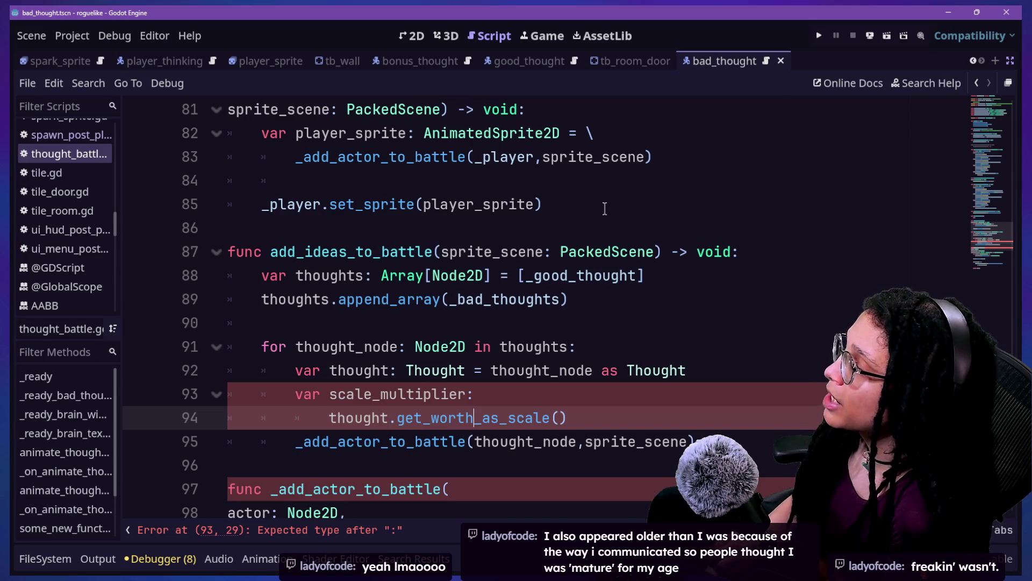
click(596, 441)
click(594, 322)
key(Down)
key(Down)
key(Down)
key(Down)
key(Down)
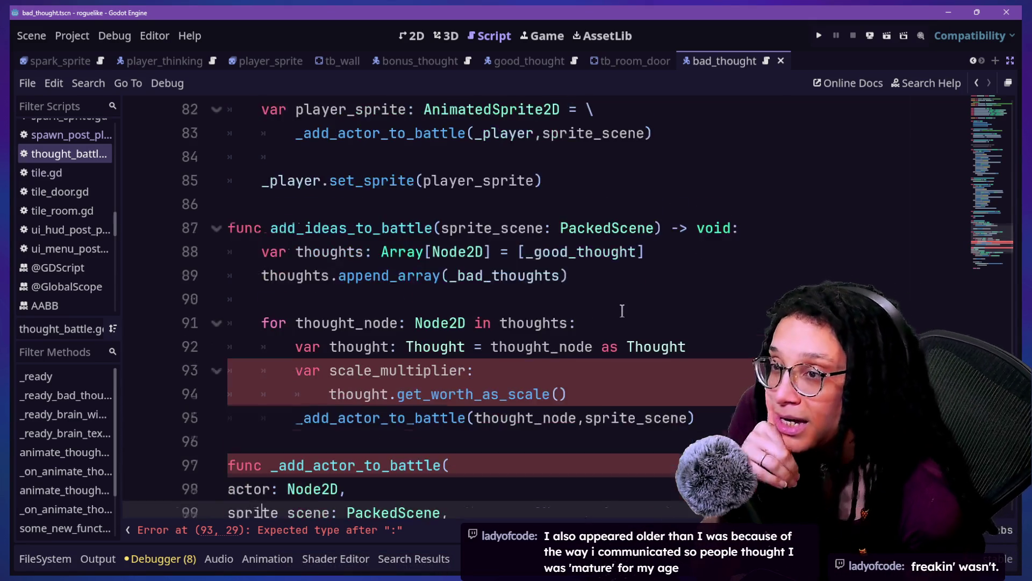
key(Down)
key(Down)
click(594, 305)
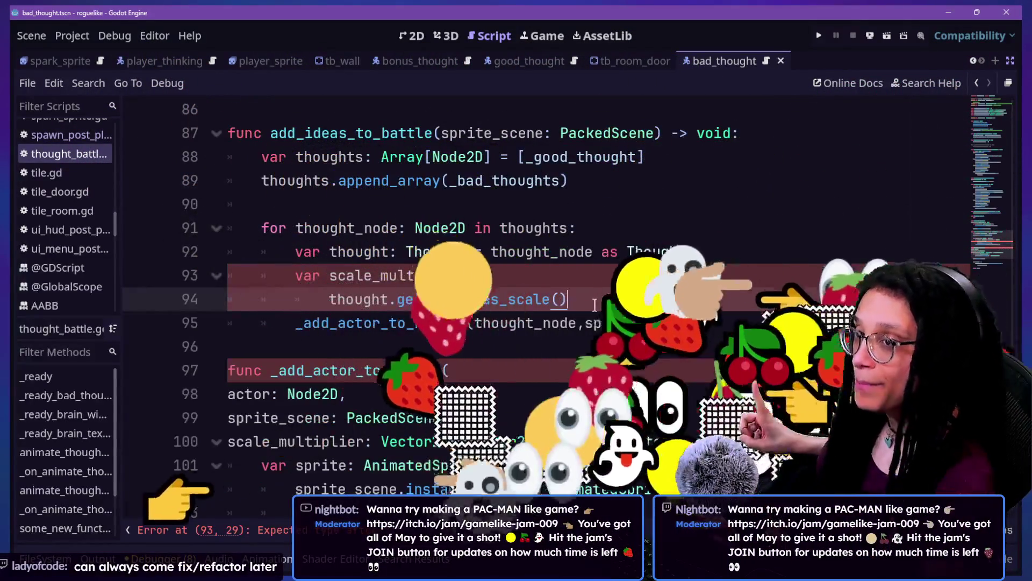
Step: Comment lines 93–94, add ',scale_multiplier' to the _add_actor_to_battle call, then uncomment them
click(588, 276)
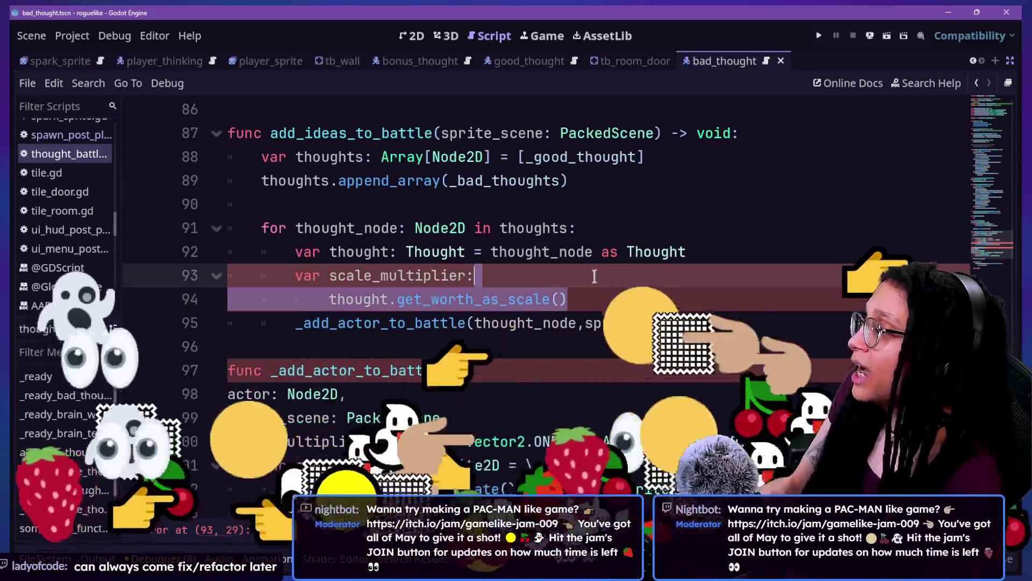
key(shift+Down)
key(ctrl+k)
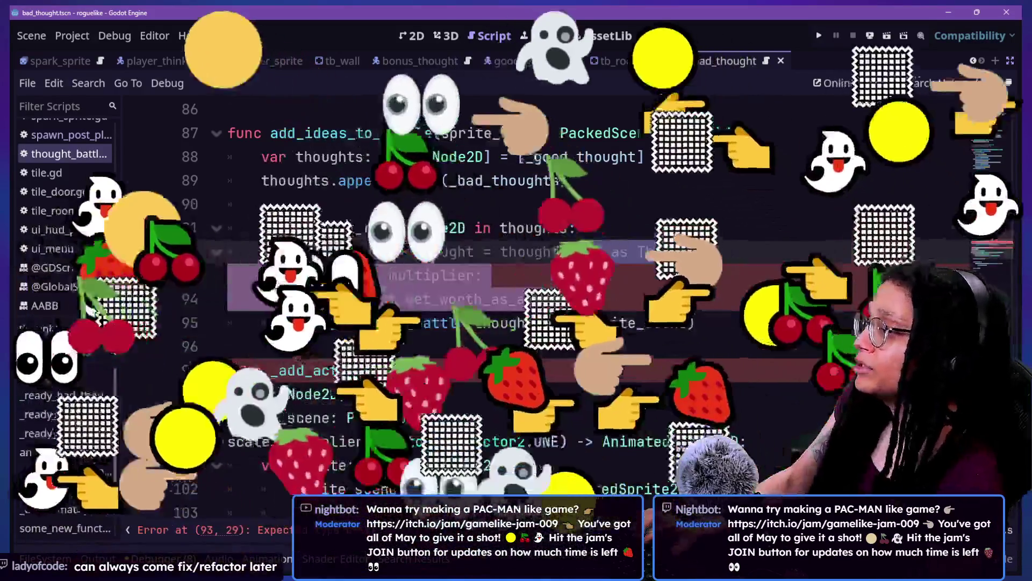
text(,scale_multiplier)
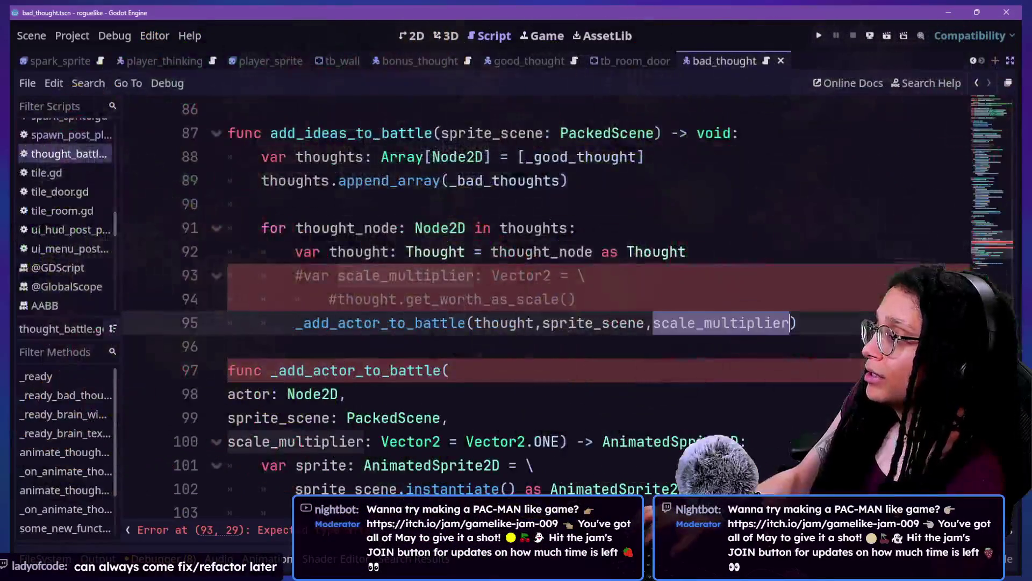
key(ctrl+k)
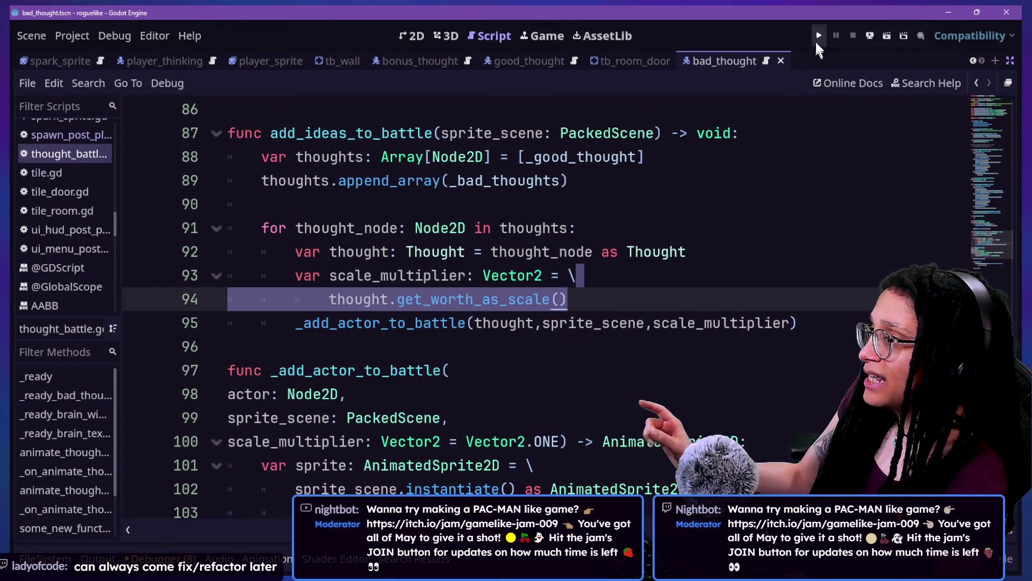
Step: Run the game, pass the Post Planner title, and choose Catstagram as the platform
click(819, 37)
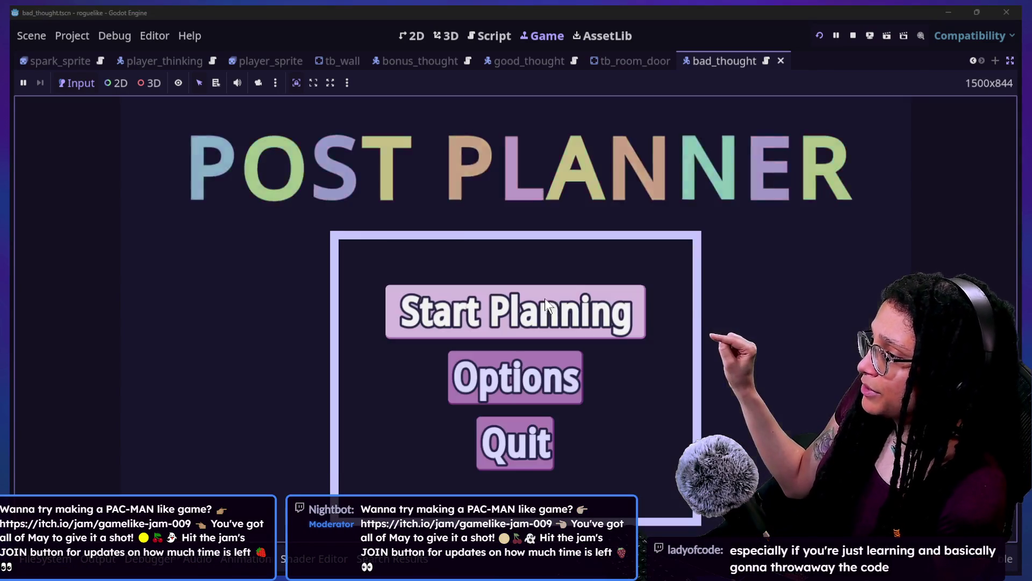
click(547, 300)
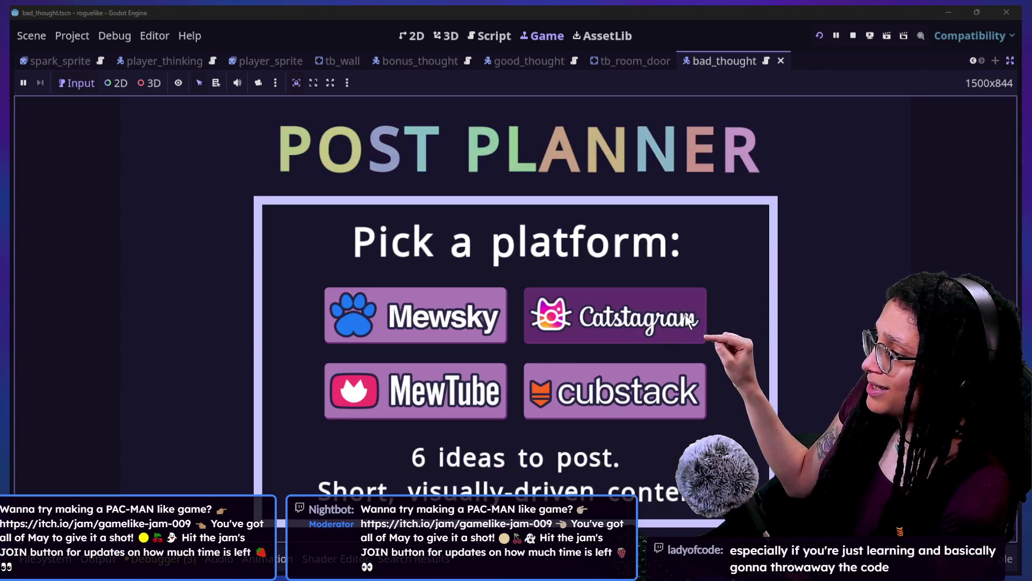
click(685, 315)
Step: Walk the player with the arrow keys up through the doorway and into the next room
key(Left)
key(Up)
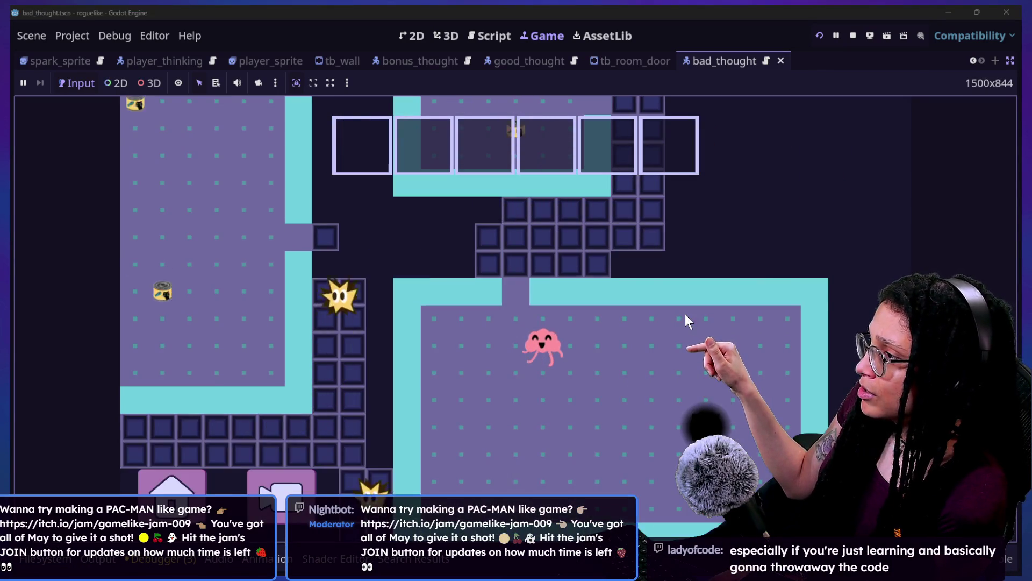
key(Up)
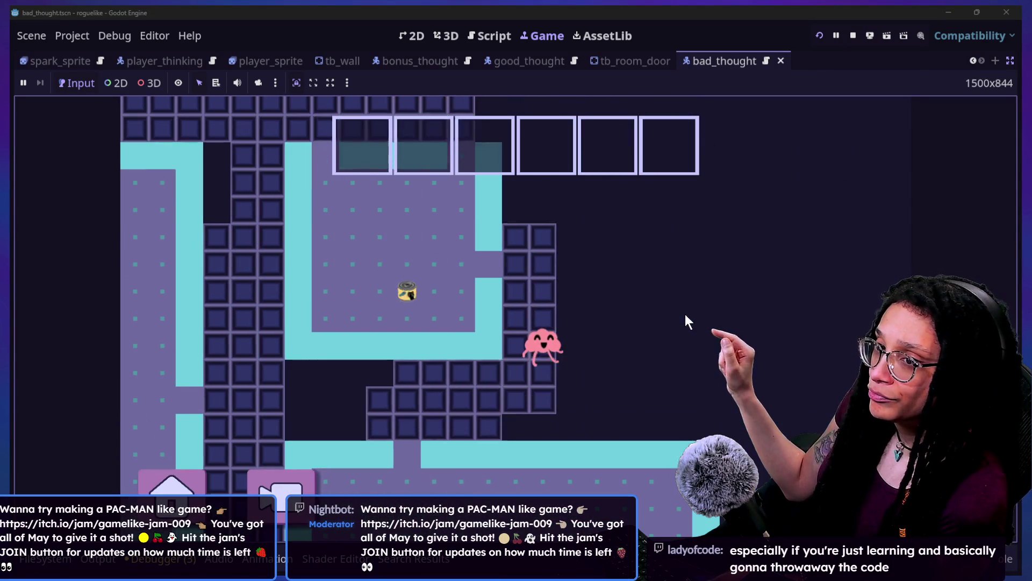
key(Up)
key(Left)
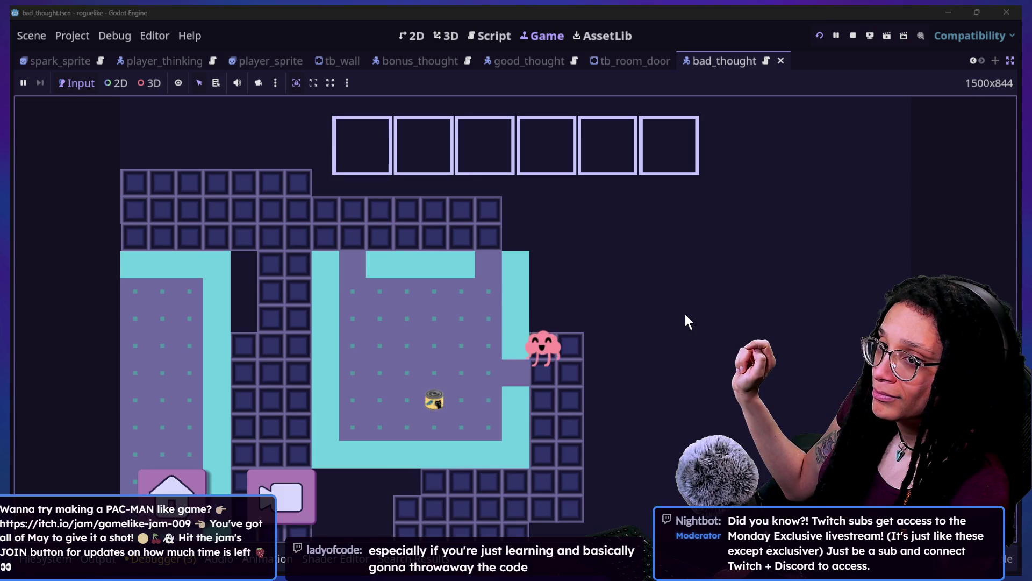
key(Down)
key(Left)
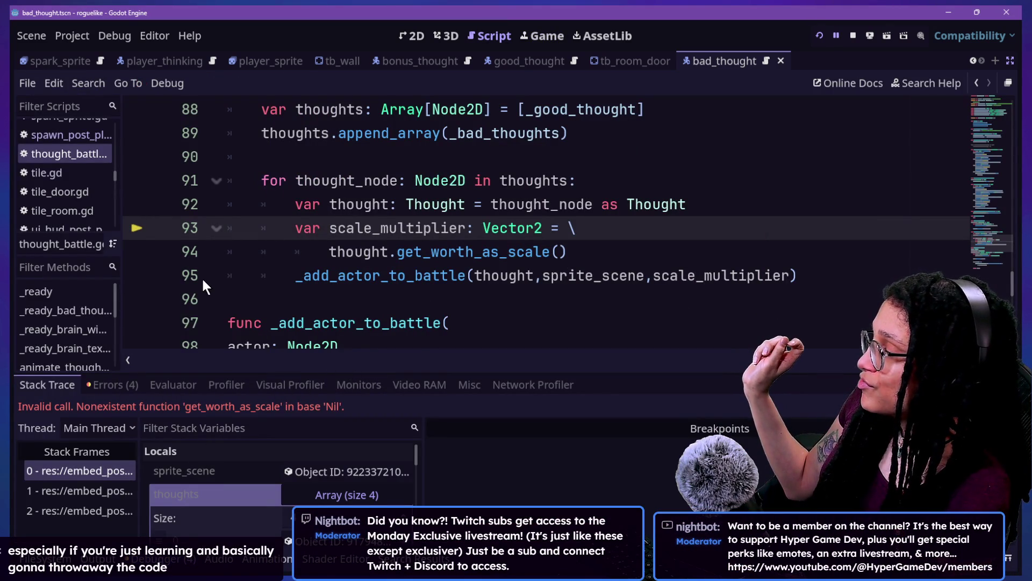
Step: Inspect the thought variable at the breakpoint and see that it is null
drag(312, 206, 323, 230)
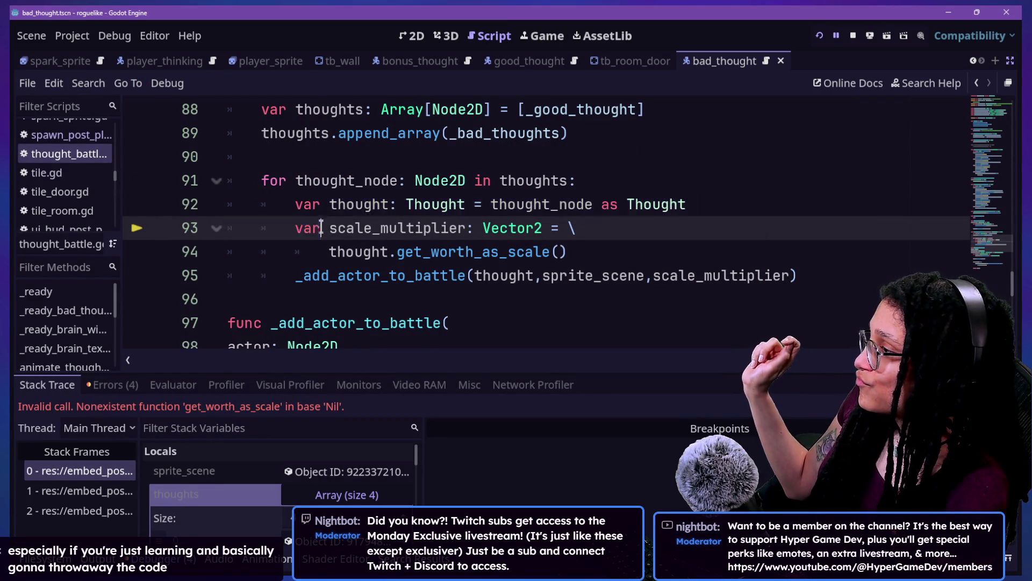
click(340, 228)
key(Down)
mouse_move(357, 214)
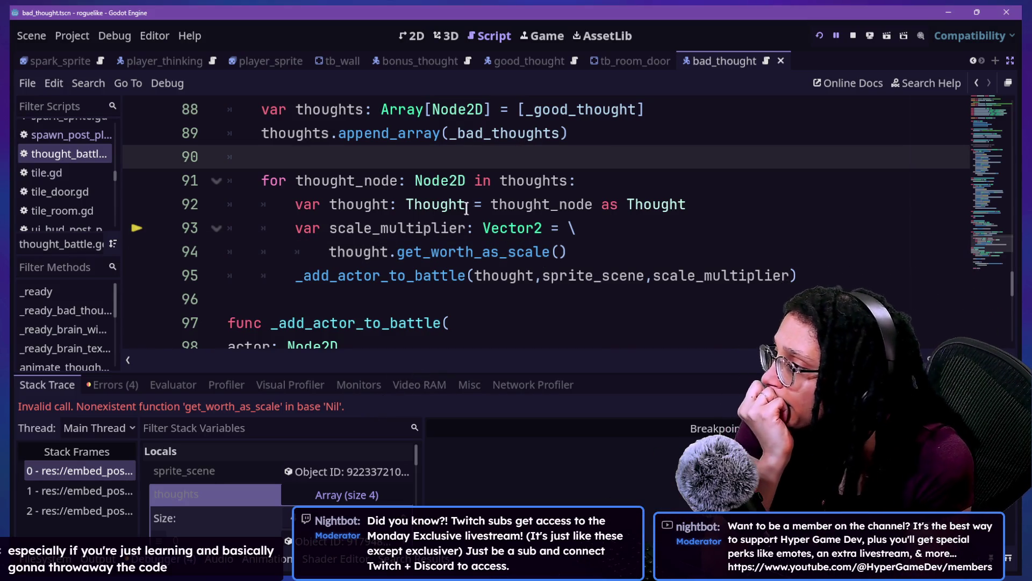
Step: Jump to the Thought class to review get_worth_as_scale, then return to the battle loop
click(446, 207)
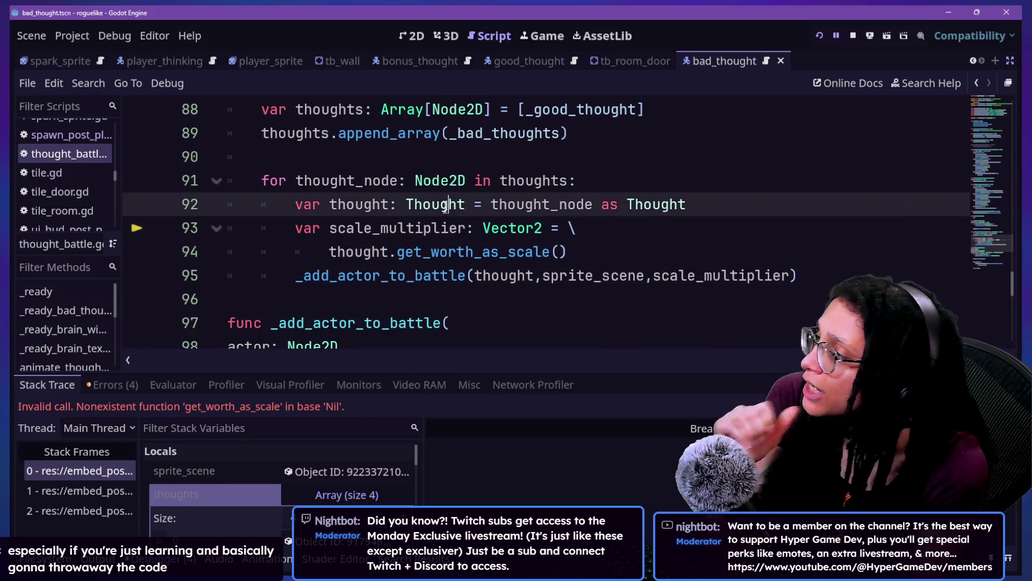
ctrl+click(446, 207)
scroll(528, 155, up, 3)
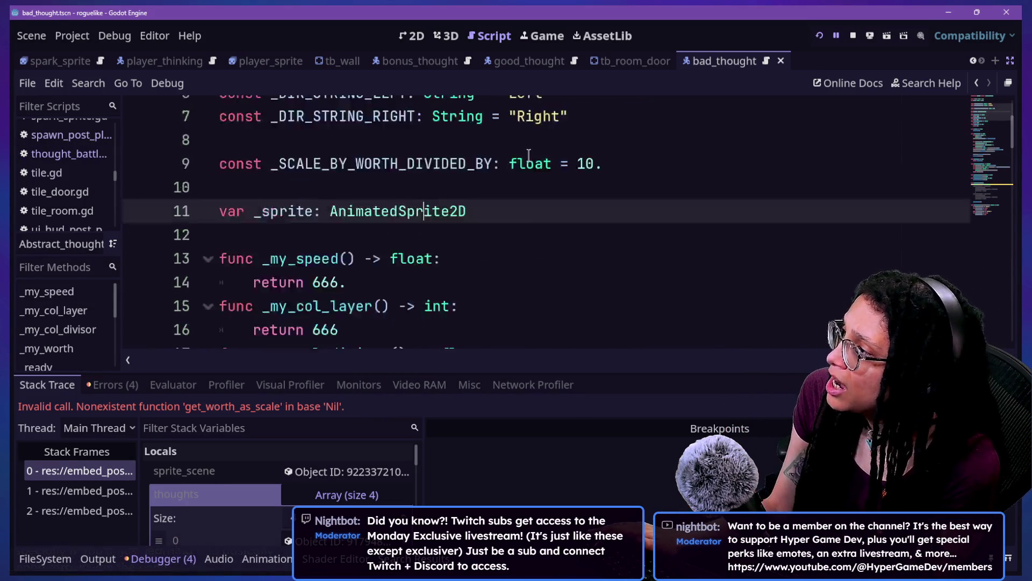
scroll(528, 155, down, 13)
scroll(528, 156, up, 1)
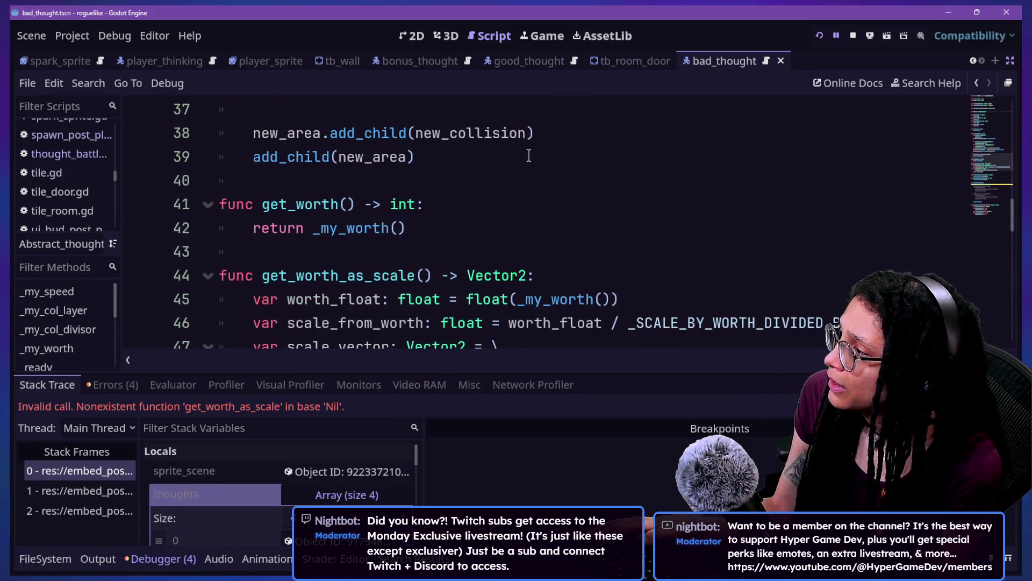
scroll(403, 235, up, 12)
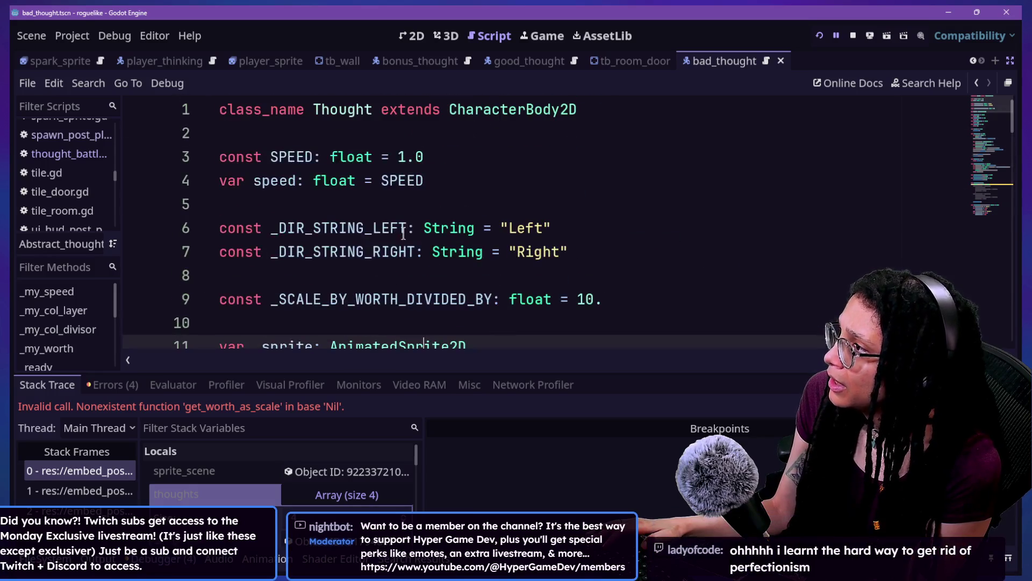
click(979, 84)
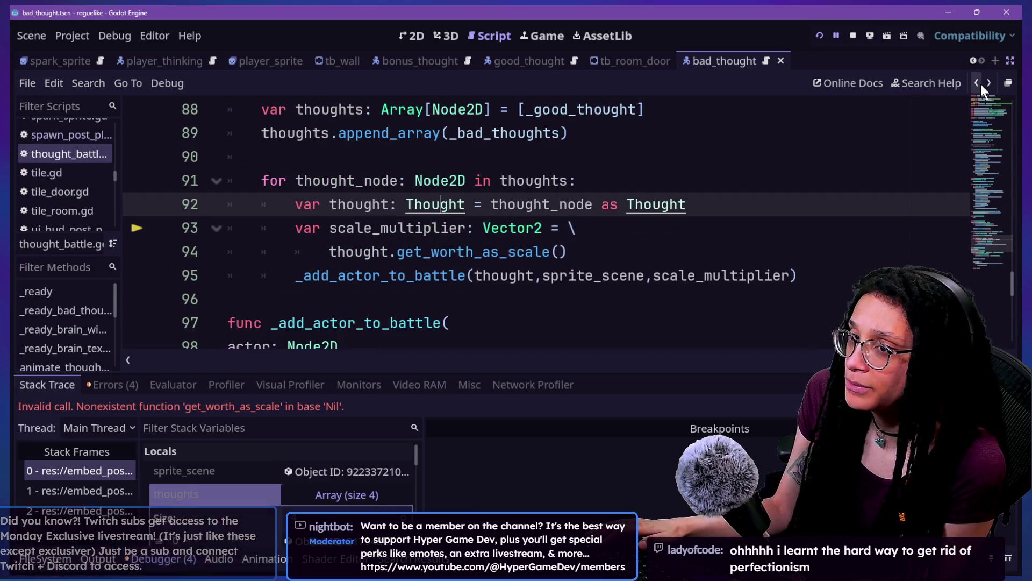
click(673, 257)
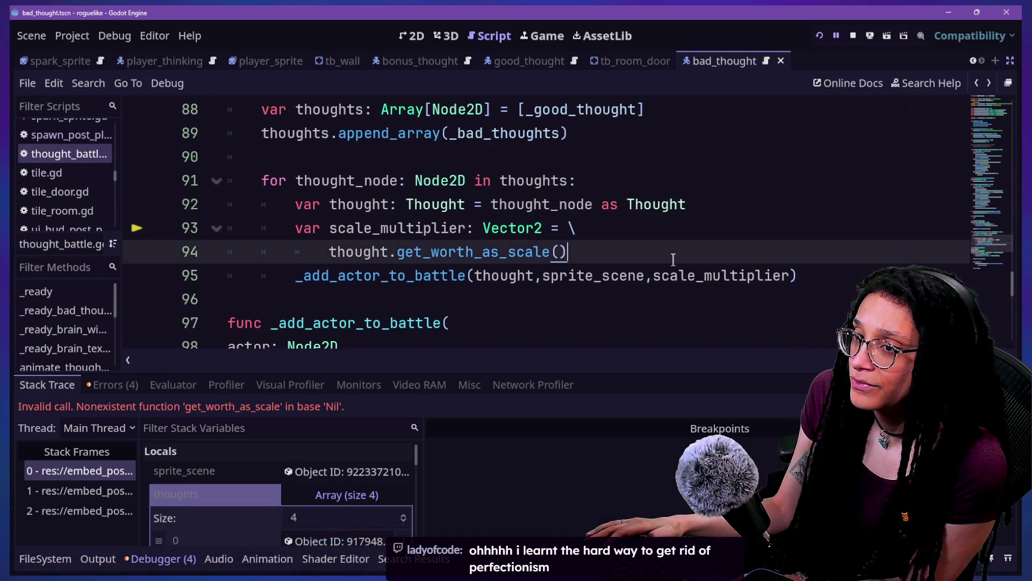
key(alt+o)
key(alt+o)
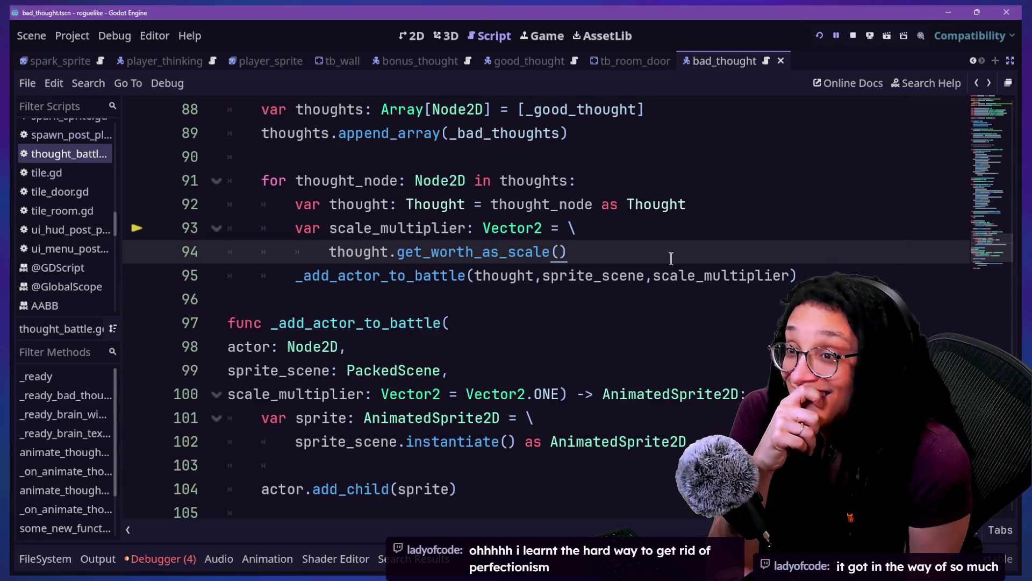
key(Down)
key(Down)
key(Down)
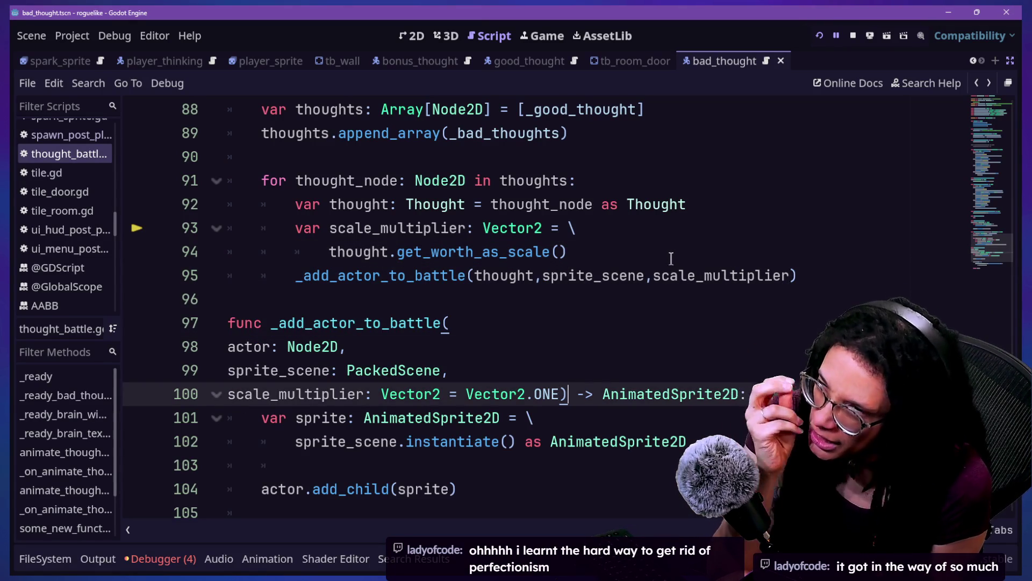
key(Down)
key(Down)
key(Down)
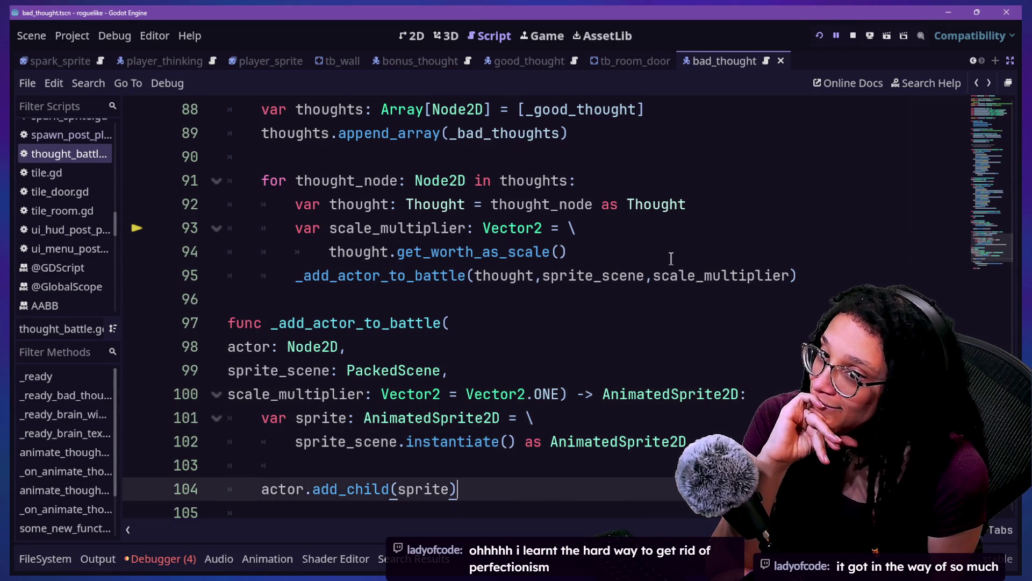
key(Up)
key(Up)
click(612, 134)
click(640, 275)
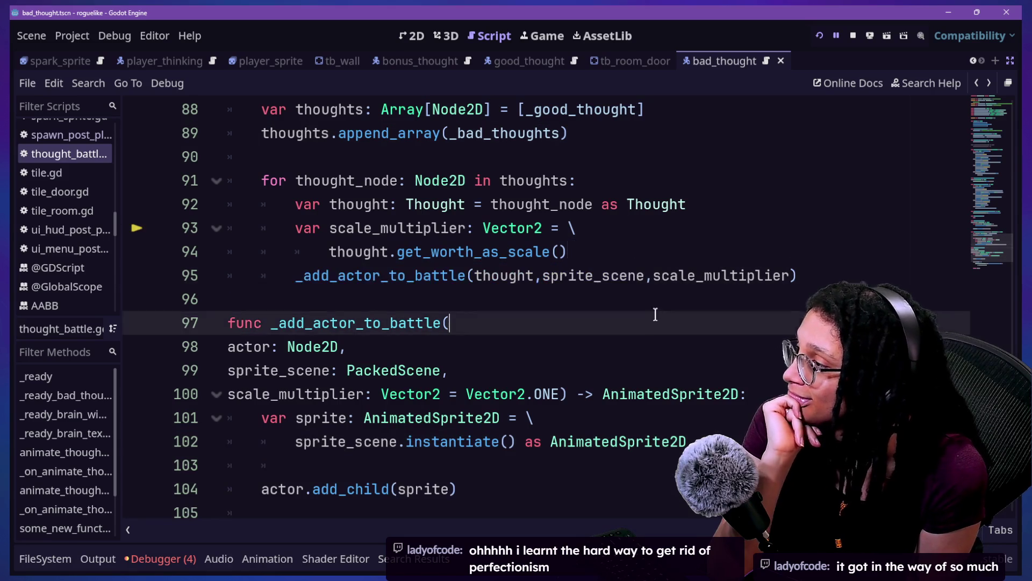
click(654, 301)
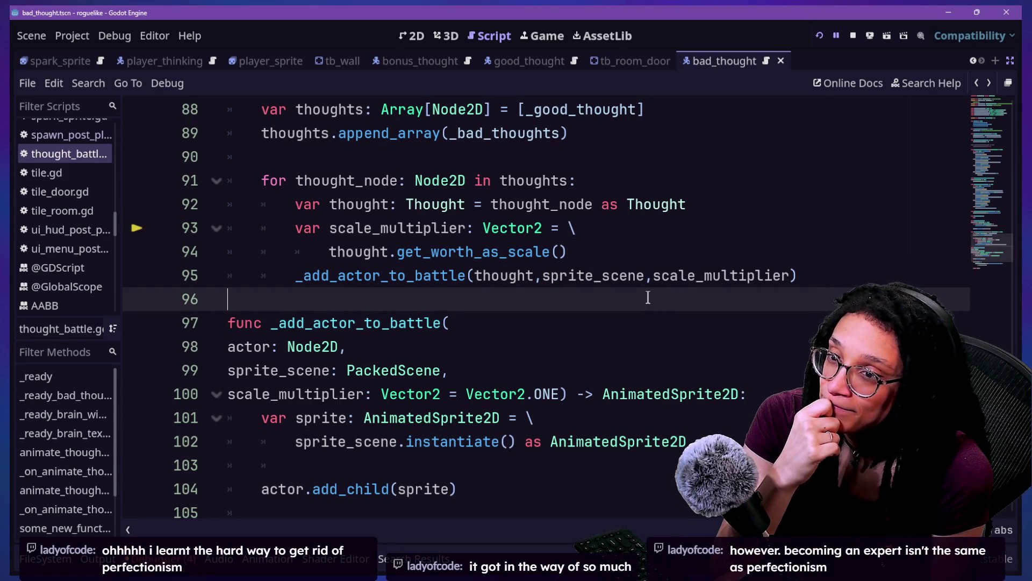
key(Up)
key(Up)
key(Up)
key(Down)
key(Down)
key(Down)
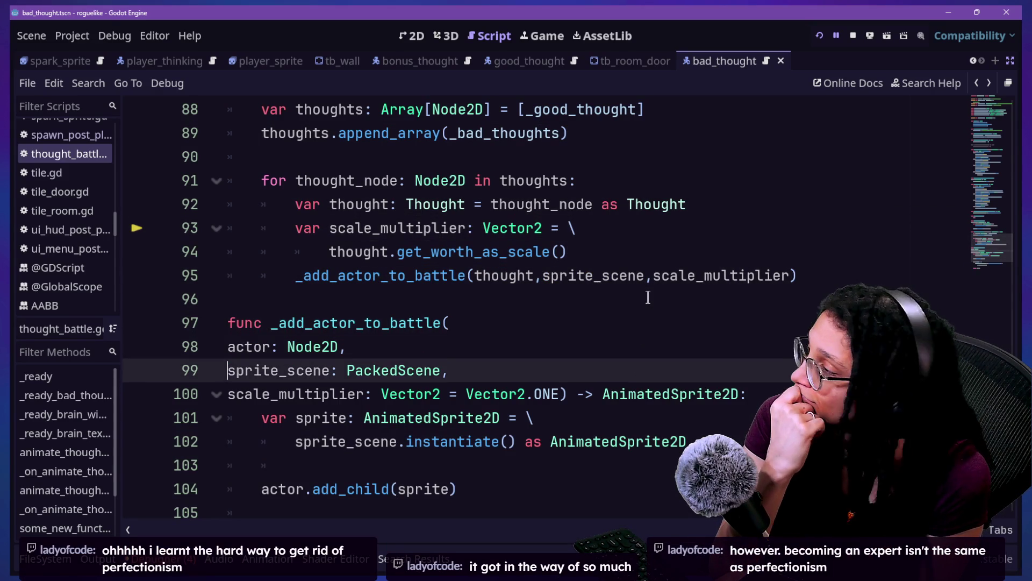
key(Down)
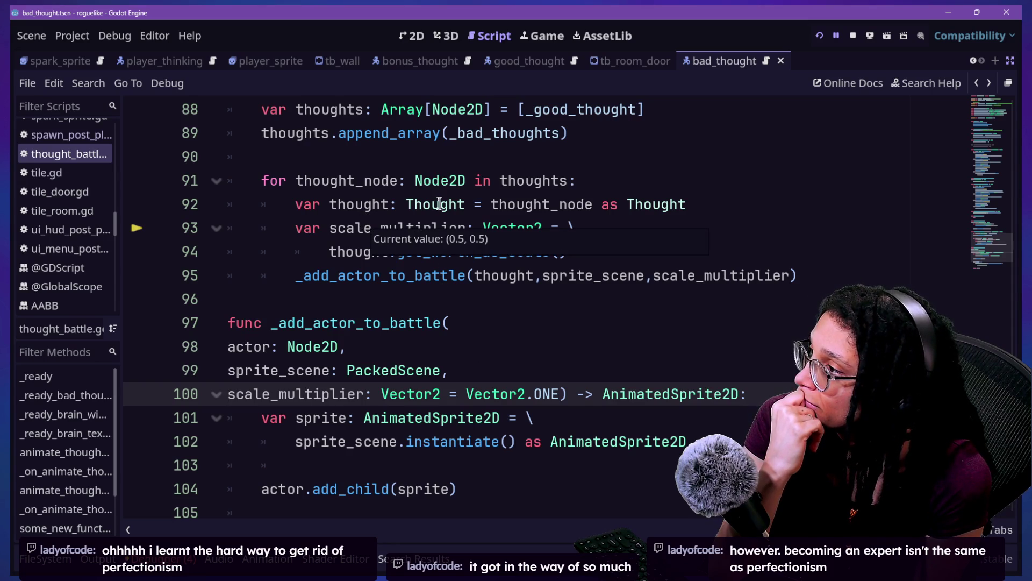
click(508, 418)
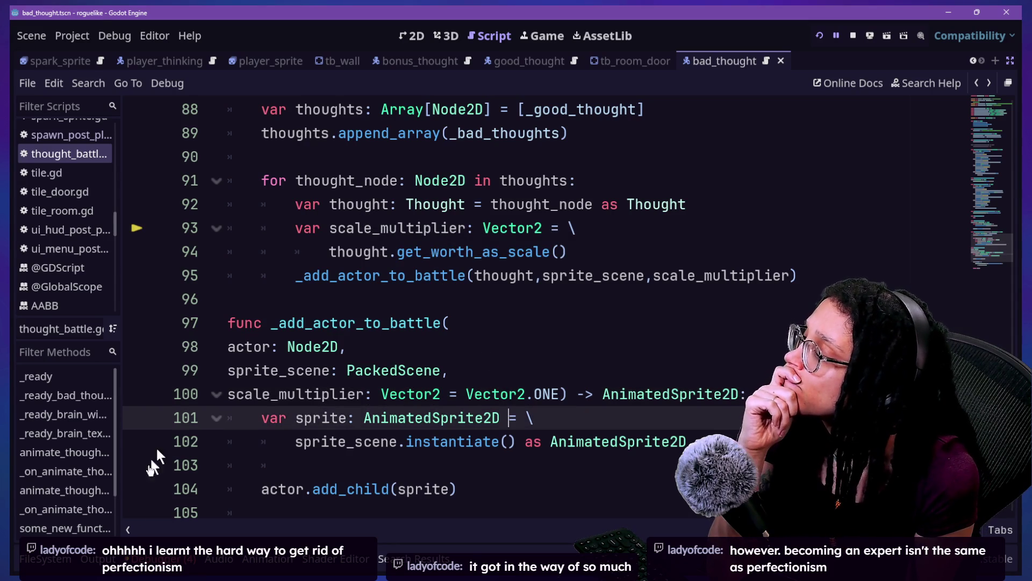
click(161, 559)
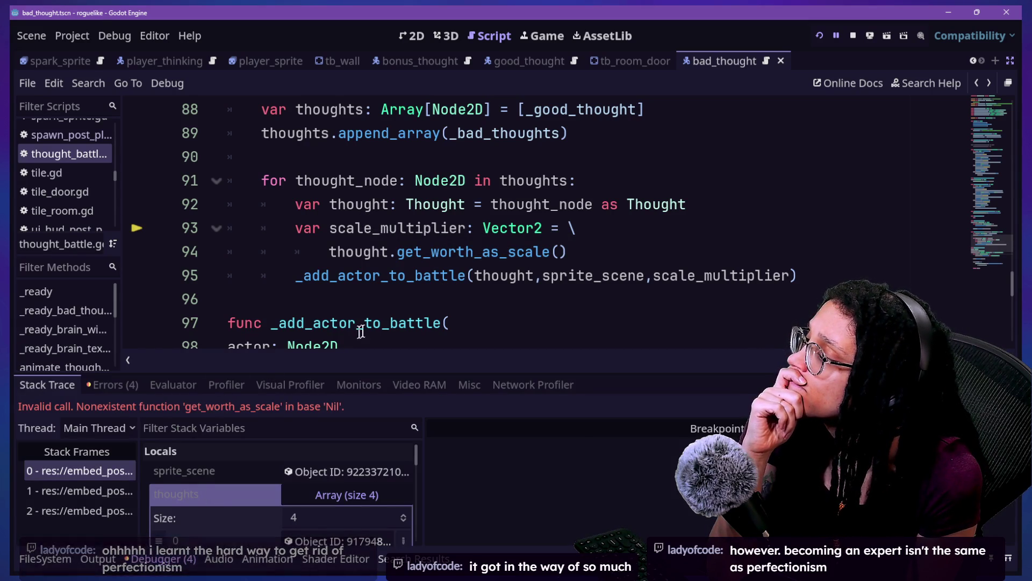
mouse_move(444, 282)
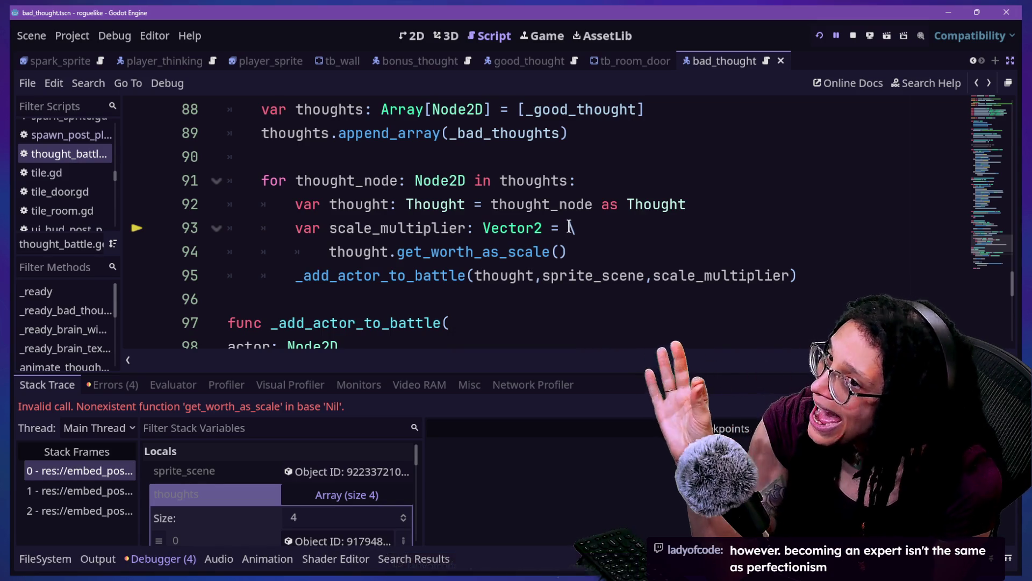
click(546, 275)
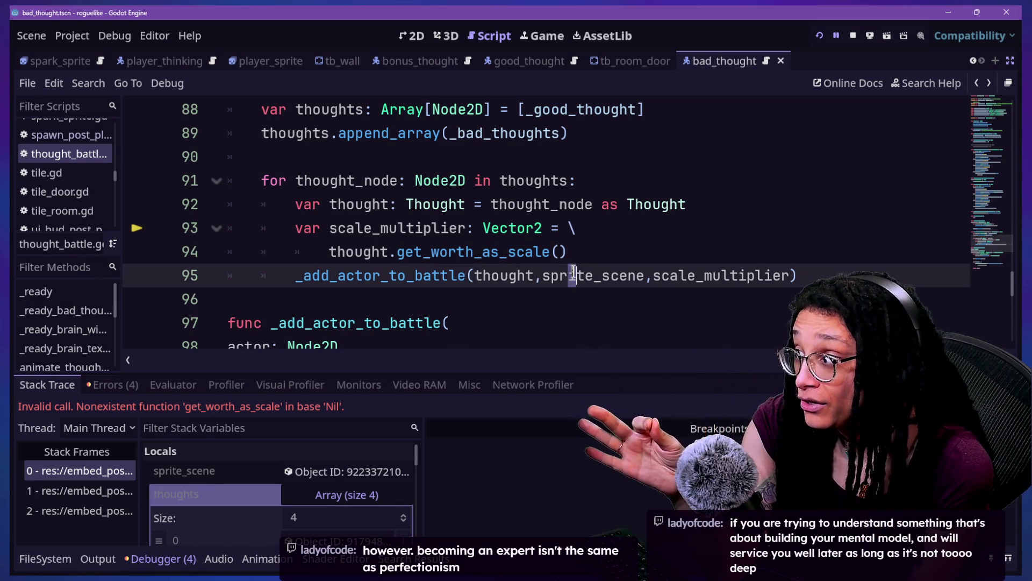
Step: Re-enter get_worth_as_scale() after thought on line 94 via autocomplete, then resume with F12
click(581, 255)
drag(582, 254, 397, 253)
key(BackSpace)
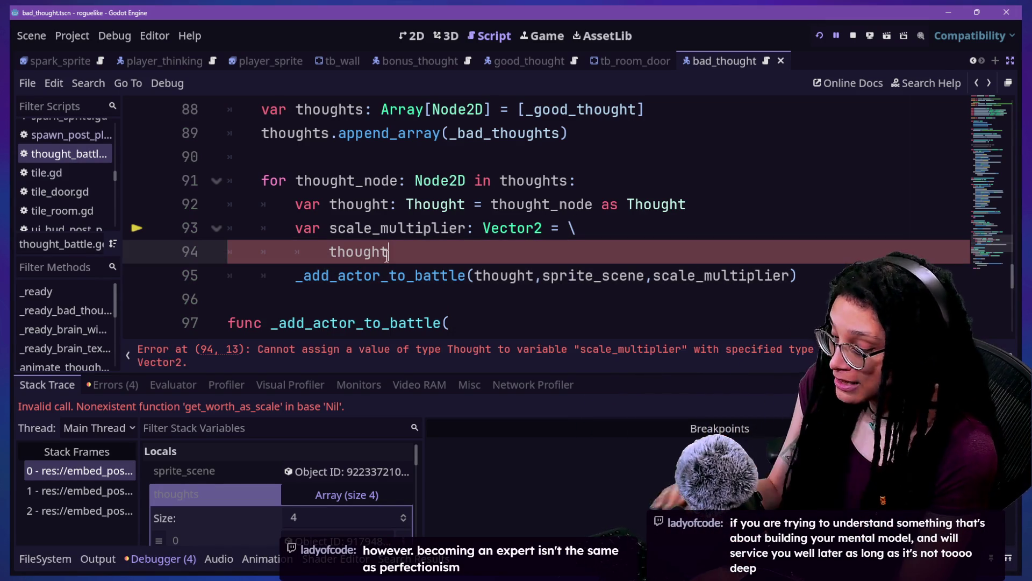
text(.)
key(BackSpace)
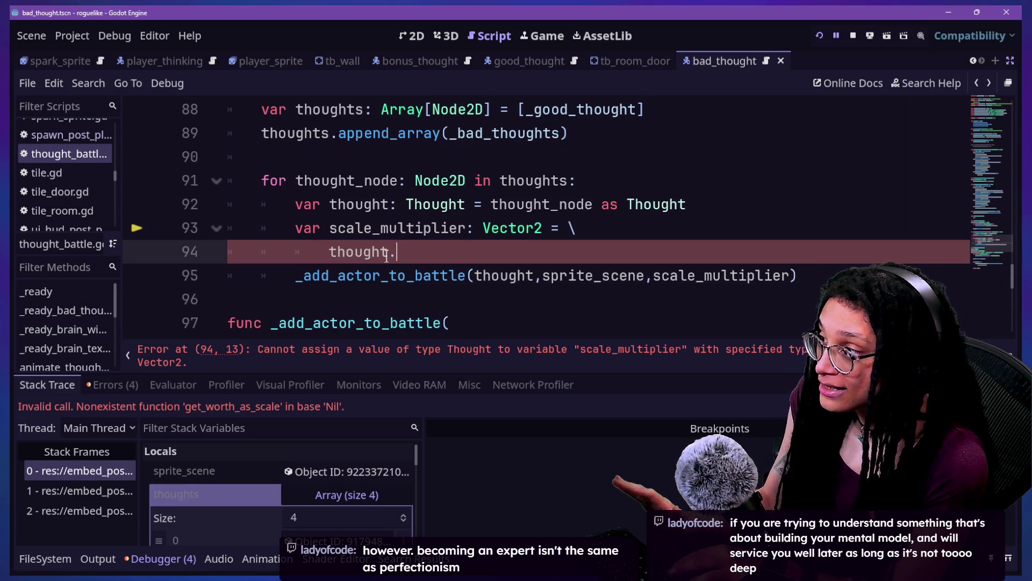
text(.)
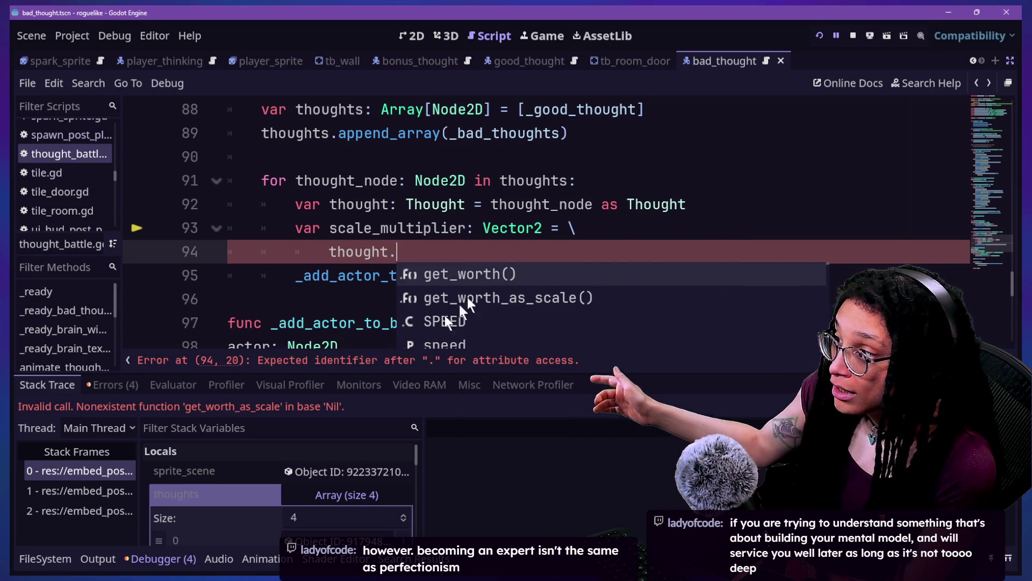
click(472, 298)
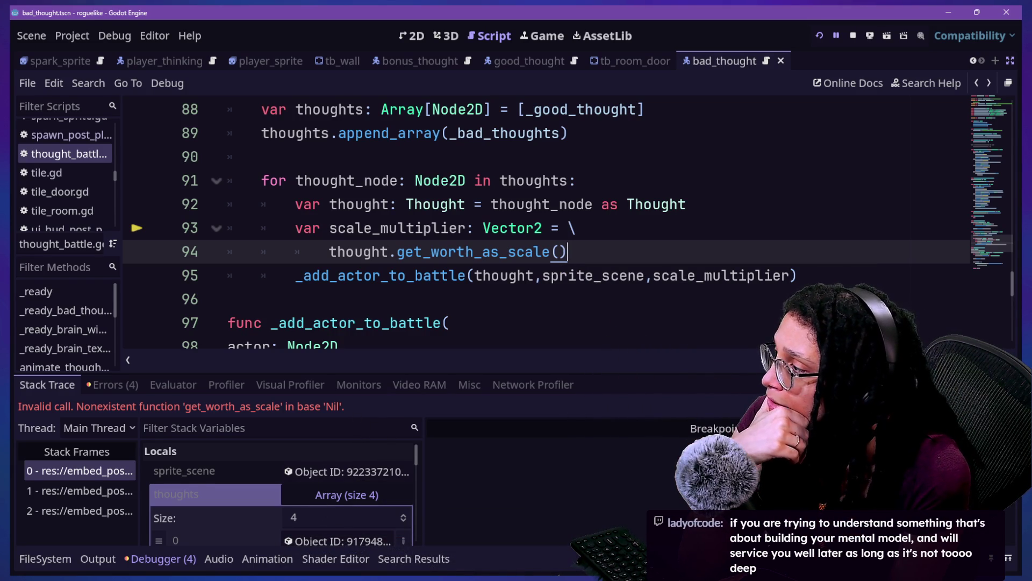
key(F12)
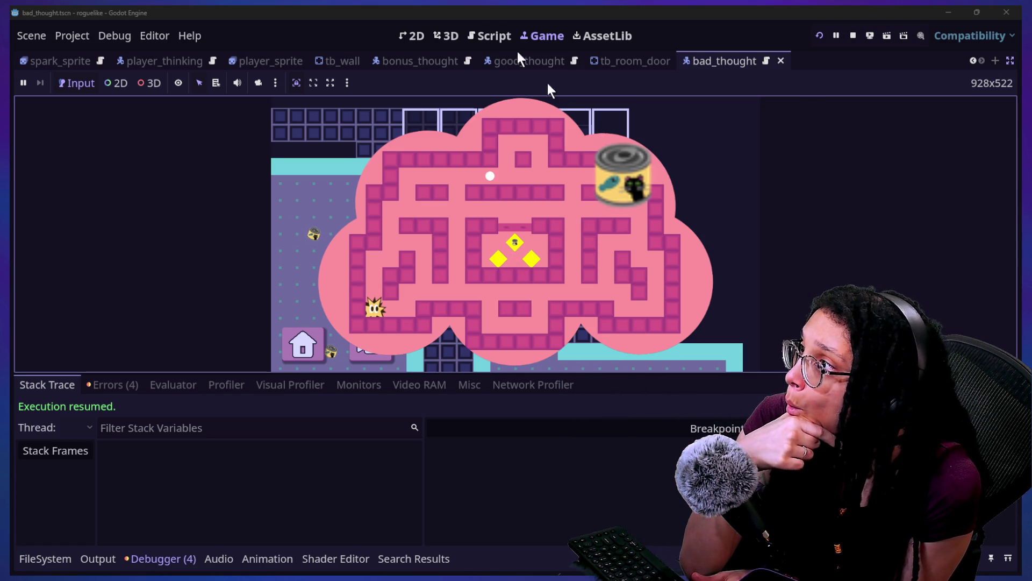
Step: Return to the battle script, show the Debugger's Errors list, and stop the running game
click(484, 36)
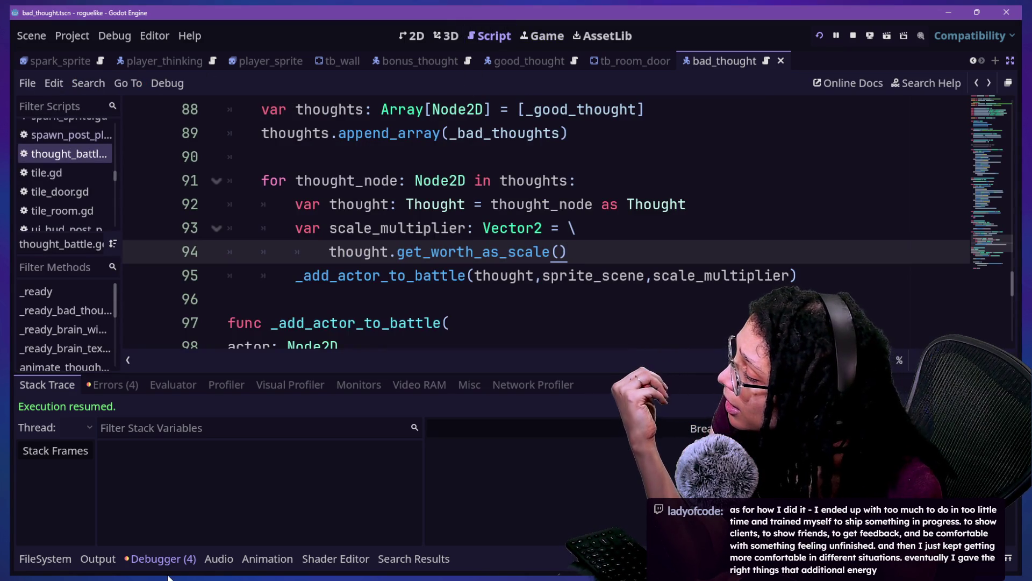
click(177, 558)
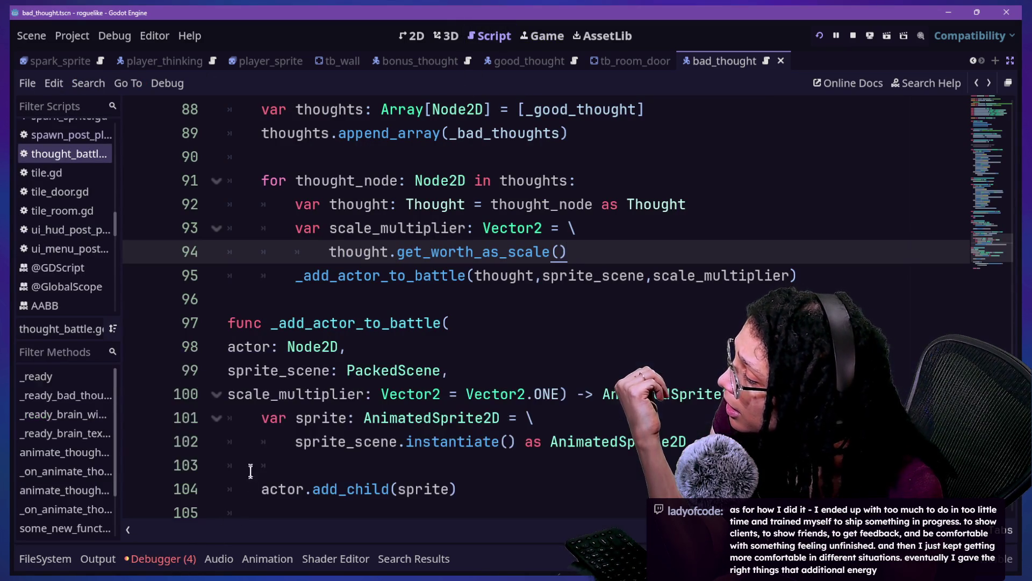
click(161, 560)
click(133, 384)
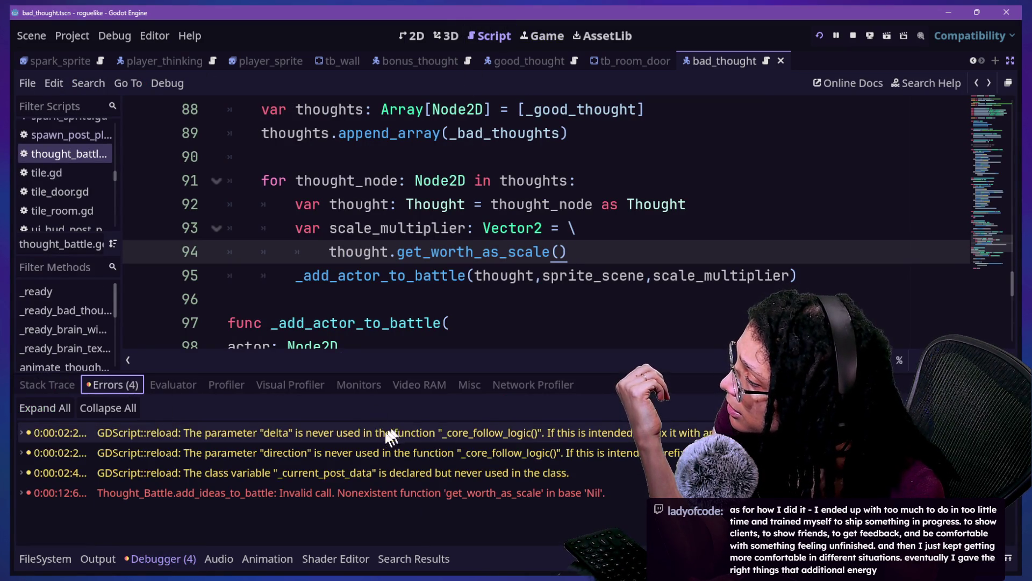
click(853, 36)
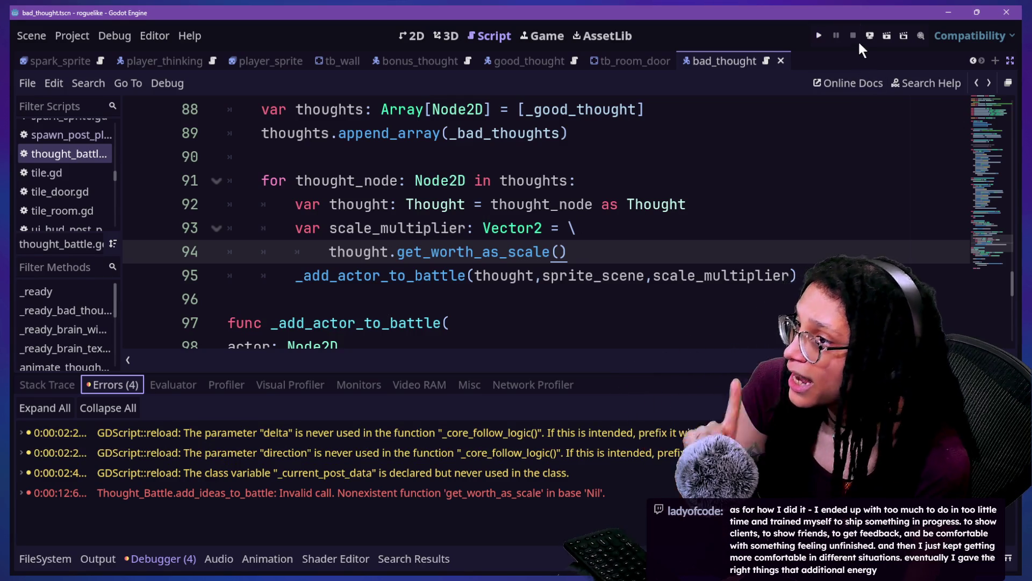
Step: Open Abstract_thought.gd and undo the placeholder 666 return values
click(699, 206)
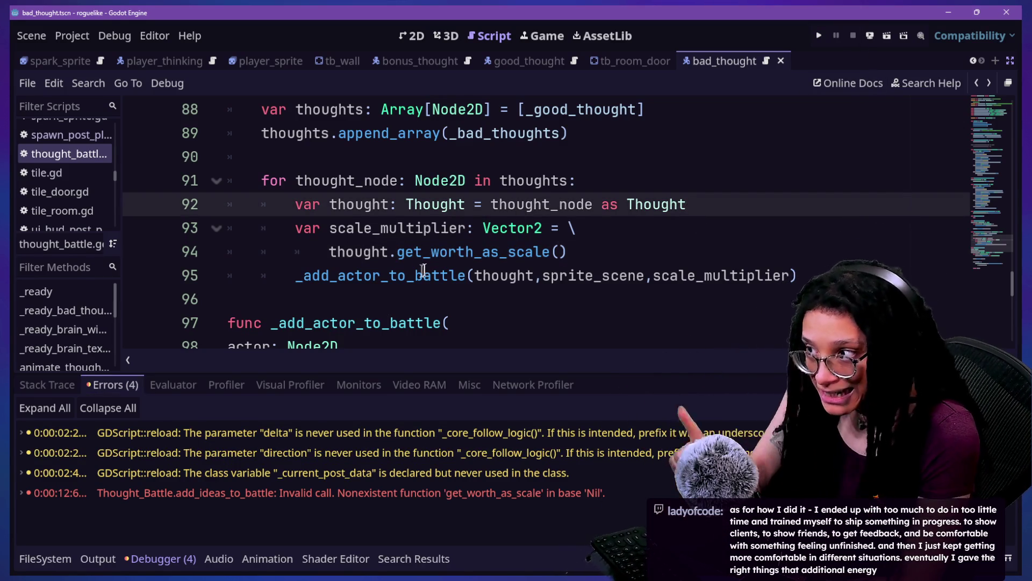
ctrl+click(458, 215)
key(ctrl+z)
key(ctrl+z)
key(ctrl+z)
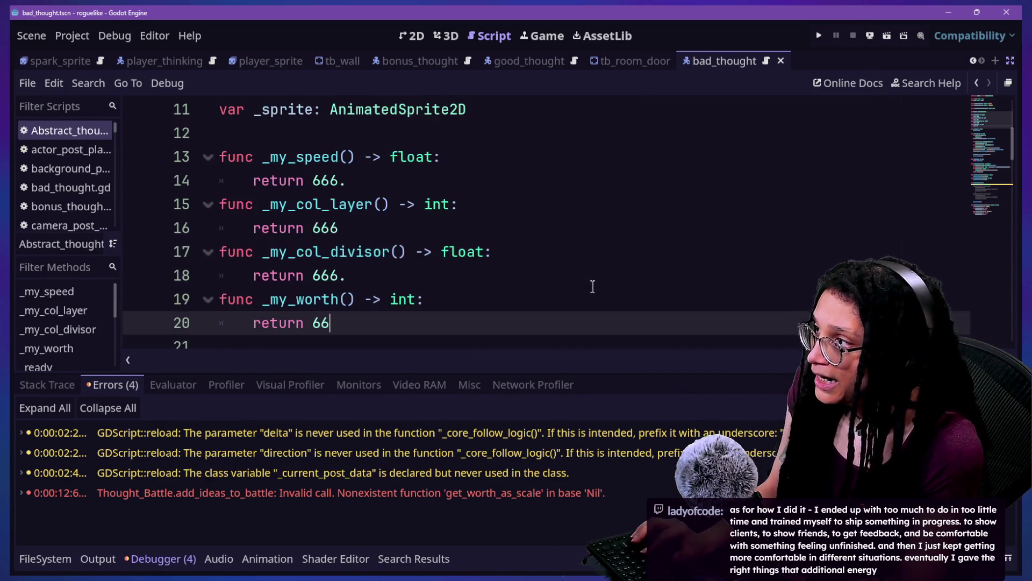
key(ctrl+z)
key(ctrl+z)
key(ctrl+z)
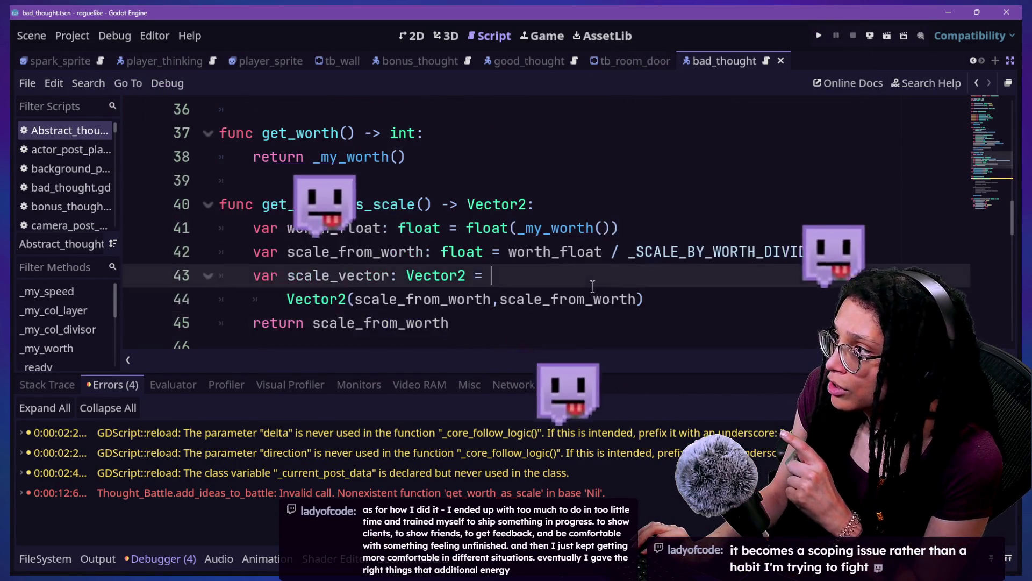
key(ctrl+shift+z)
key(ctrl+shift+z)
key(ctrl+shift+z)
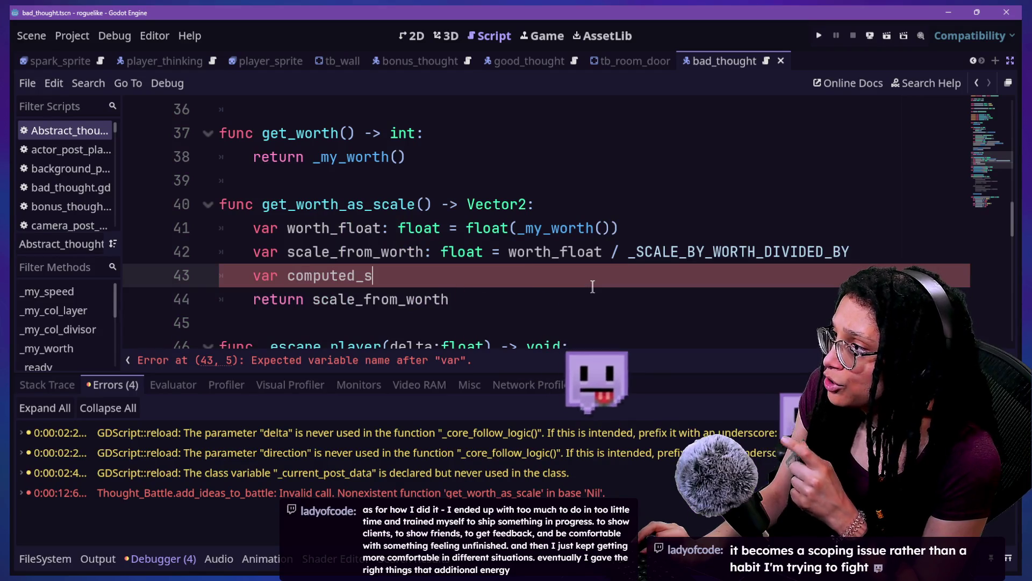
key(ctrl+shift+z)
key(ctrl+shift+z)
key(ctrl+shift+z)
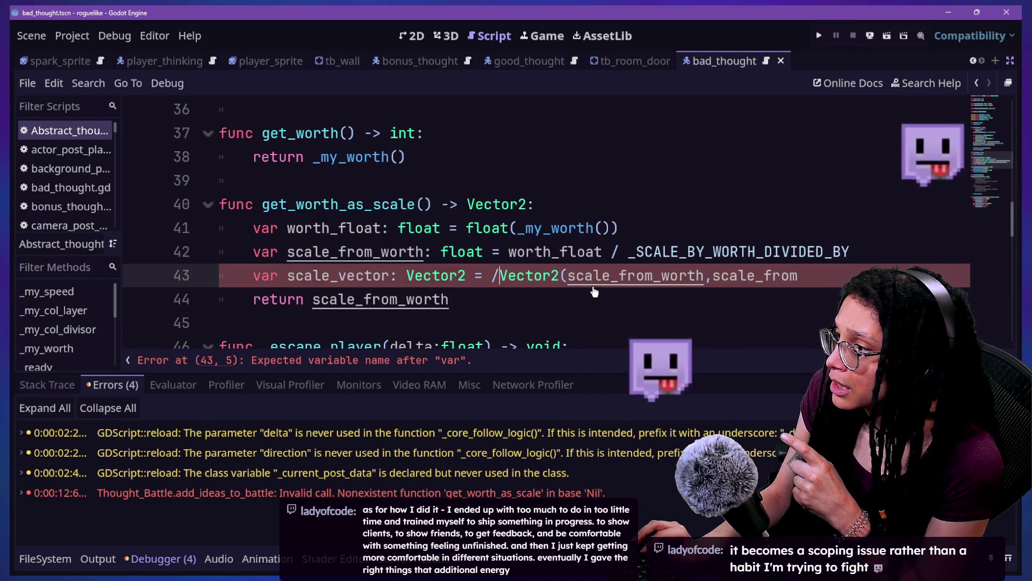
key(ctrl+shift+z)
key(ctrl+shift+z)
key(ctrl+shift+z)
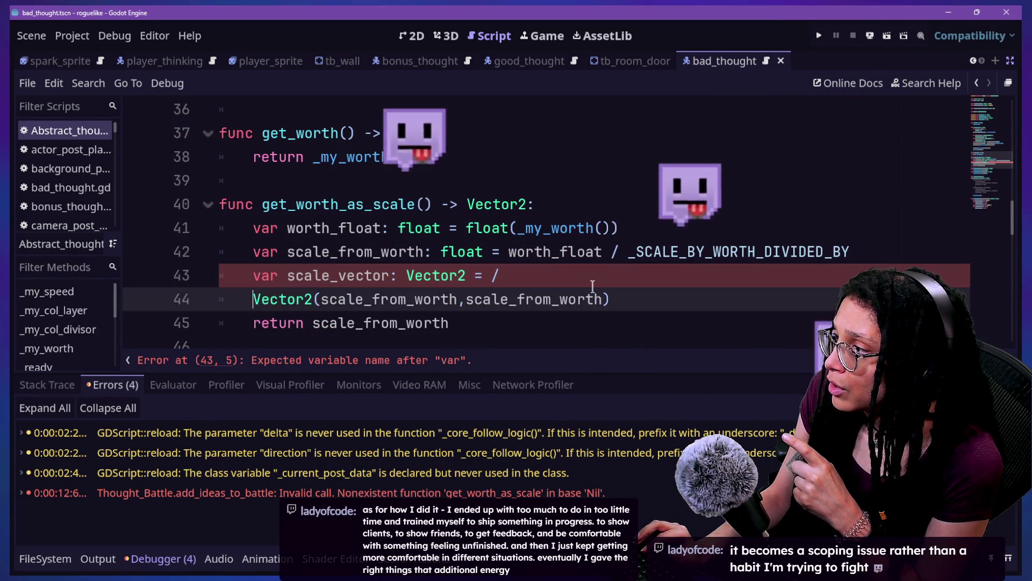
key(ctrl+shift+z)
key(ctrl+shift+z)
key(ctrl+shift+z)
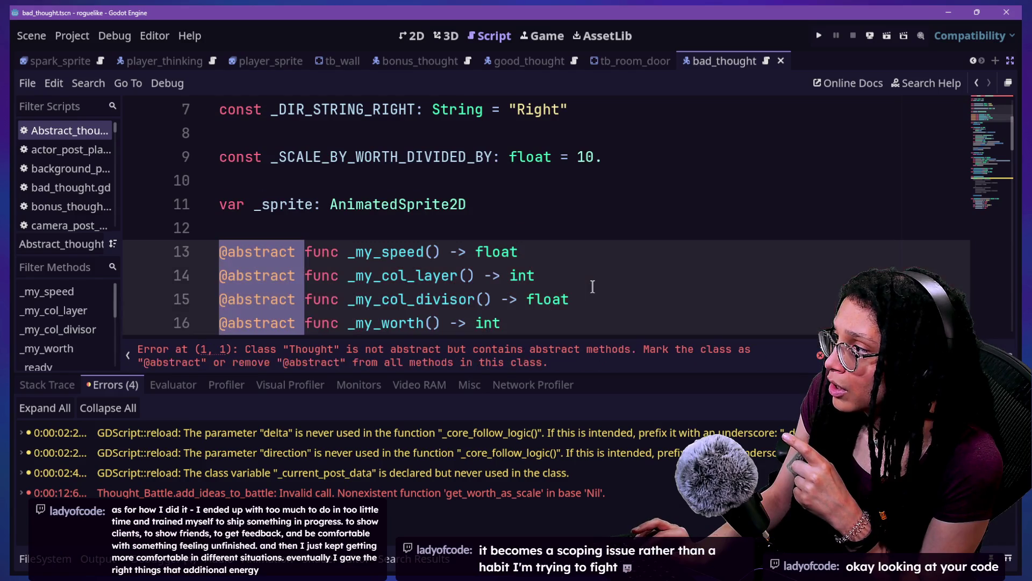
key(ctrl+shift+z)
key(ctrl+shift+z)
key(ctrl+shift+z)
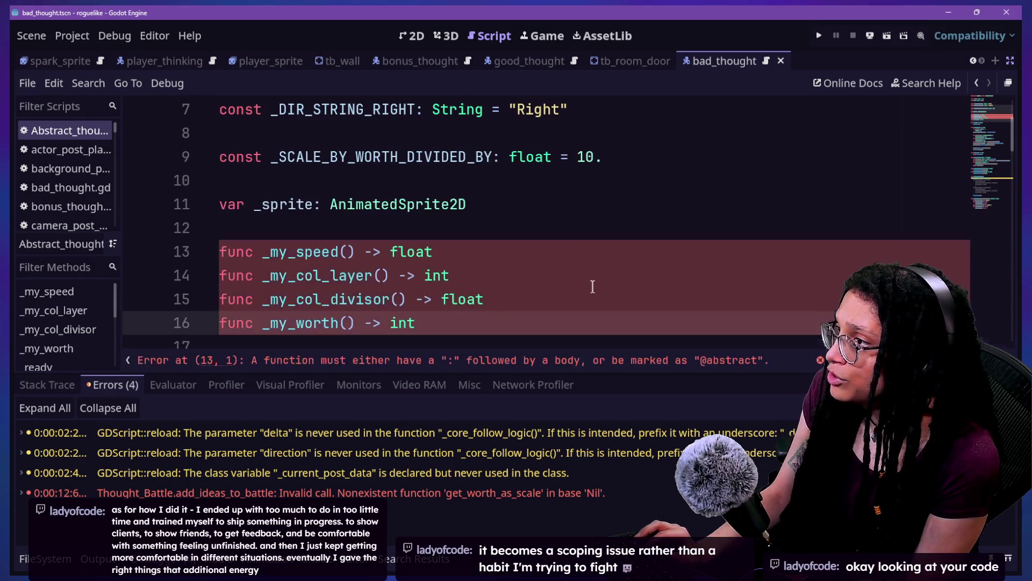
click(818, 36)
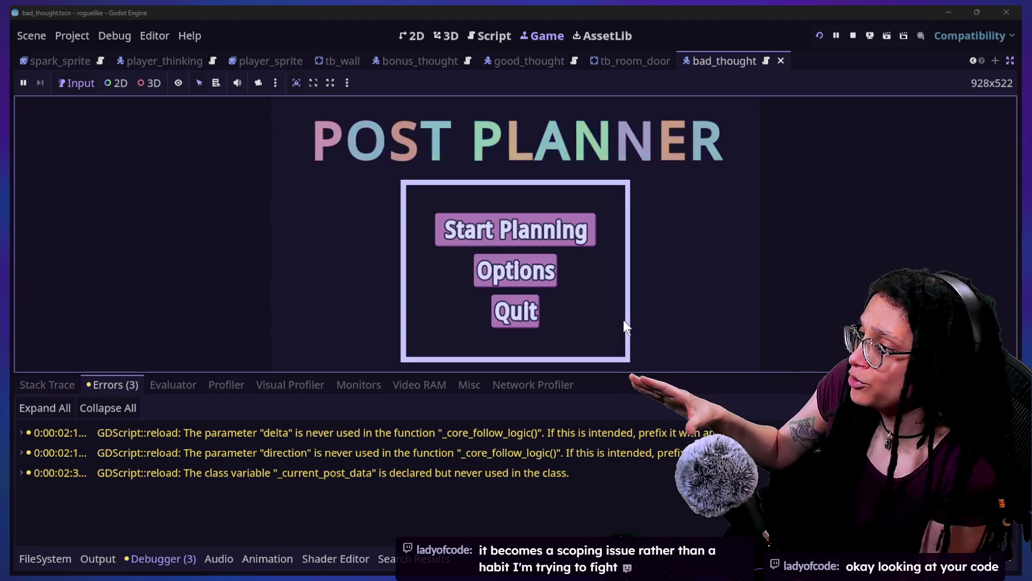
Step: Start planning, pick Catstagram, resume past the breakpoint with F12, and switch to stream chat
click(484, 219)
click(558, 237)
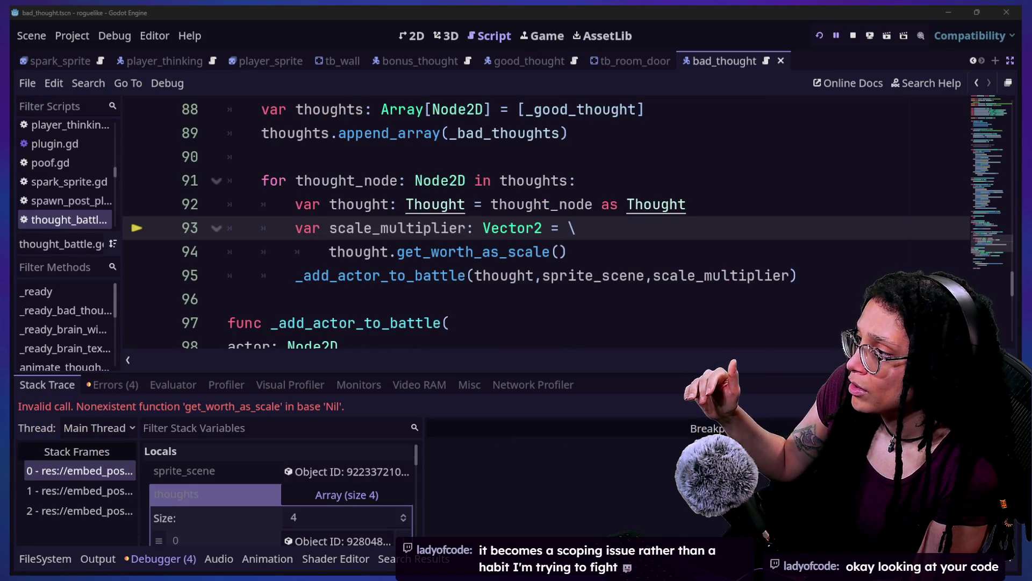
key(F12)
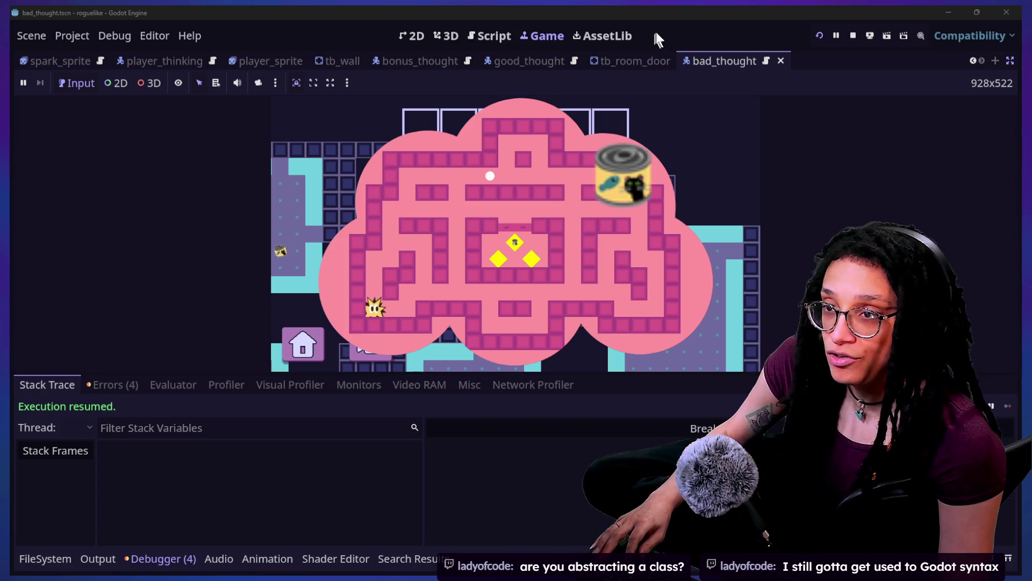
key(alt+Tab)
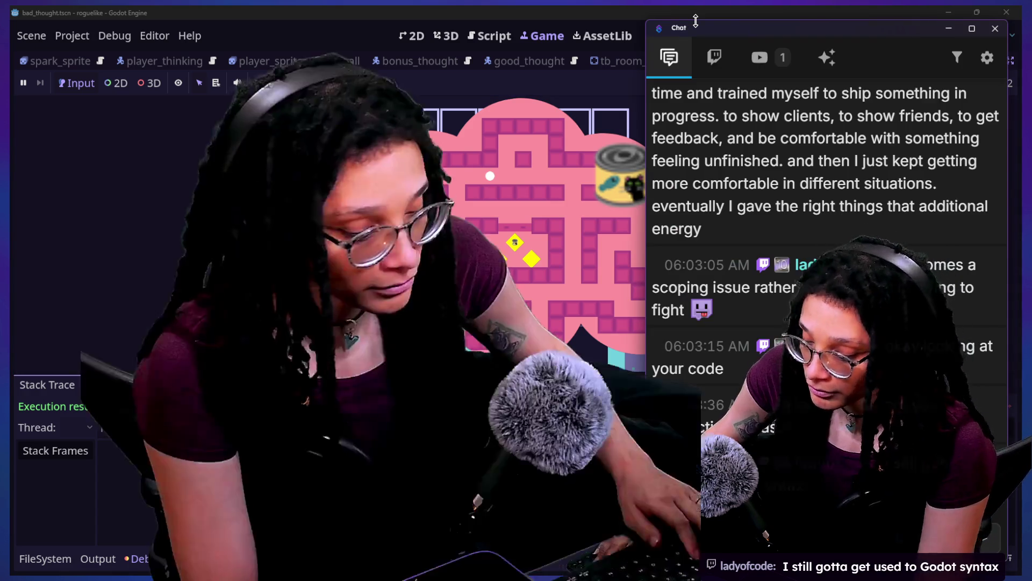
Step: Scroll back through earlier chat messages, catch up to the newest, and return to Godot
scroll(963, 318, up, 3)
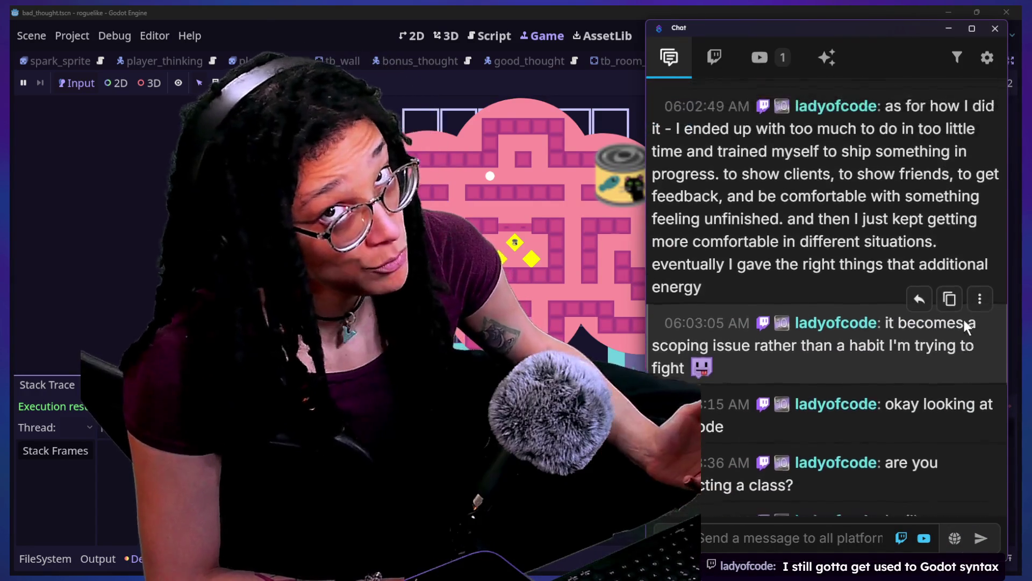
scroll(964, 321, up, 5)
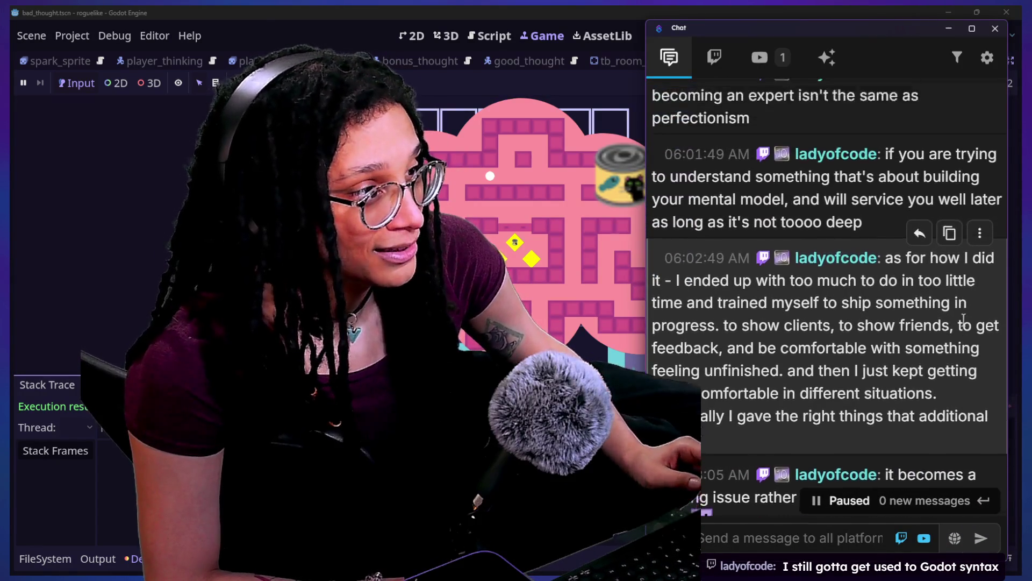
scroll(925, 309, up, 2)
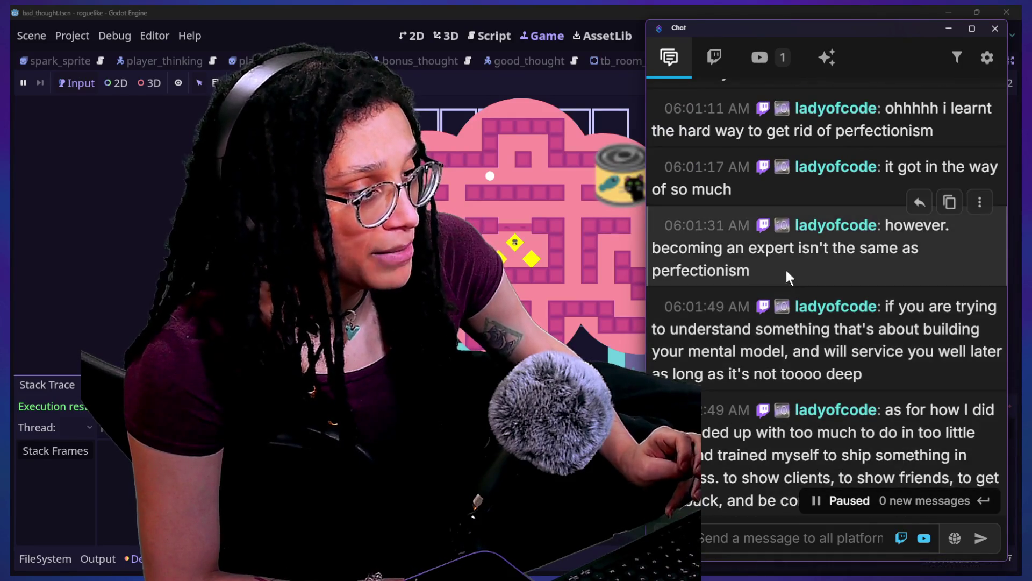
scroll(785, 268, down, 2)
scroll(718, 499, down, 1)
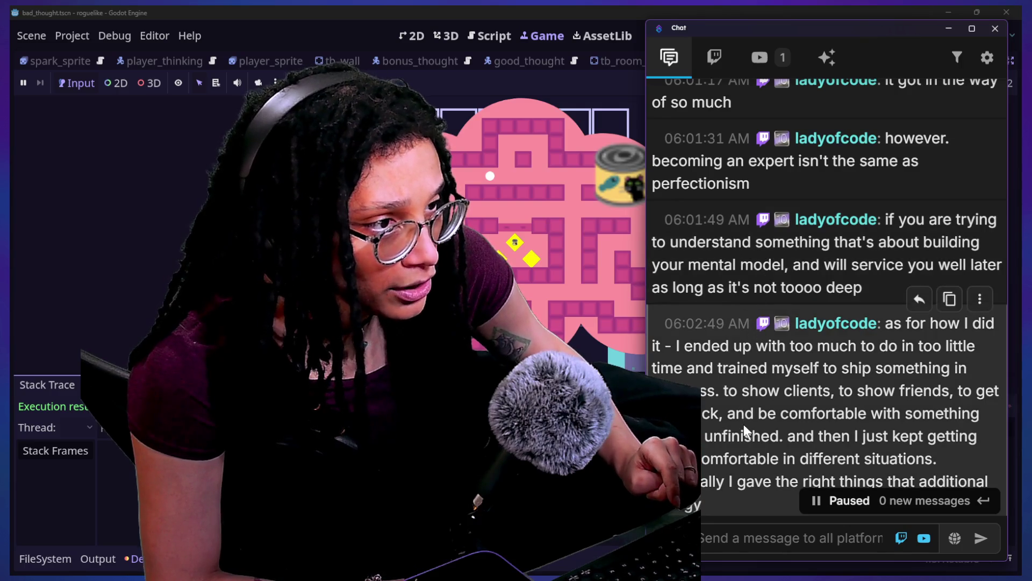
scroll(736, 373, down, 1)
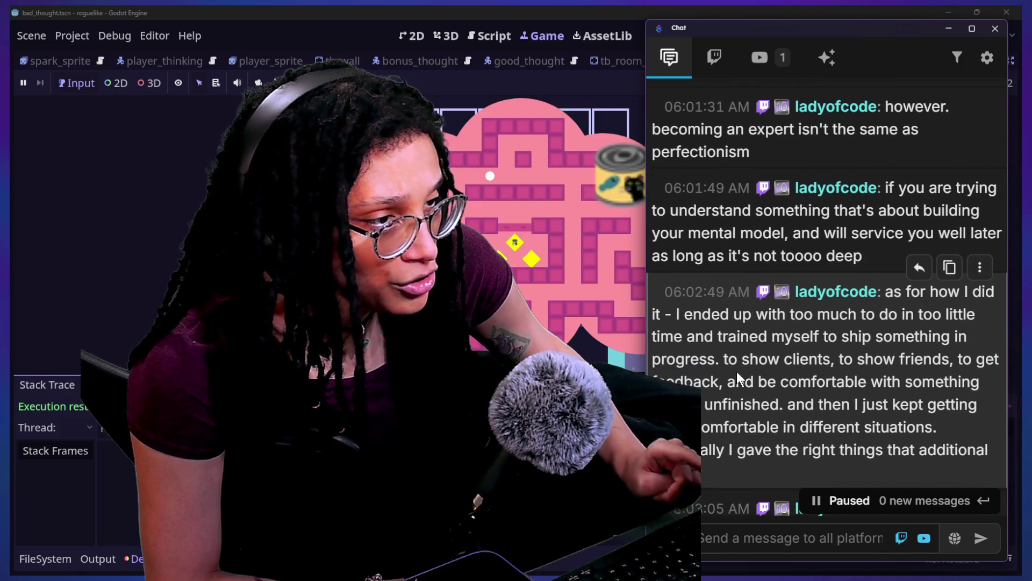
drag(896, 211, 863, 256)
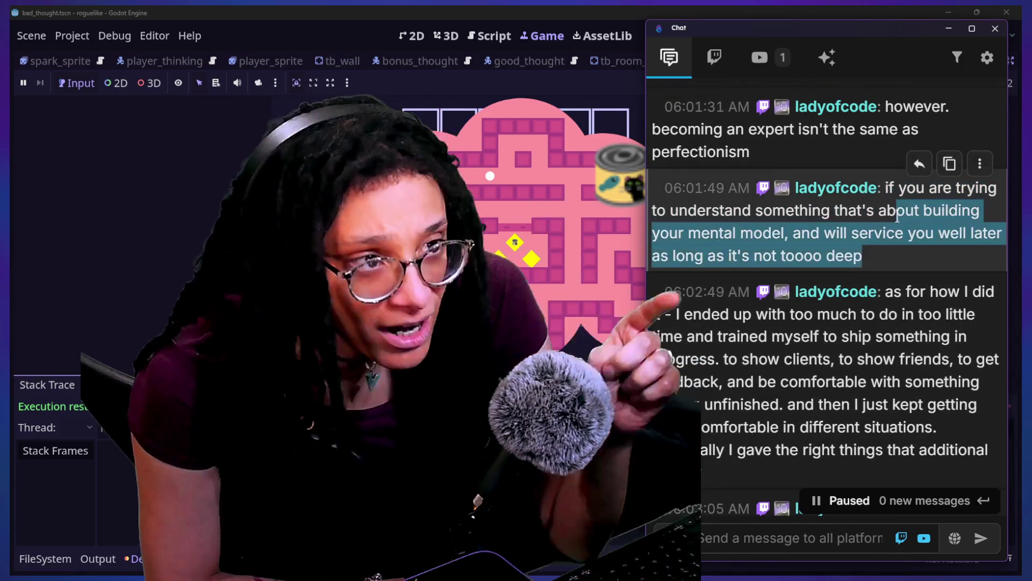
click(862, 236)
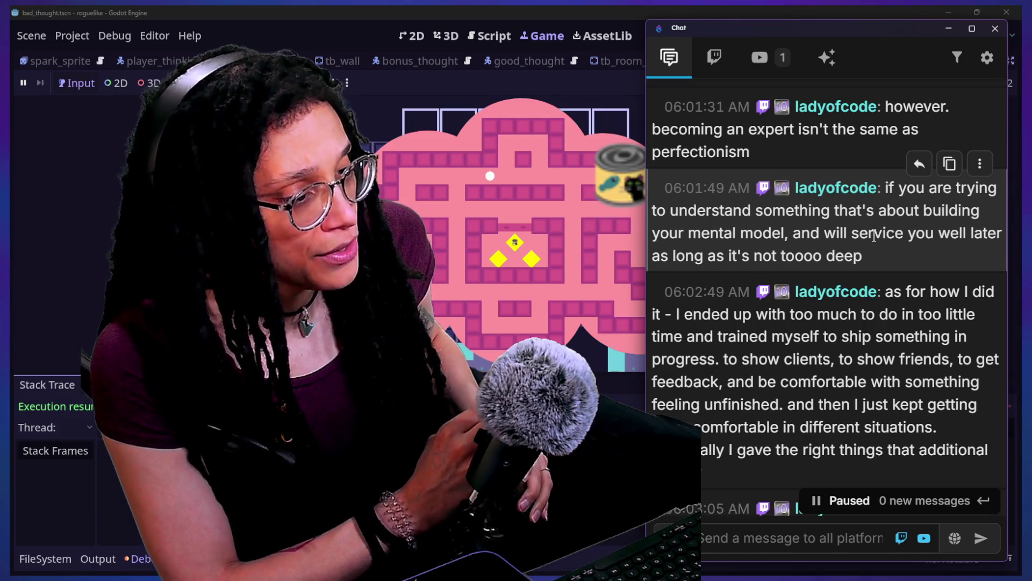
scroll(914, 431, down, 1)
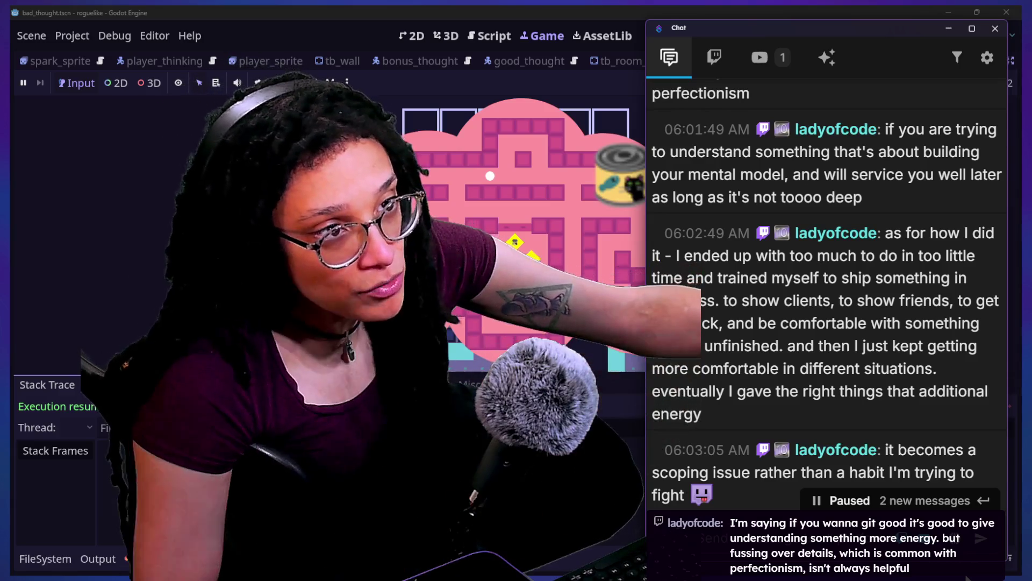
scroll(823, 420, down, 5)
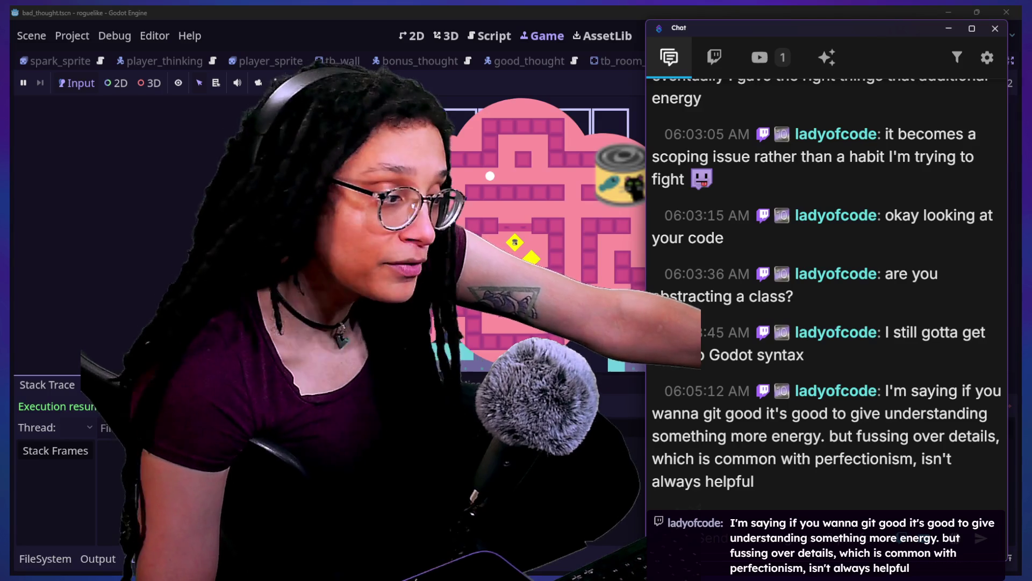
click(708, 35)
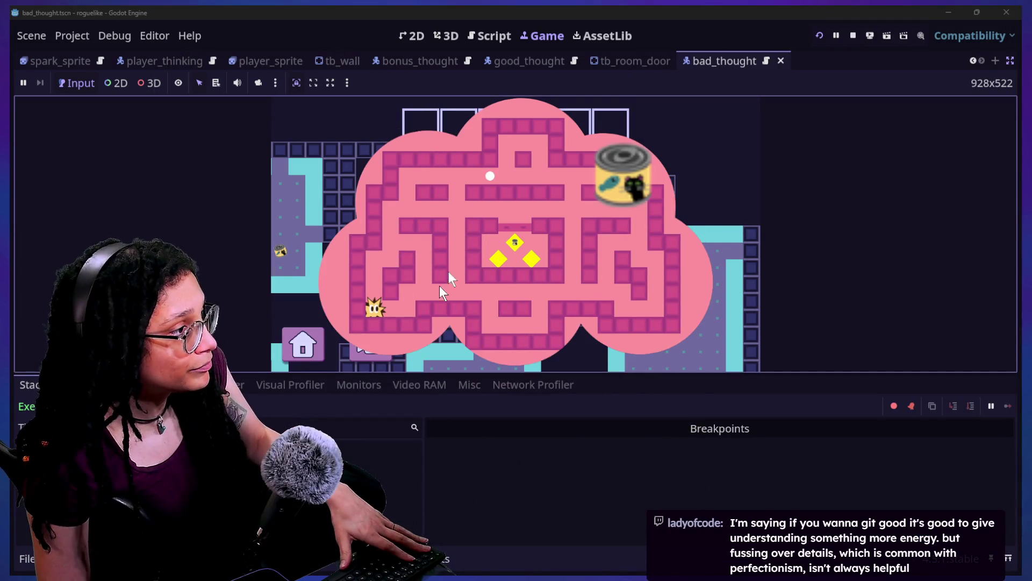
Step: Review the thought and scale_multiplier lines 92–95 in the thought_battle script
click(491, 36)
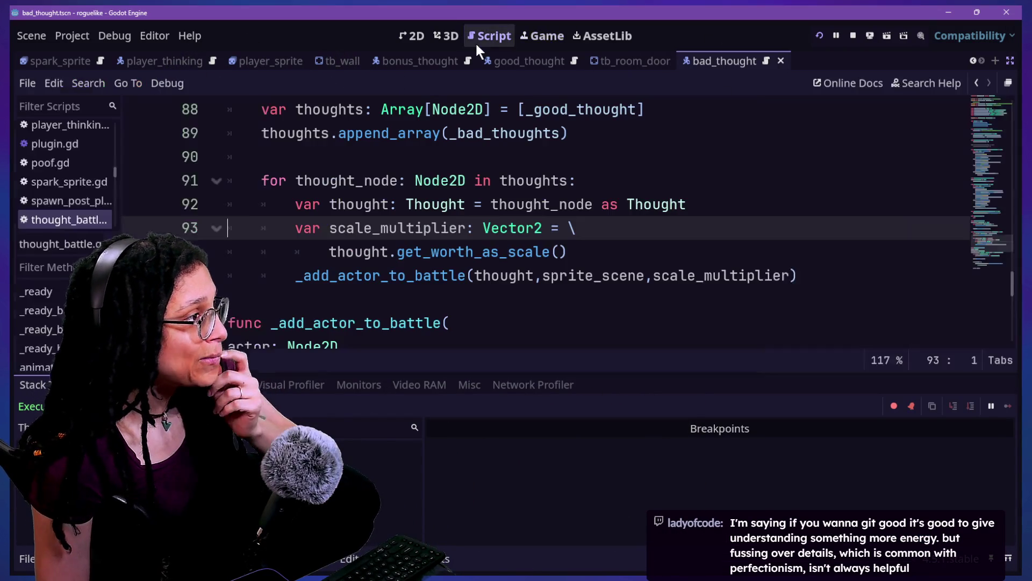
click(583, 214)
mouse_move(583, 214)
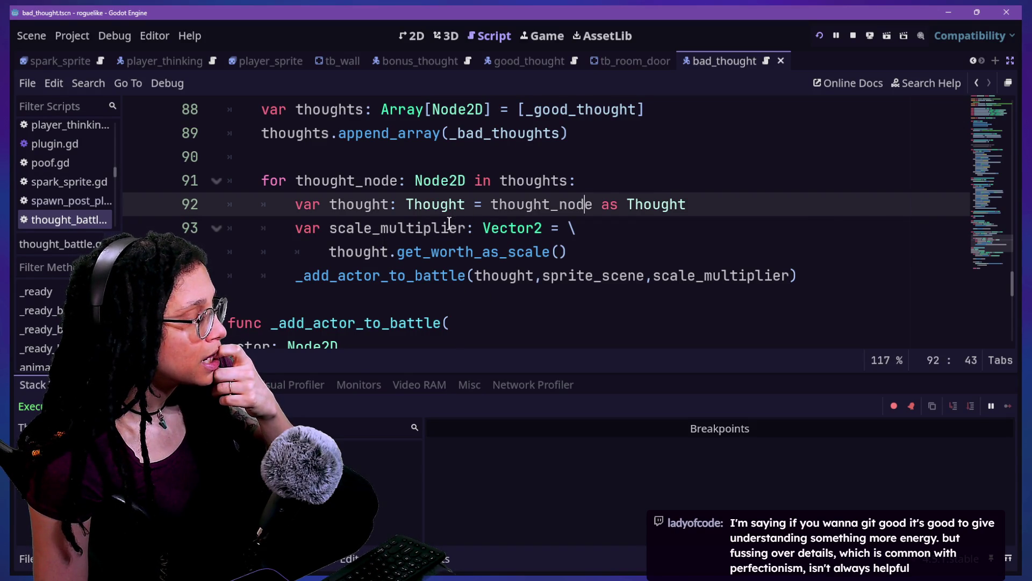
drag(439, 252, 439, 264)
click(430, 255)
click(331, 229)
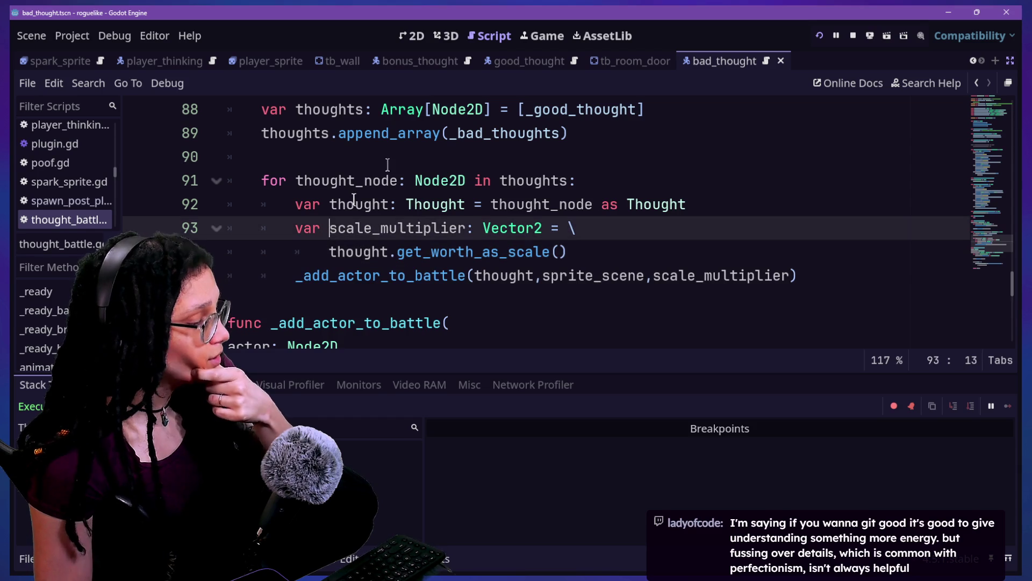
scroll(387, 164, up, 2)
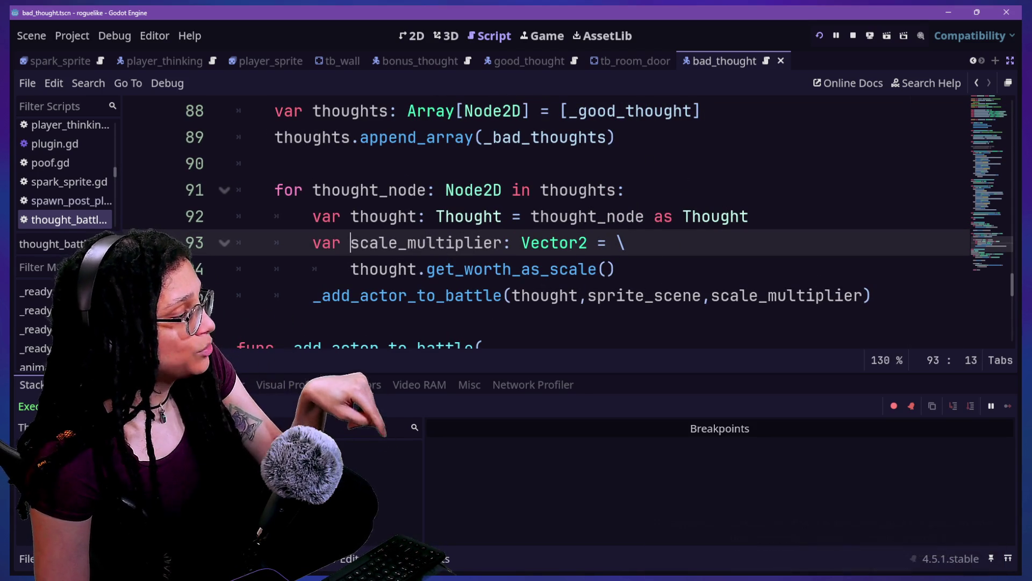
Step: Check the Debugger's Errors list and Output log, then set a breakpoint on line 91's for loop
key(ctrl+j)
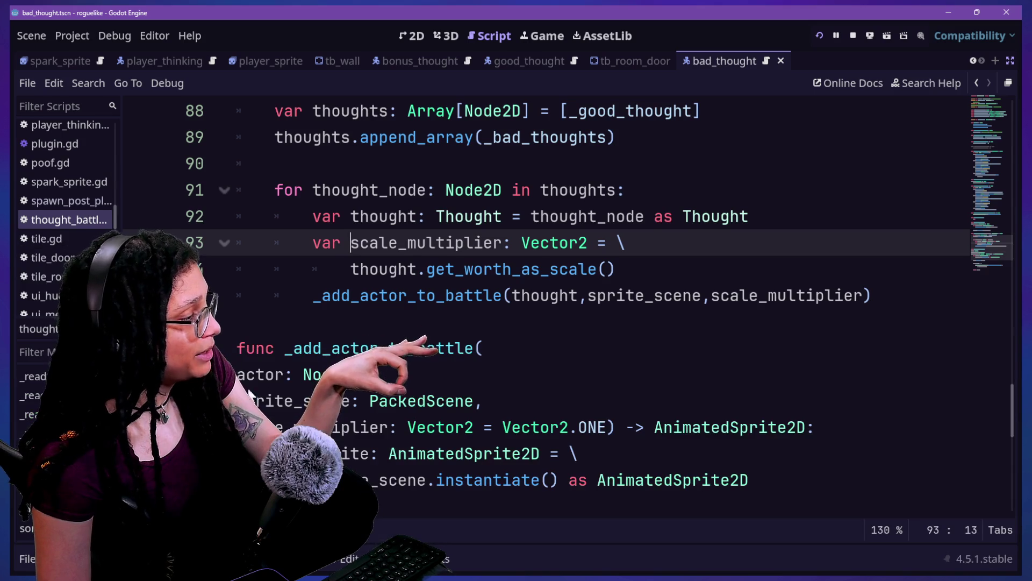
key(ctrl+j)
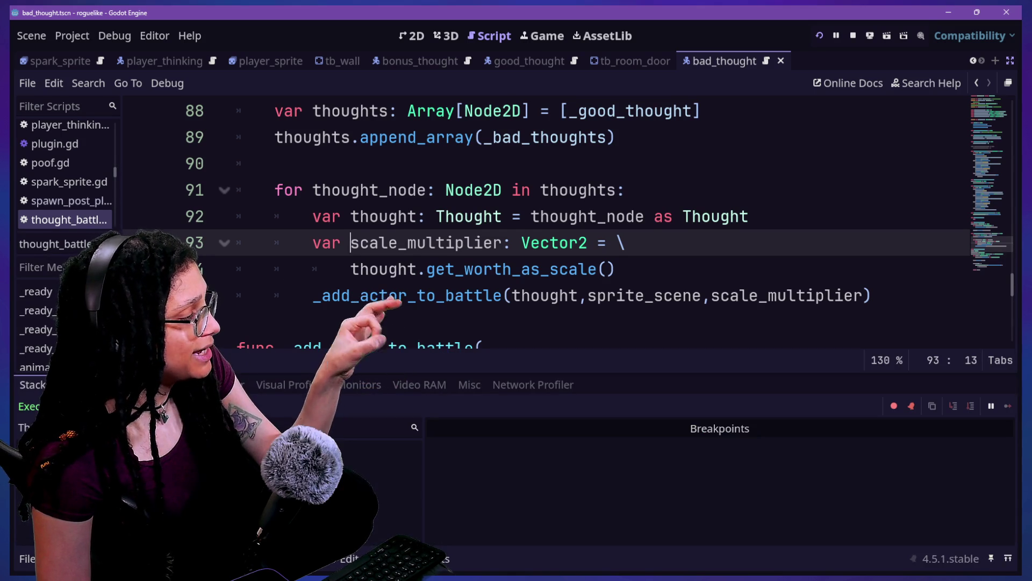
click(102, 385)
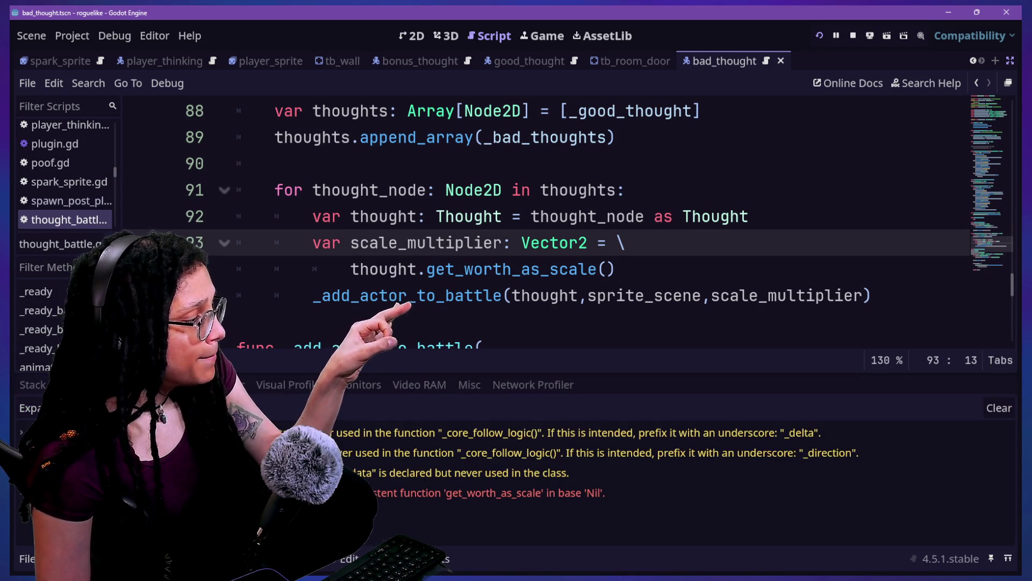
key(alt+o)
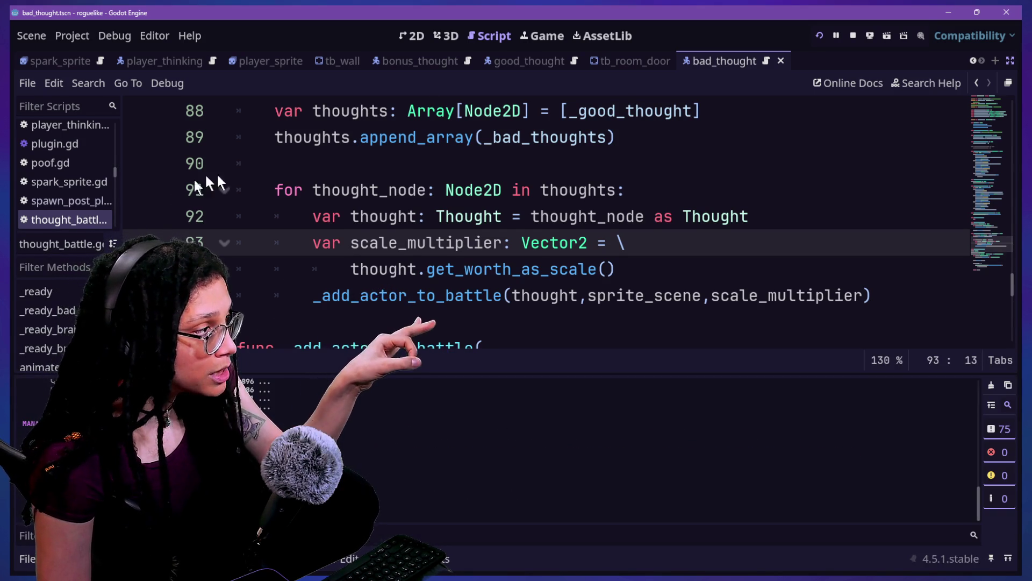
shift+click(145, 194)
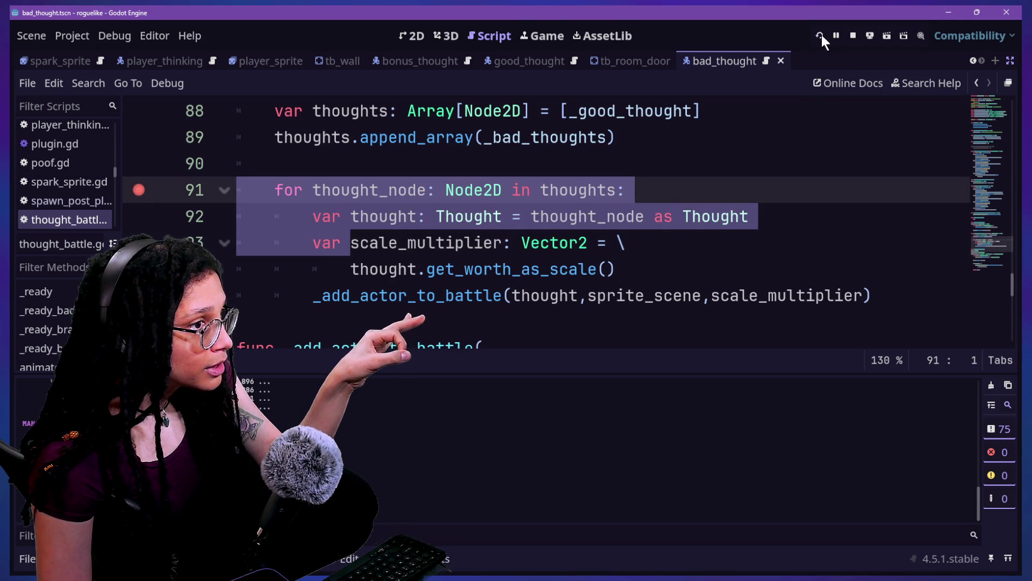
Step: Run the game, start planning, pick Catstagram, and stop at the line 91 breakpoint
click(820, 33)
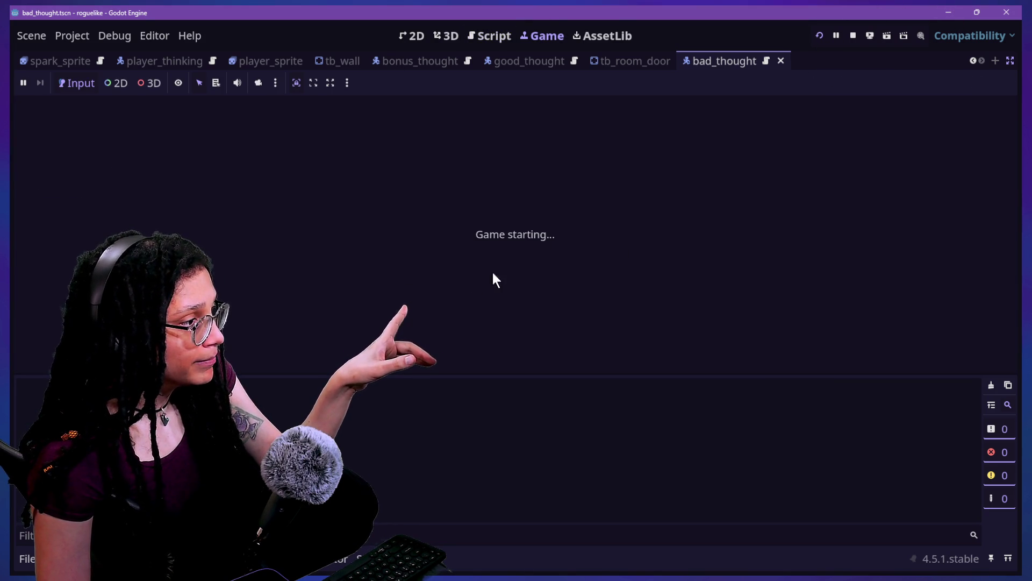
click(571, 240)
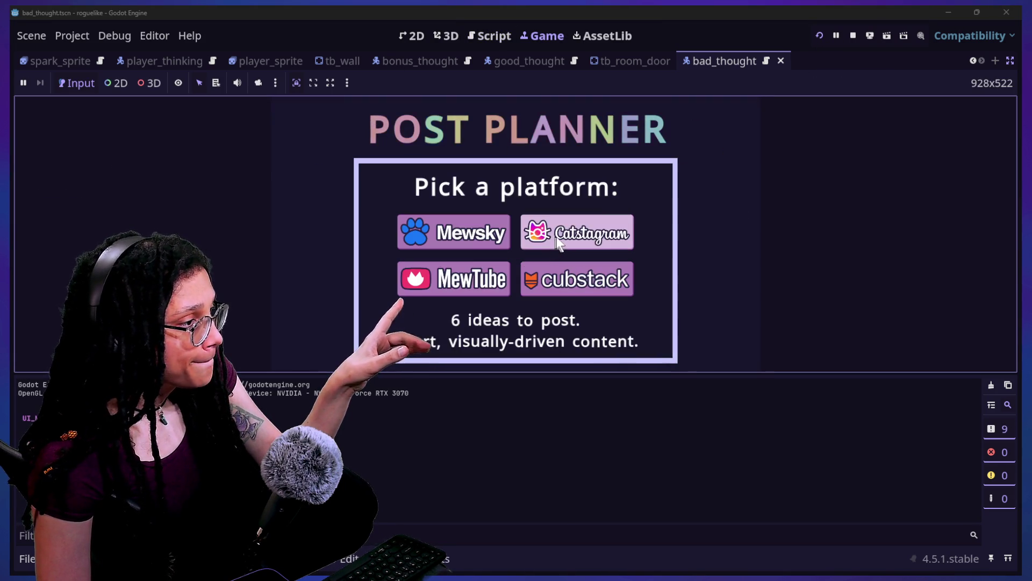
click(572, 237)
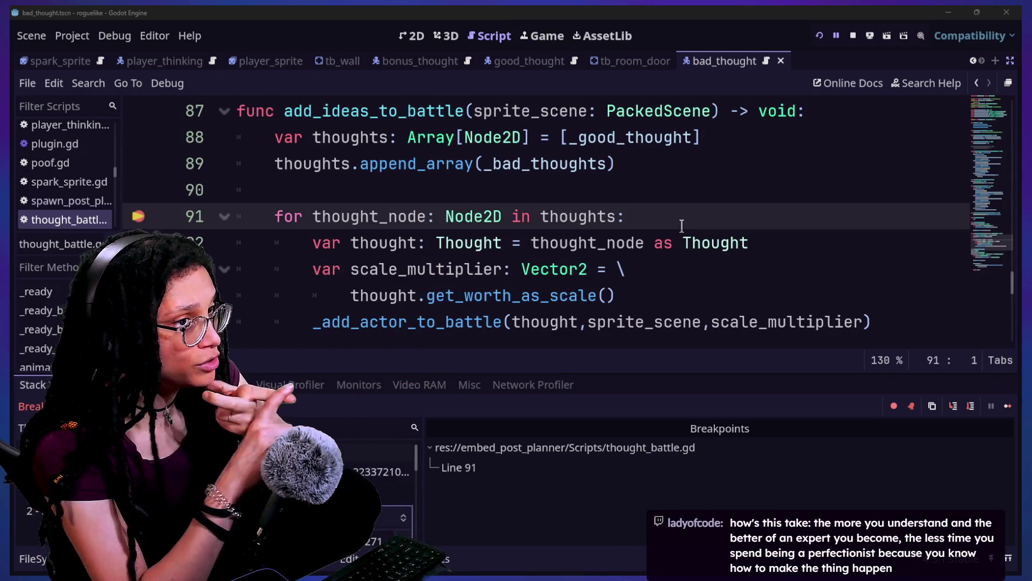
click(730, 204)
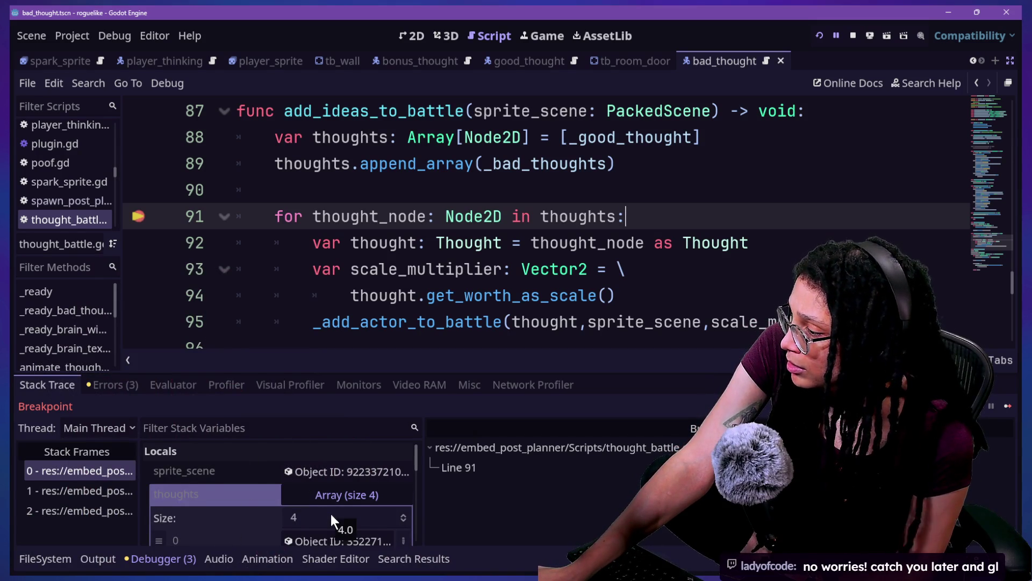
Step: Continue past the line 91 breakpoint to the line 93 error, hiding the side docks
scroll(330, 514, down, 1)
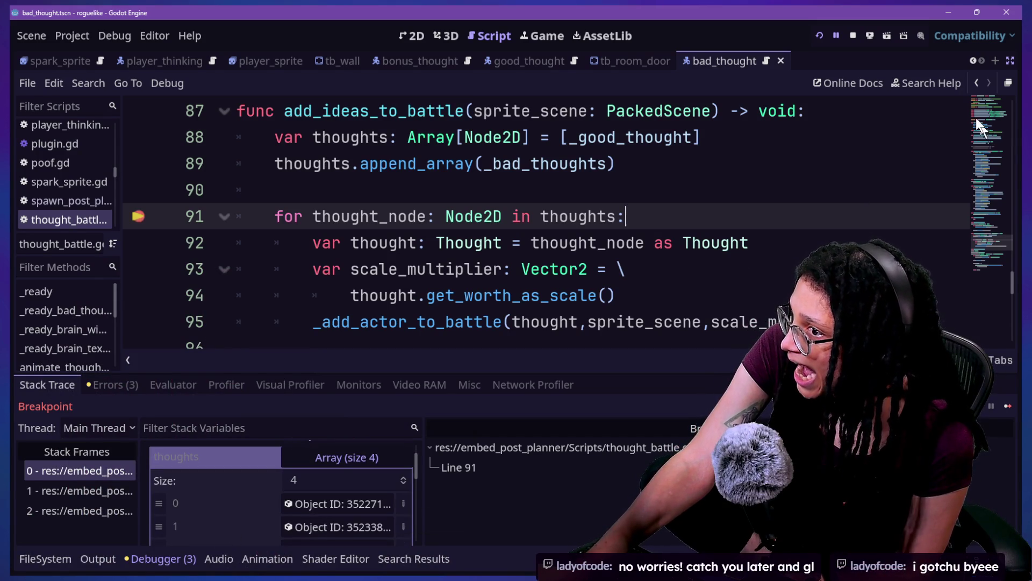
click(1008, 408)
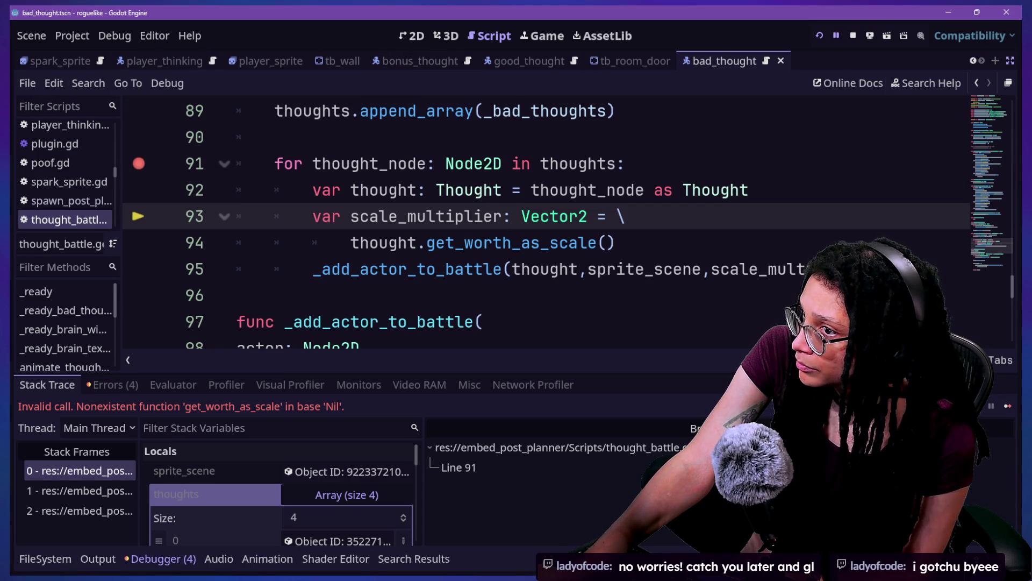
click(1004, 62)
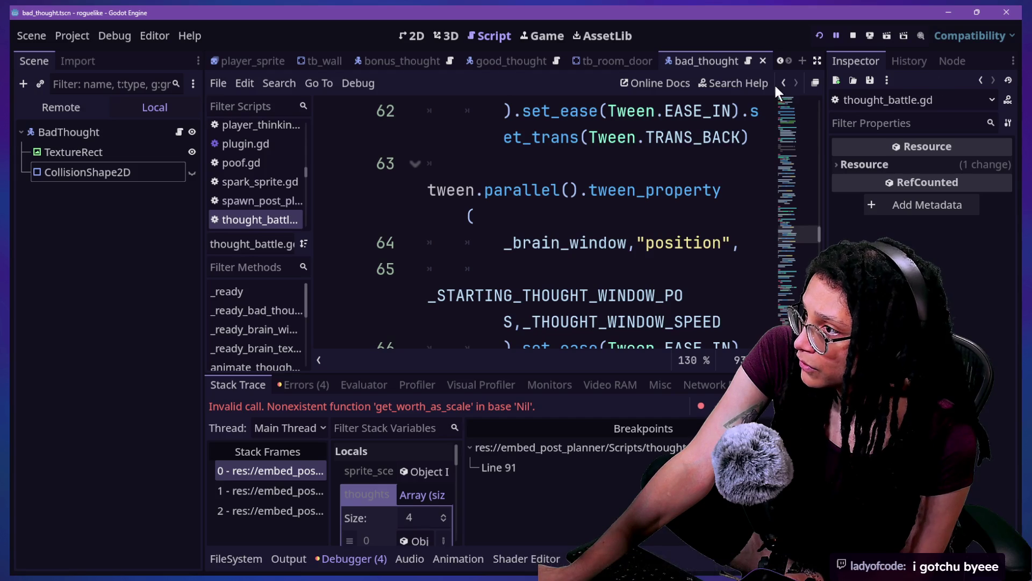
click(818, 61)
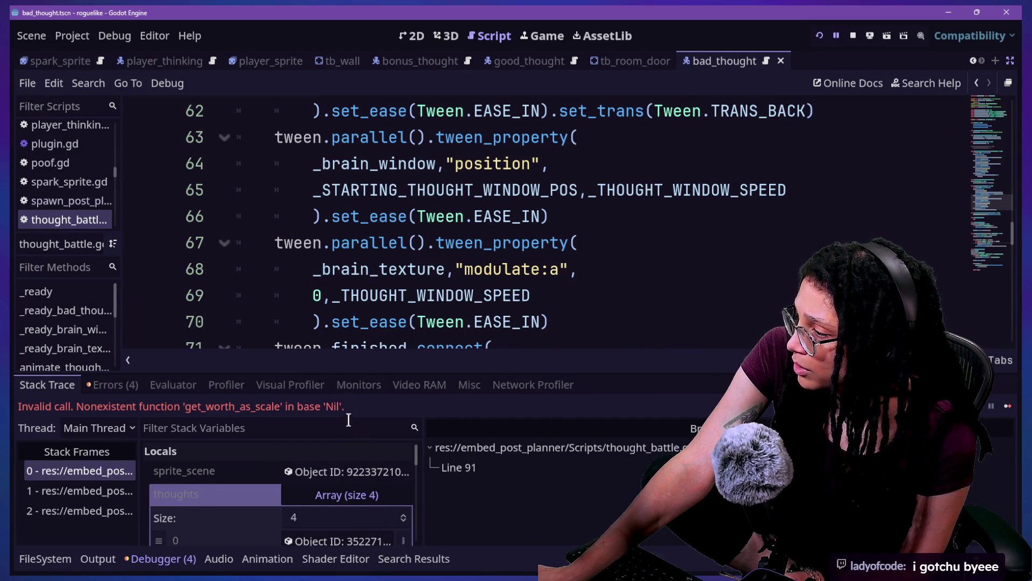
scroll(270, 505, down, 3)
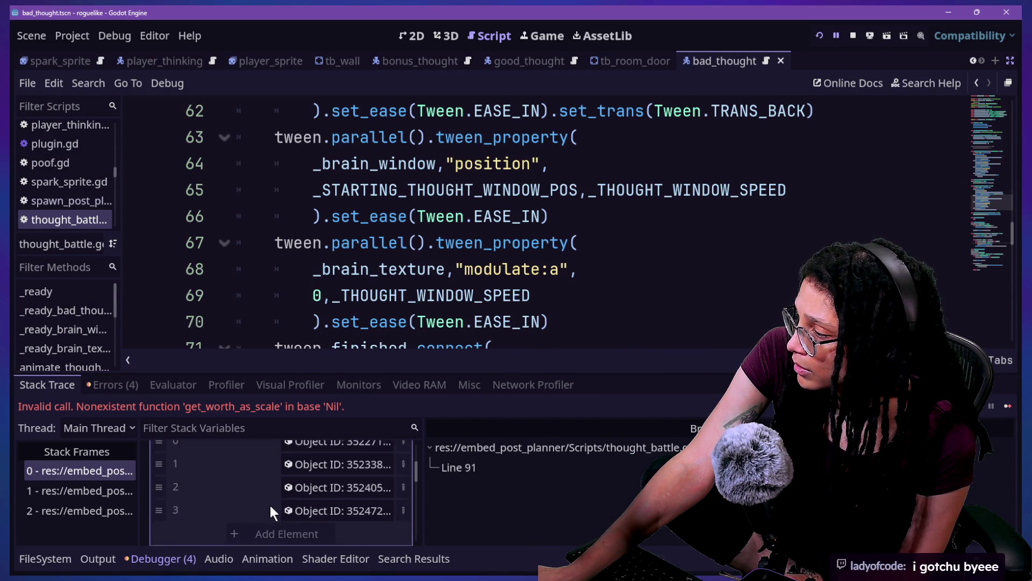
scroll(269, 503, up, 3)
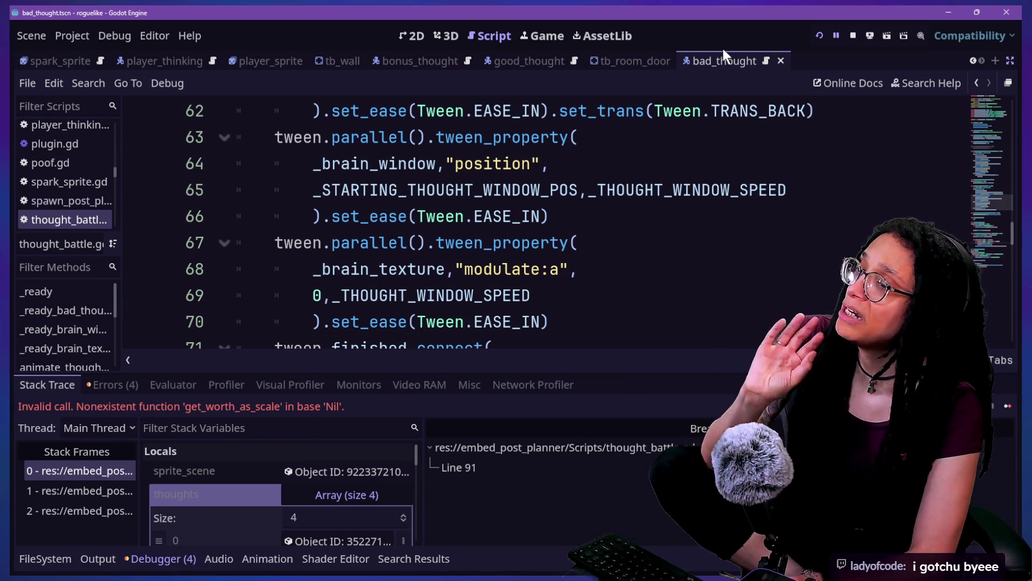
Step: Return the bottom panel to the Debugger and enlarge it to show more variables
click(65, 559)
click(91, 559)
click(154, 562)
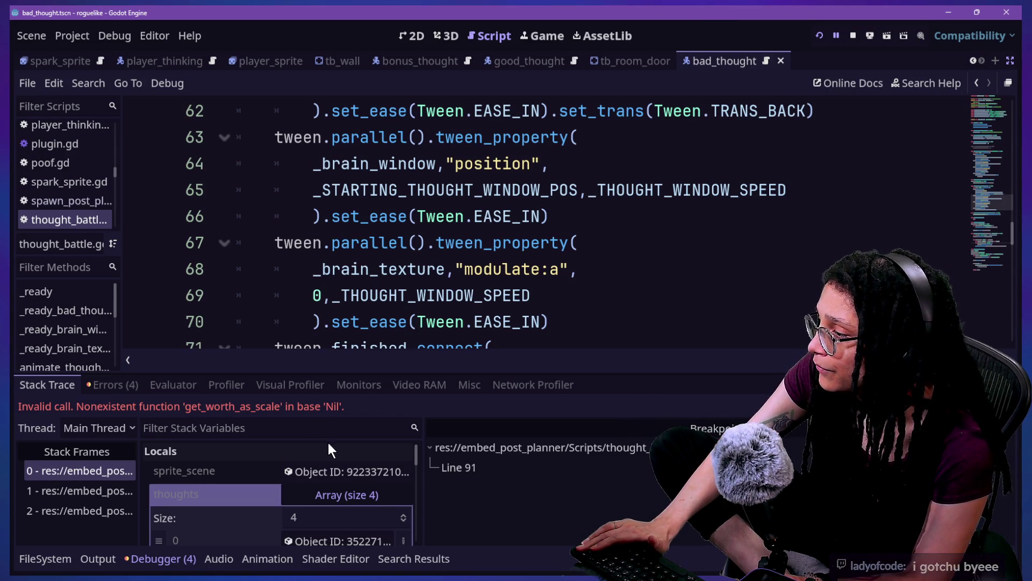
drag(316, 377, 314, 227)
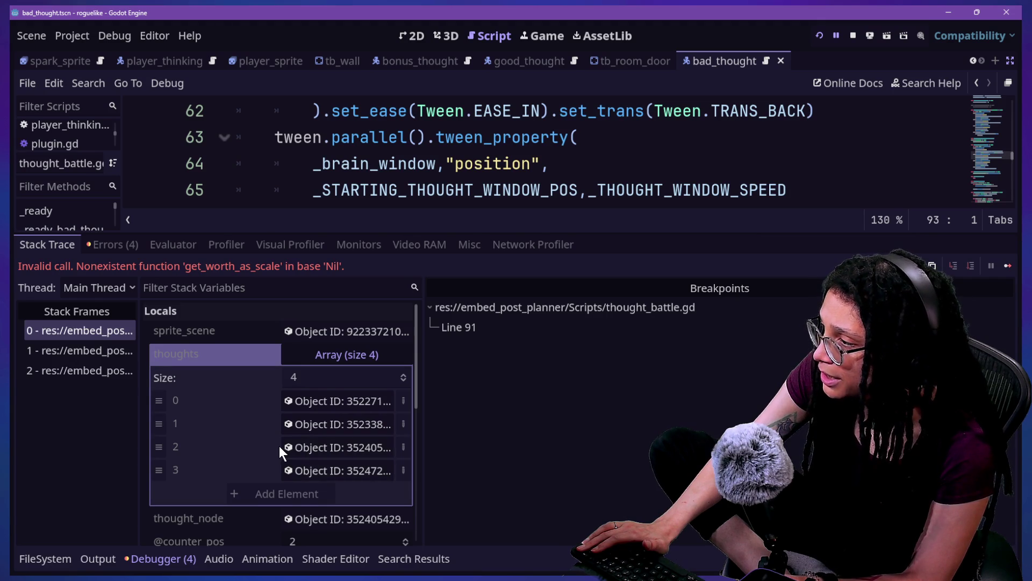
scroll(279, 446, down, 3)
scroll(280, 446, up, 2)
Step: Inspect the thoughts array and widen Stack Variables to reveal thought as <null>
click(312, 371)
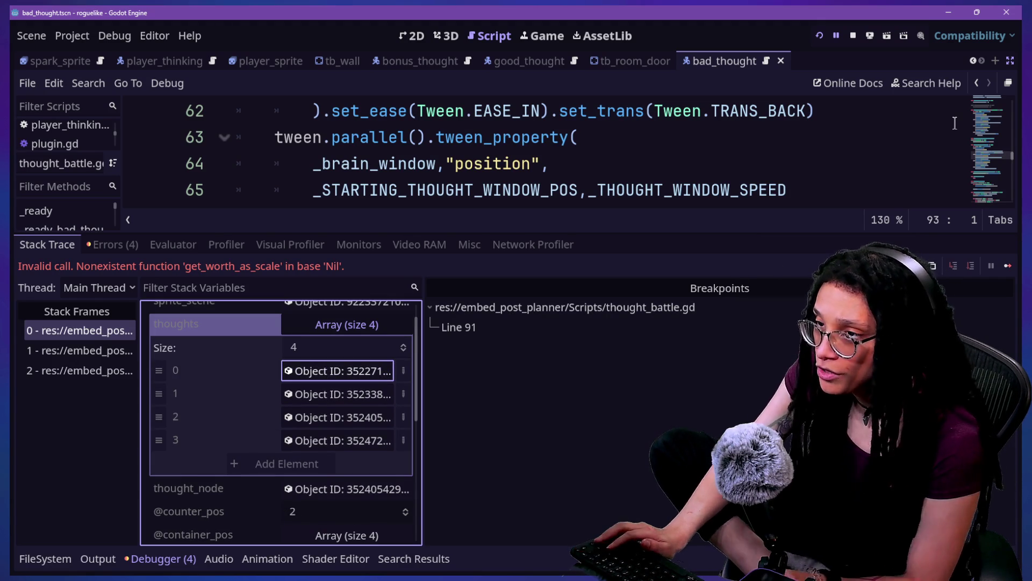
click(1011, 62)
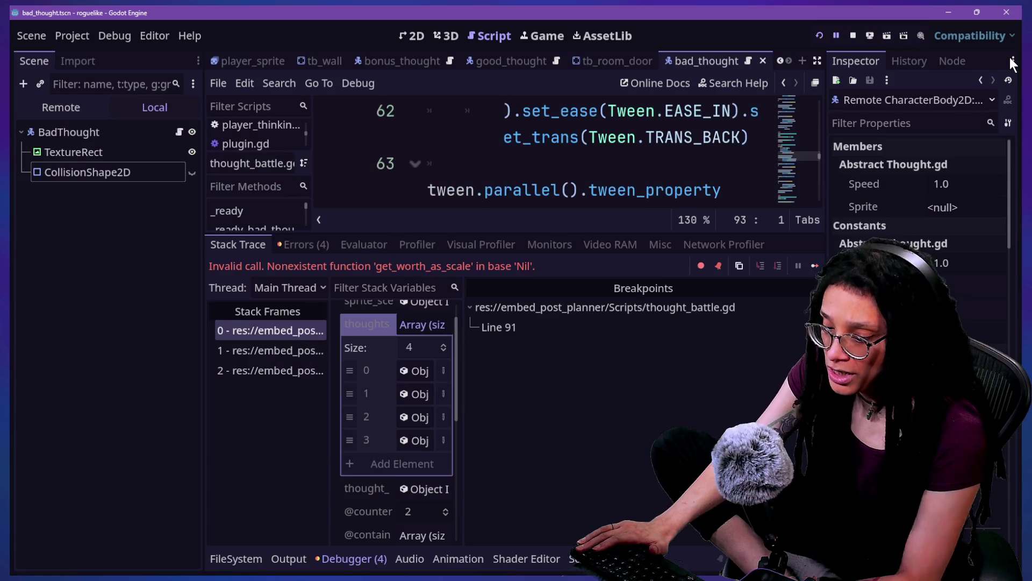
scroll(905, 363, down, 10)
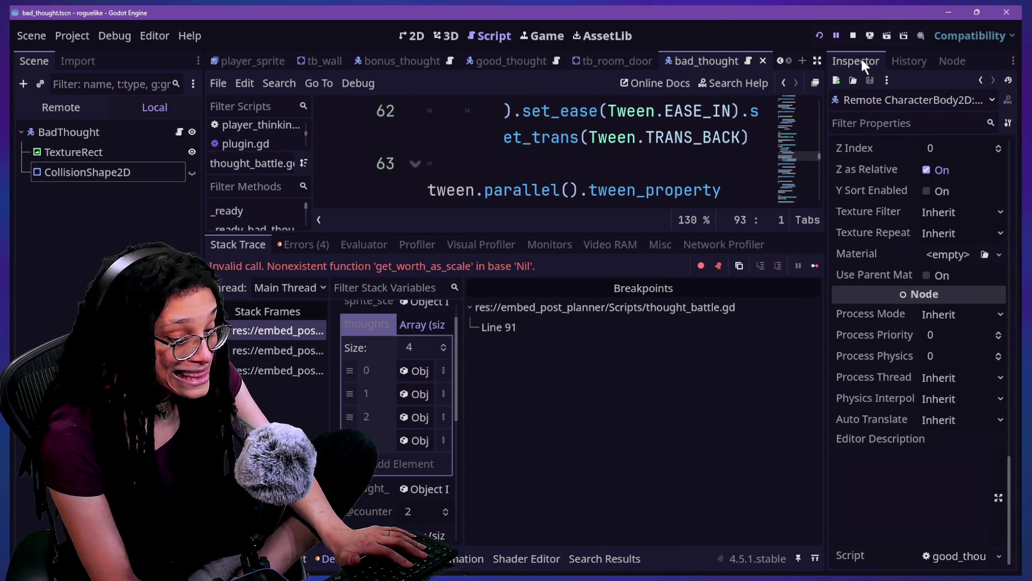
drag(461, 344, 573, 344)
scroll(386, 502, down, 2)
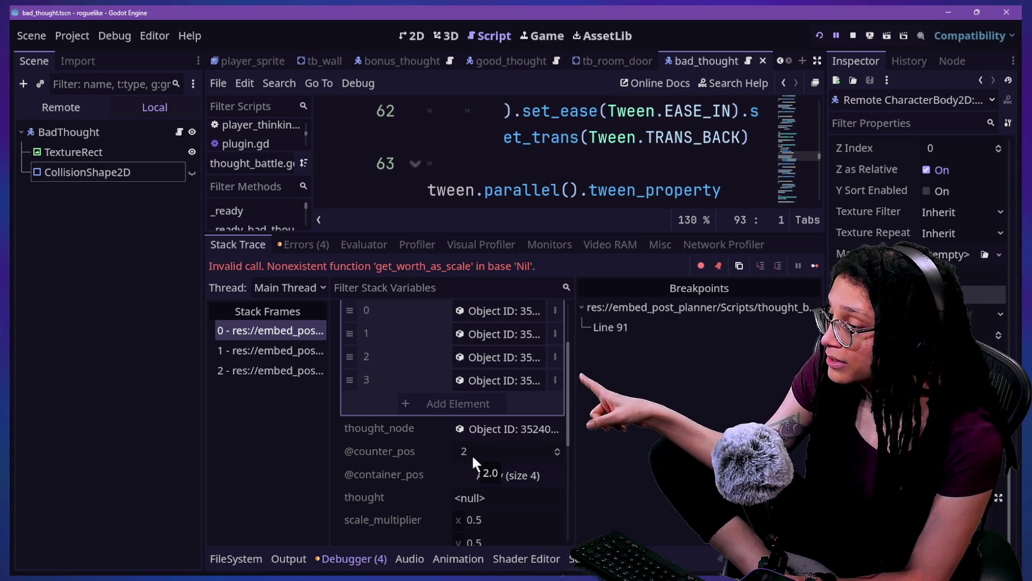
click(528, 194)
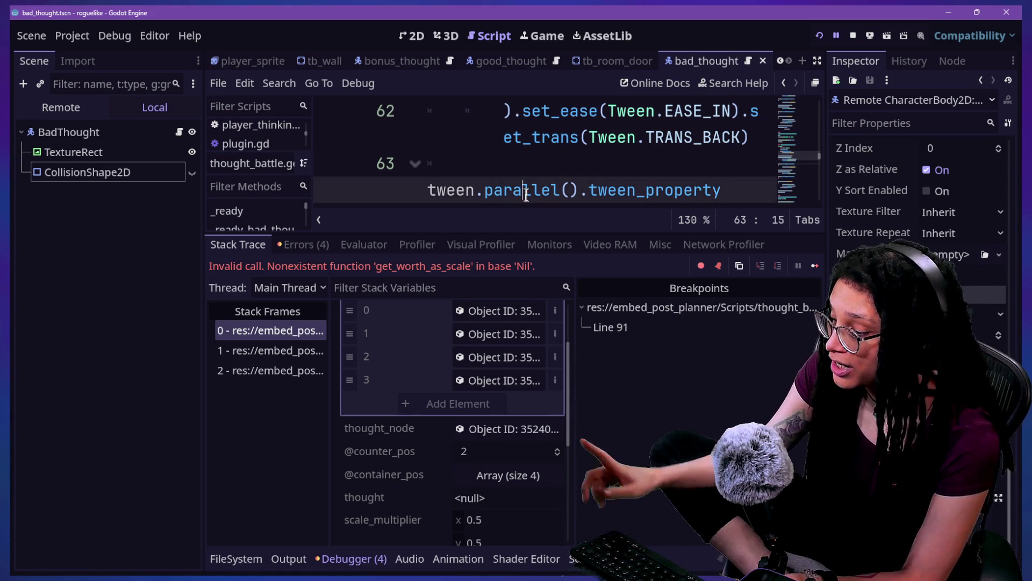
Step: Switch to distraction-free mode and place the caret at the end of line 89
key(alt+o)
key(ctrl+shift+F11)
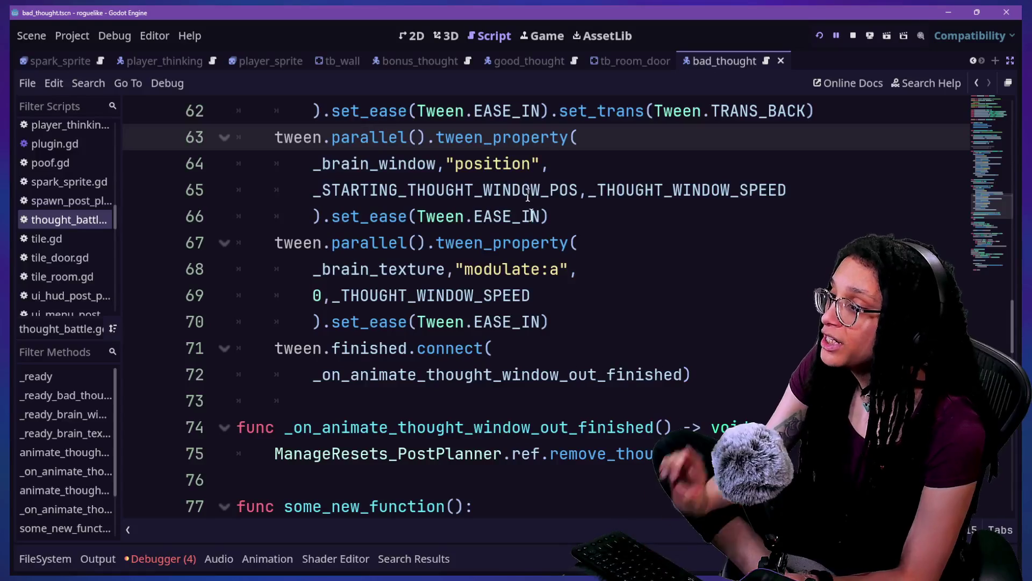
scroll(522, 247, up, 2)
mouse_move(516, 297)
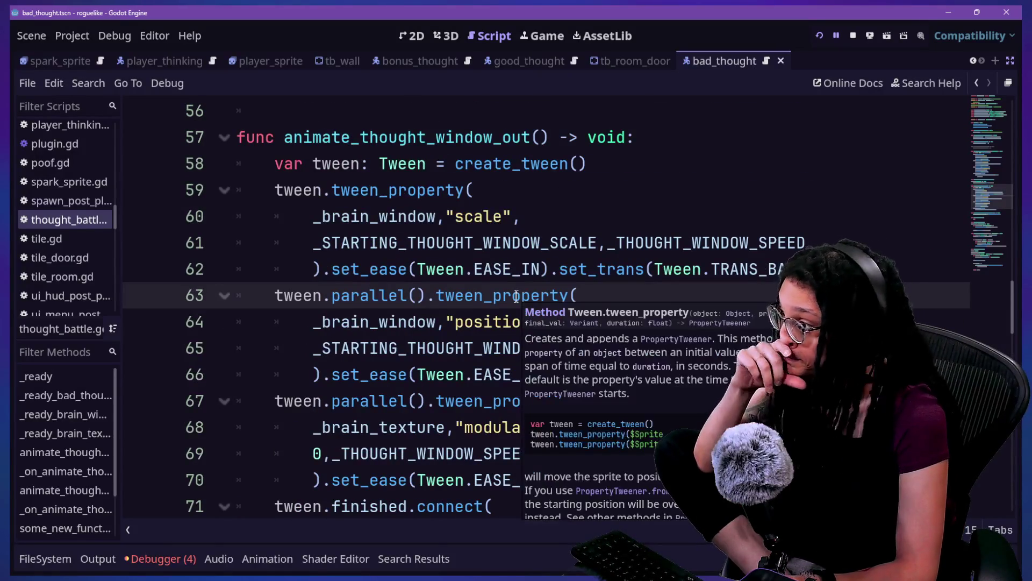
scroll(499, 278, down, 7)
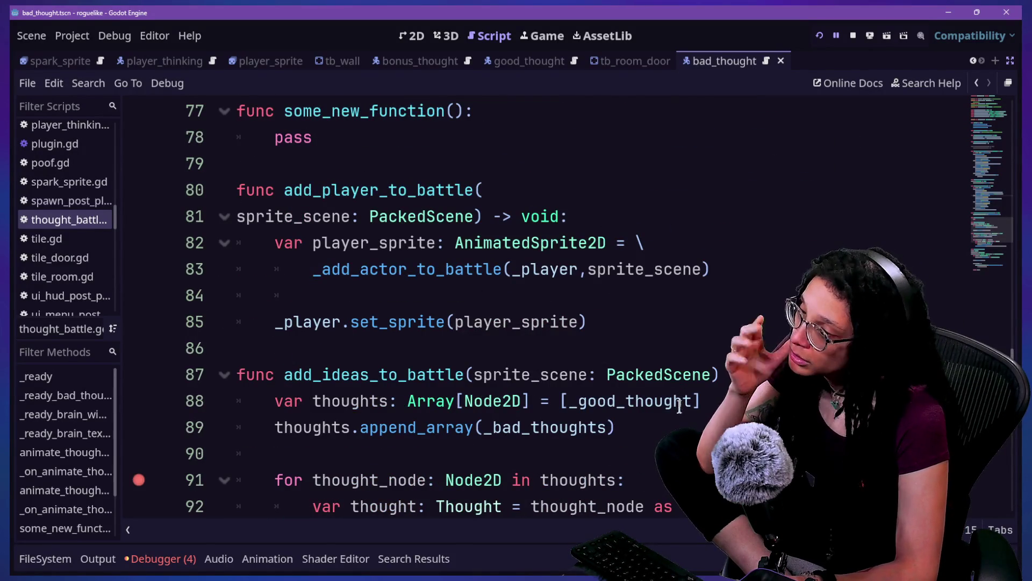
scroll(688, 398, down, 1)
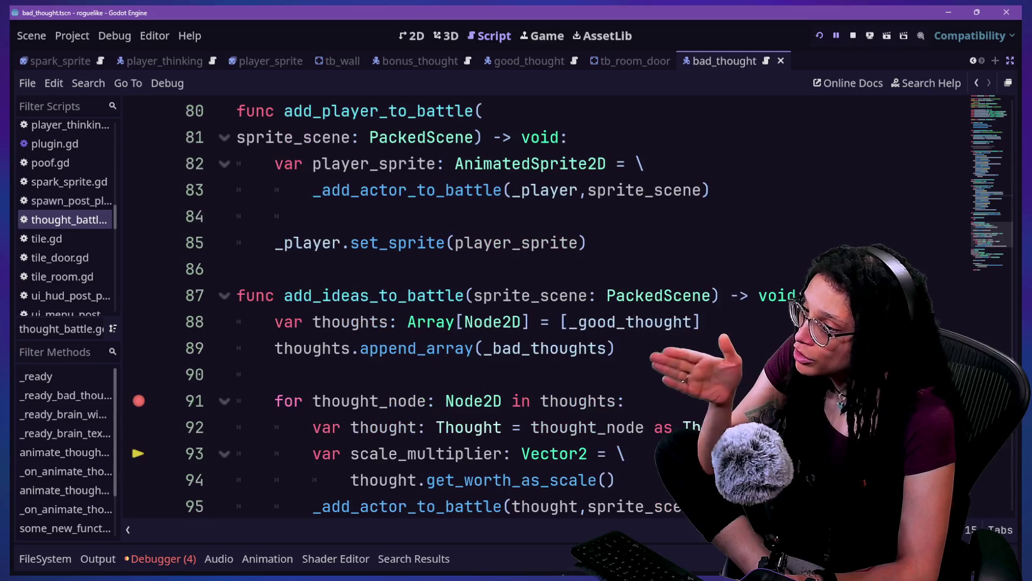
click(663, 367)
click(665, 341)
Step: Insert print(thoughts) and a breakpoint statement before the for loop
key(Return)
key(Return)
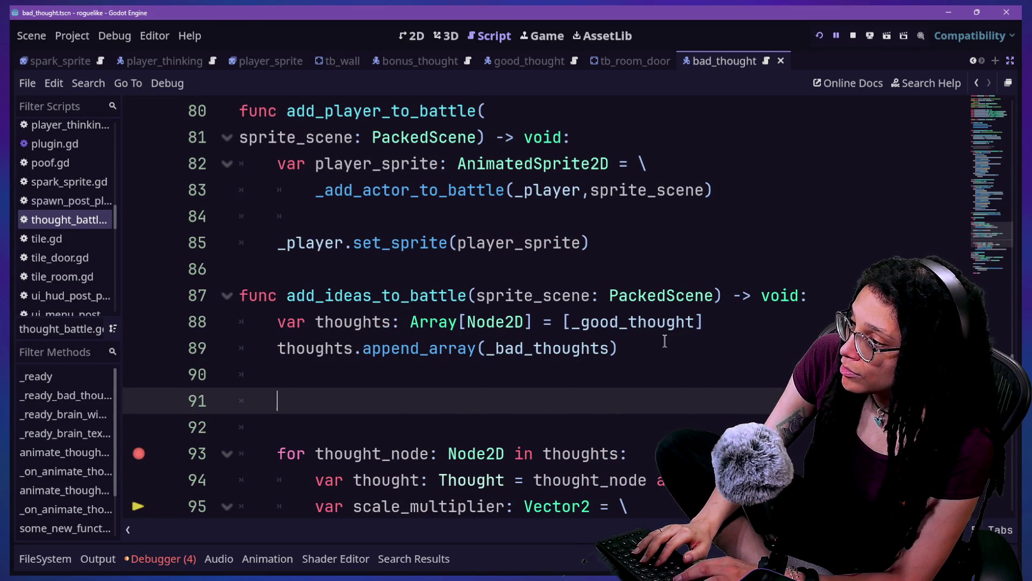
text(print(thoughts)
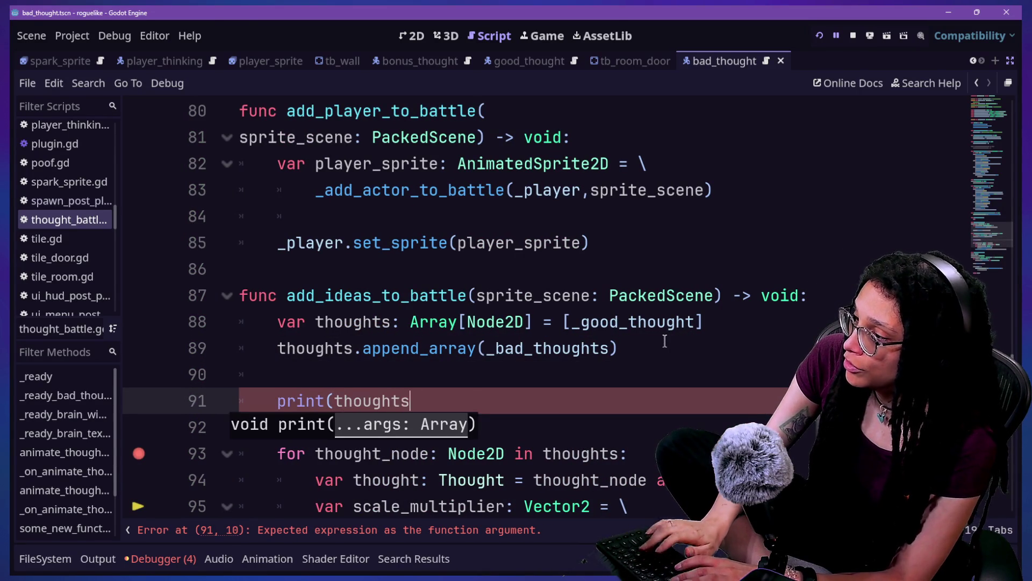
text())
drag(156, 374, 150, 454)
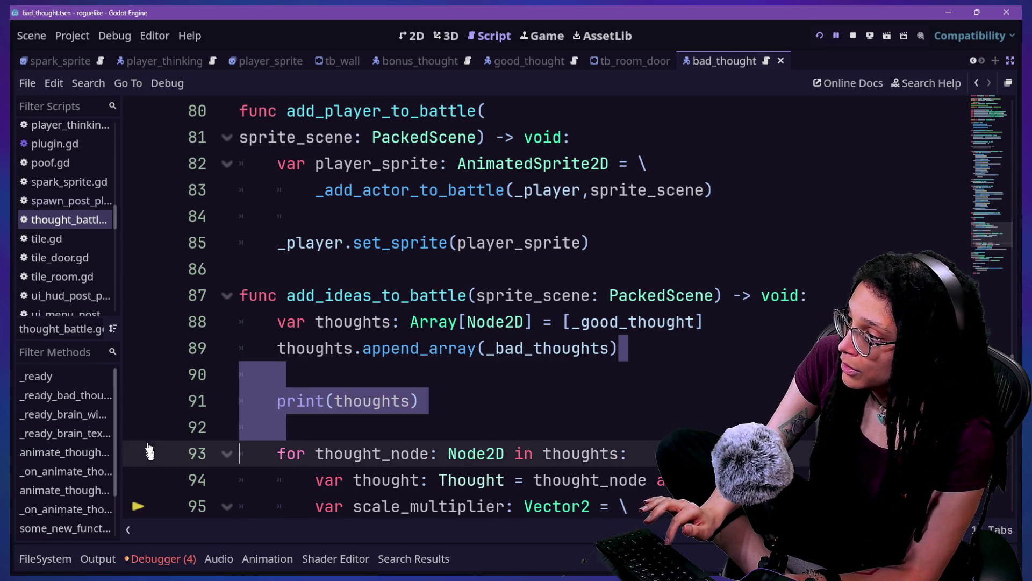
click(377, 430)
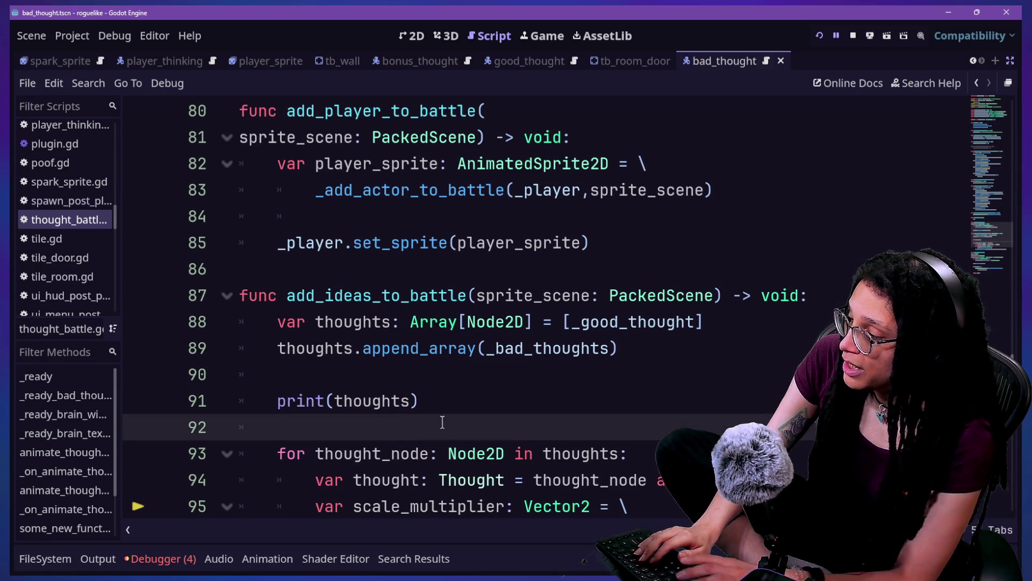
text(r)
key(BackSpace)
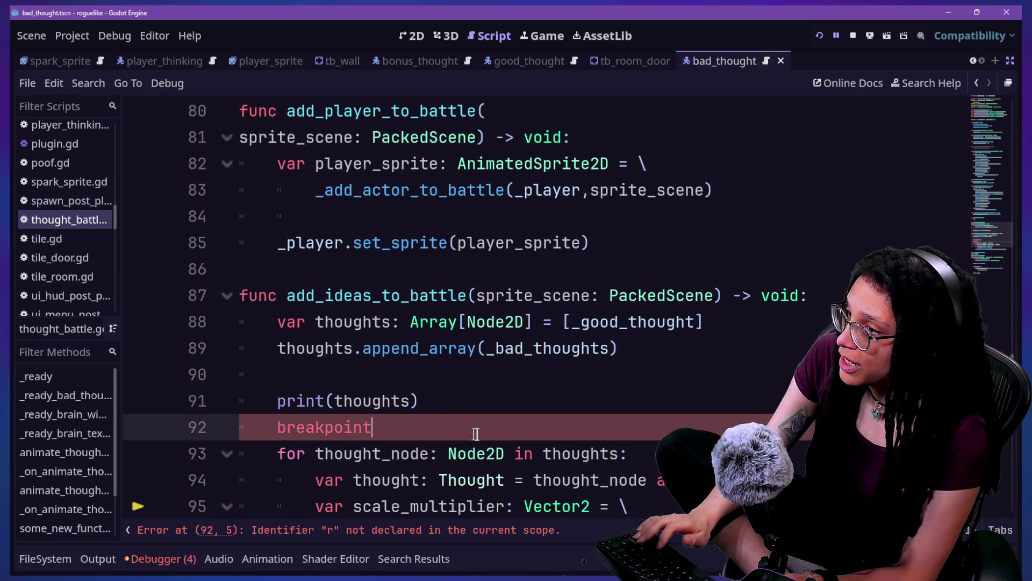
Step: Restart the game, pick Mewsky, and move right until the flip_h error
click(819, 33)
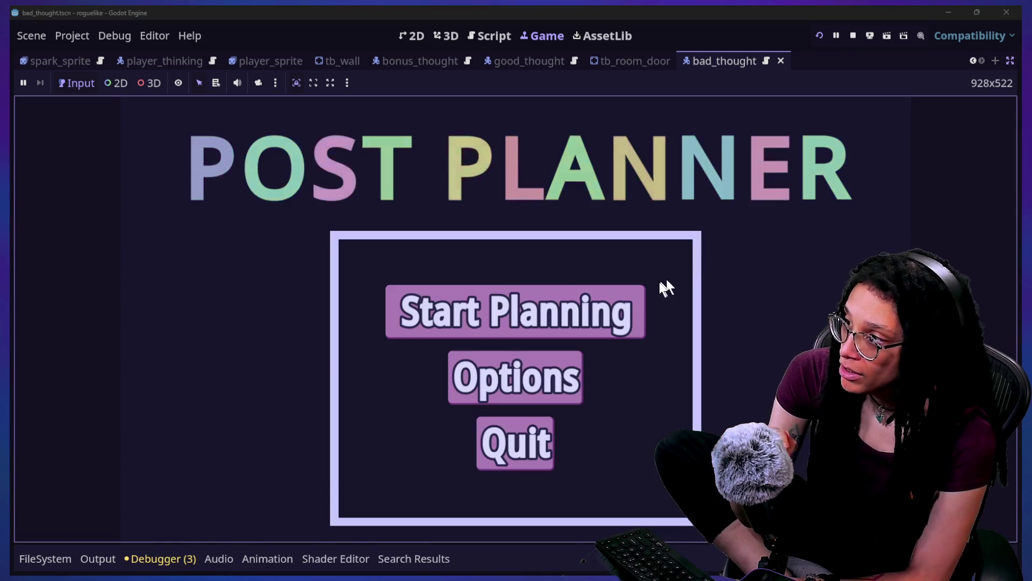
click(435, 321)
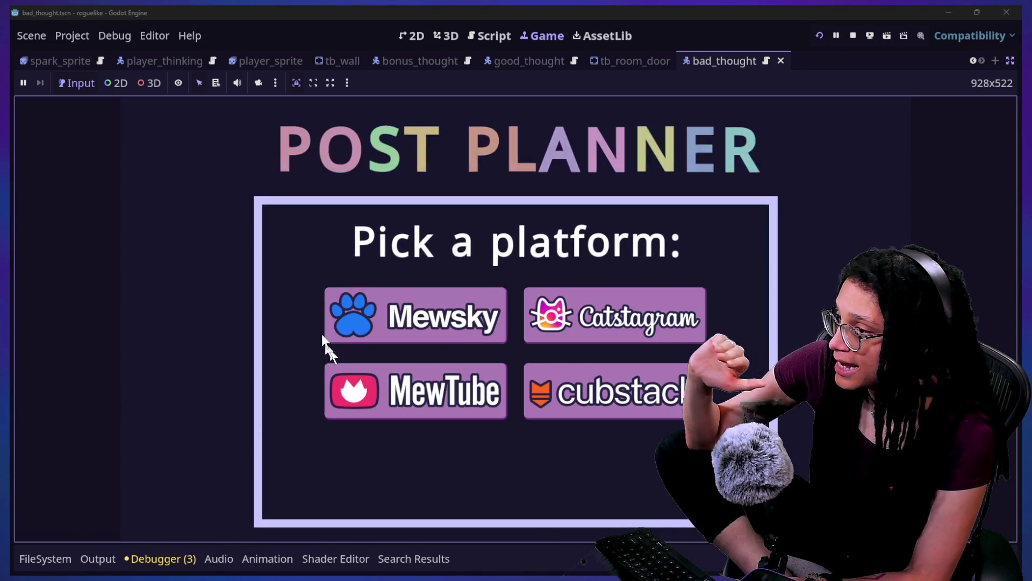
mouse_move(371, 328)
click(552, 339)
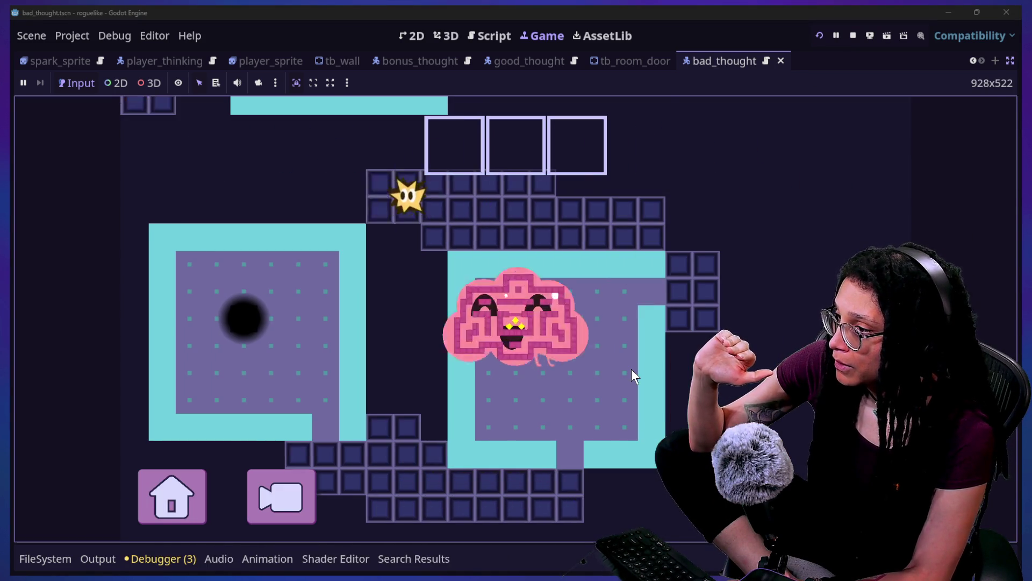
key(Right)
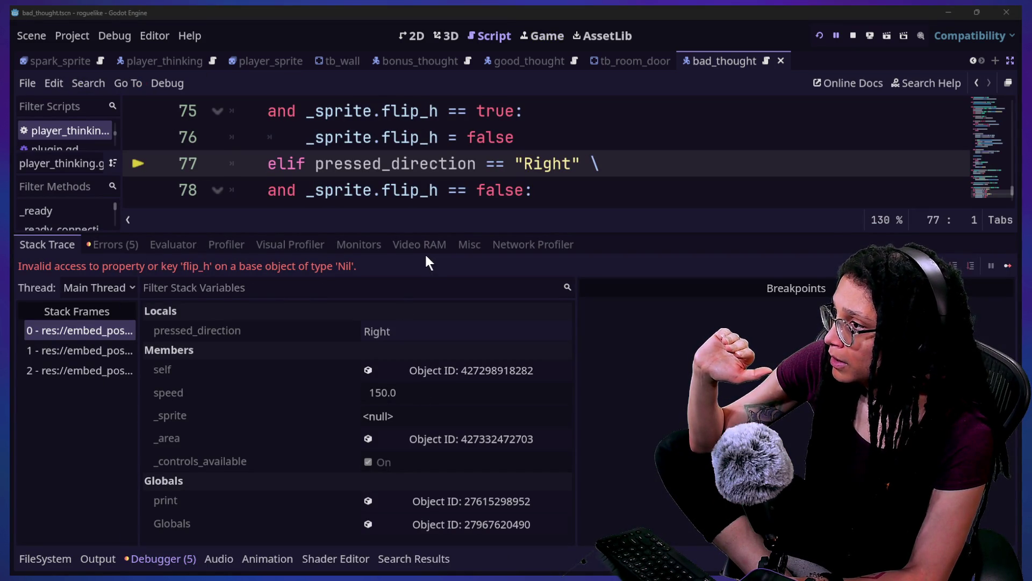
Step: Restart and pick a platform again to pause at the line 92 breakpoint
click(820, 36)
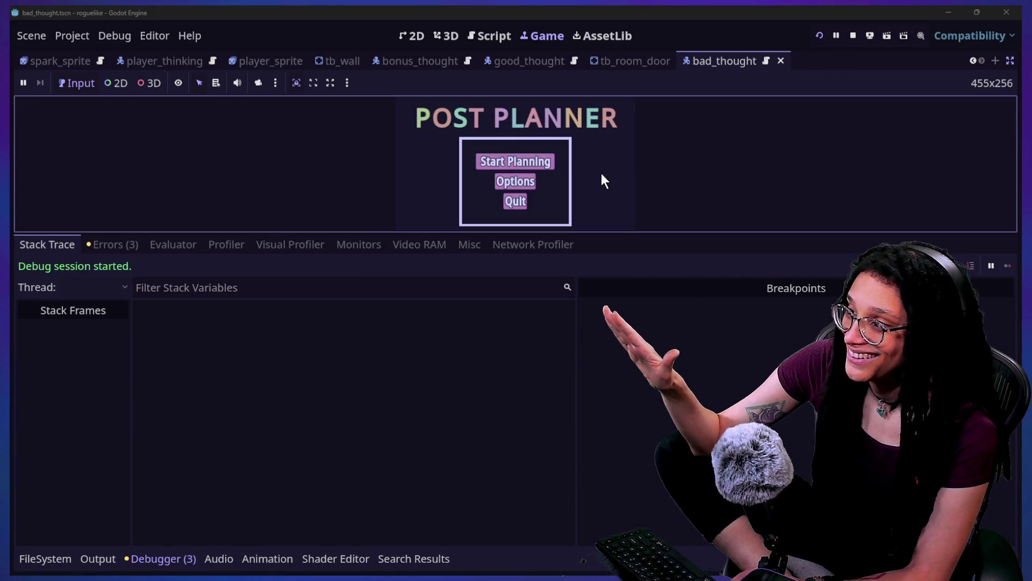
click(538, 161)
click(546, 161)
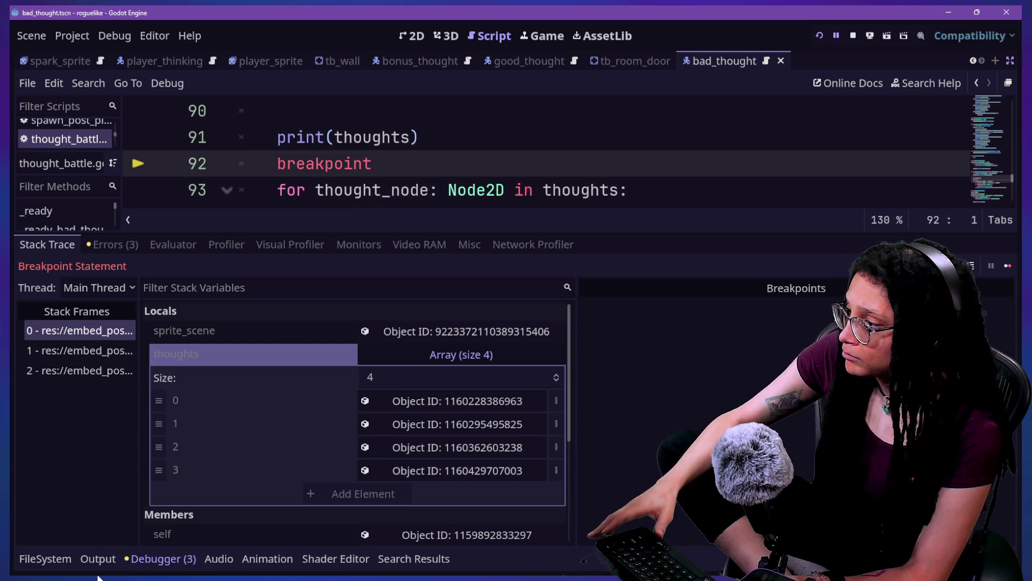
Step: Read GoodThought, BadThought, BadThought2 and BadThought3 in the Output log, then refocus the full-window script
click(92, 559)
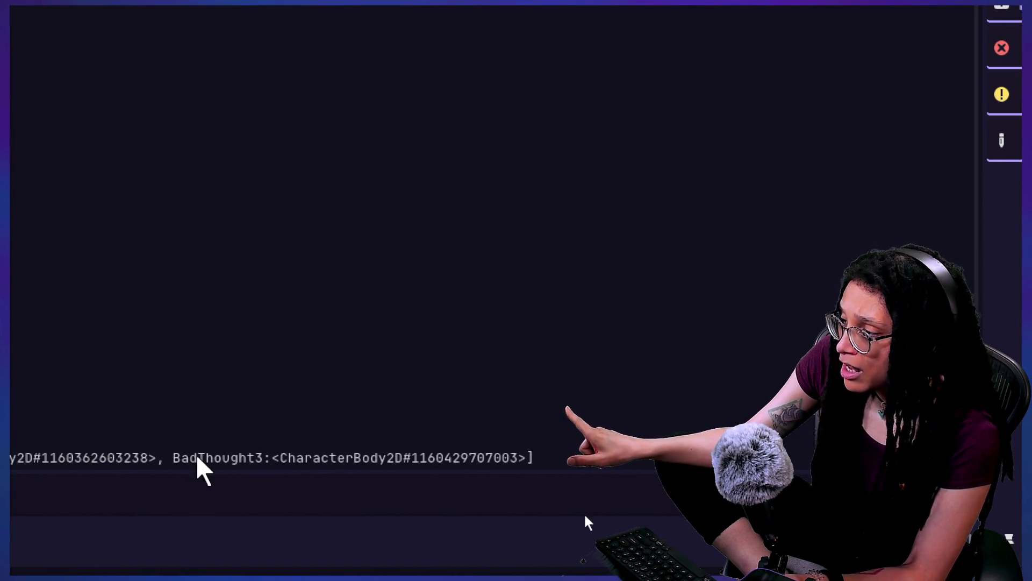
drag(197, 458, 362, 458)
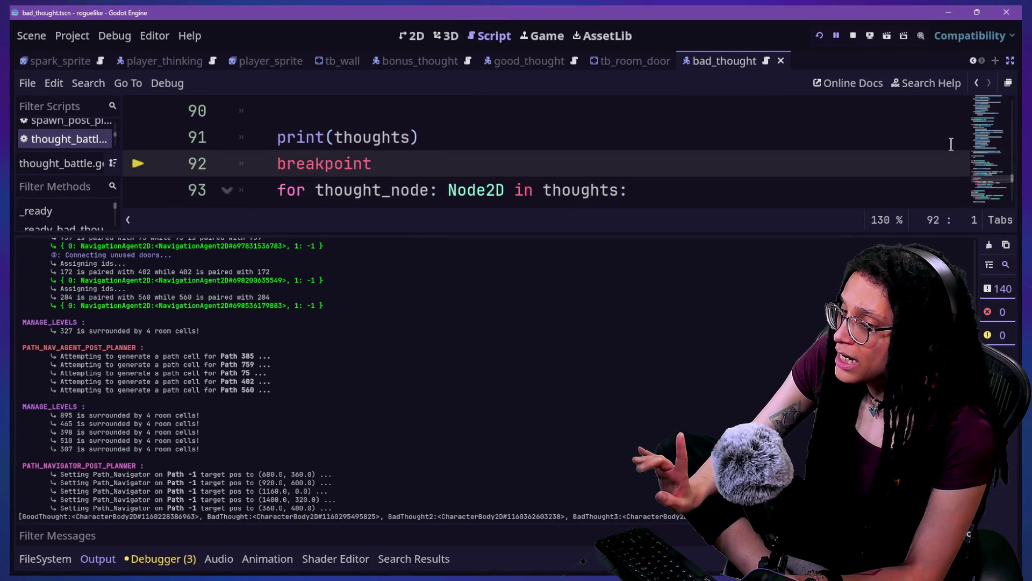
click(1009, 63)
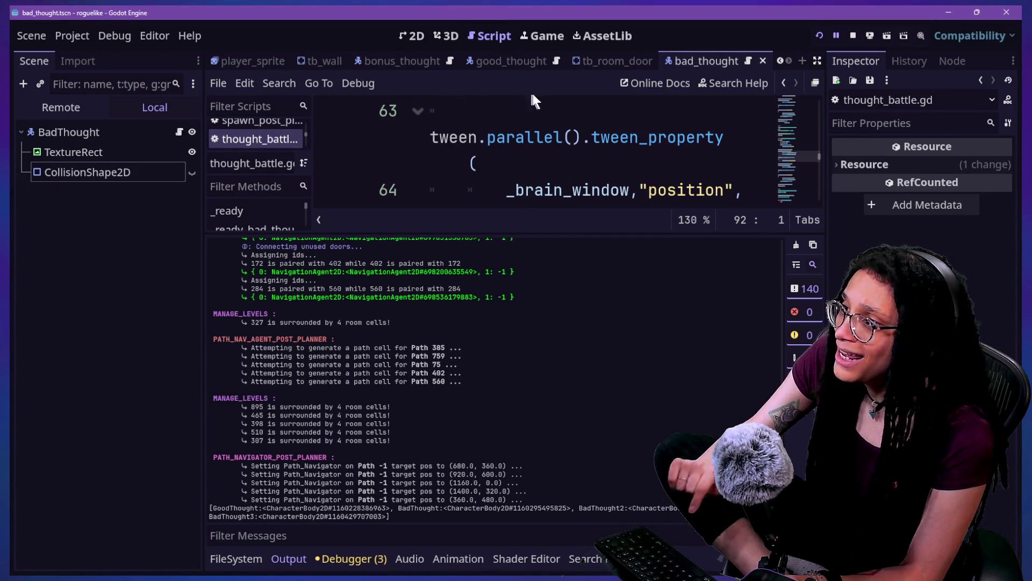
click(569, 189)
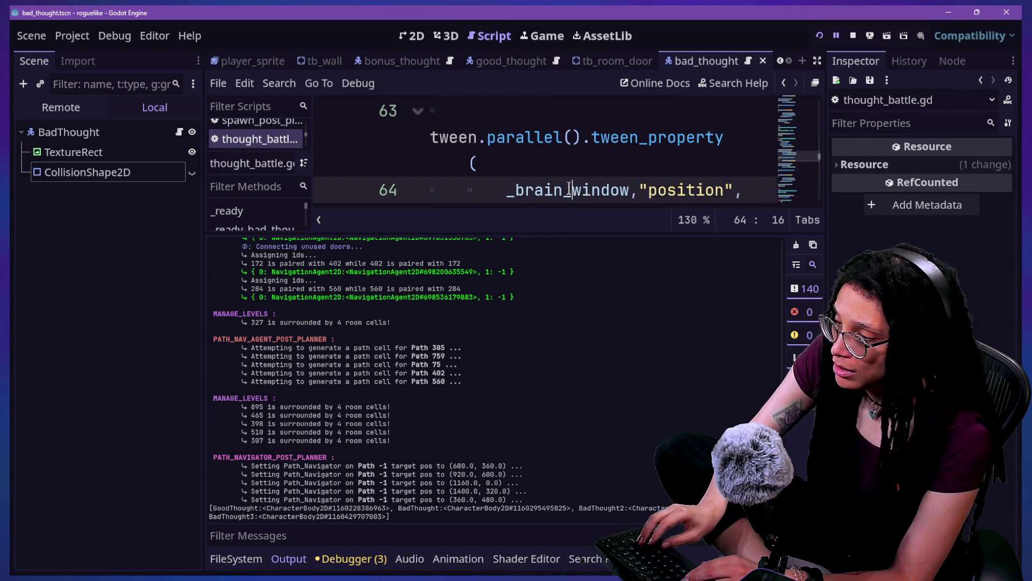
key(ctrl+shift+F11)
click(577, 307)
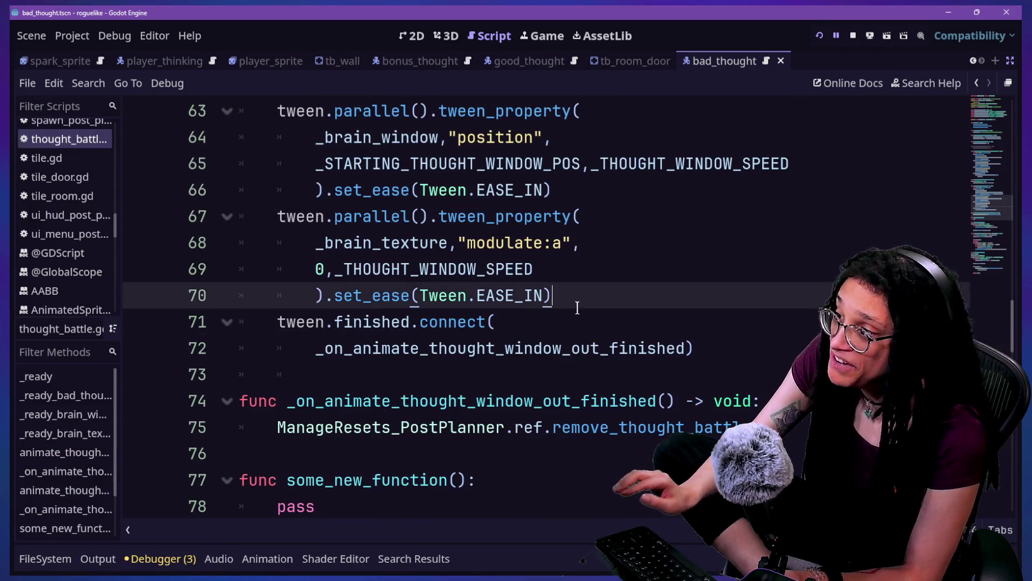
Step: Scroll up to line 15 and select Node2D in the _bad_thoughts Array[Node2D] declaration
scroll(579, 299, up, 1)
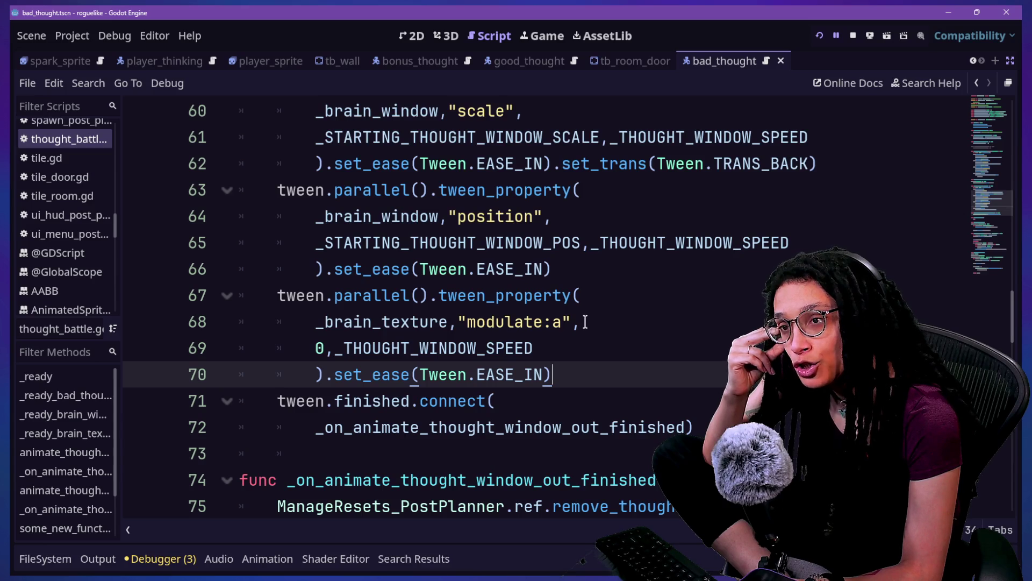
key(shift+alt+o)
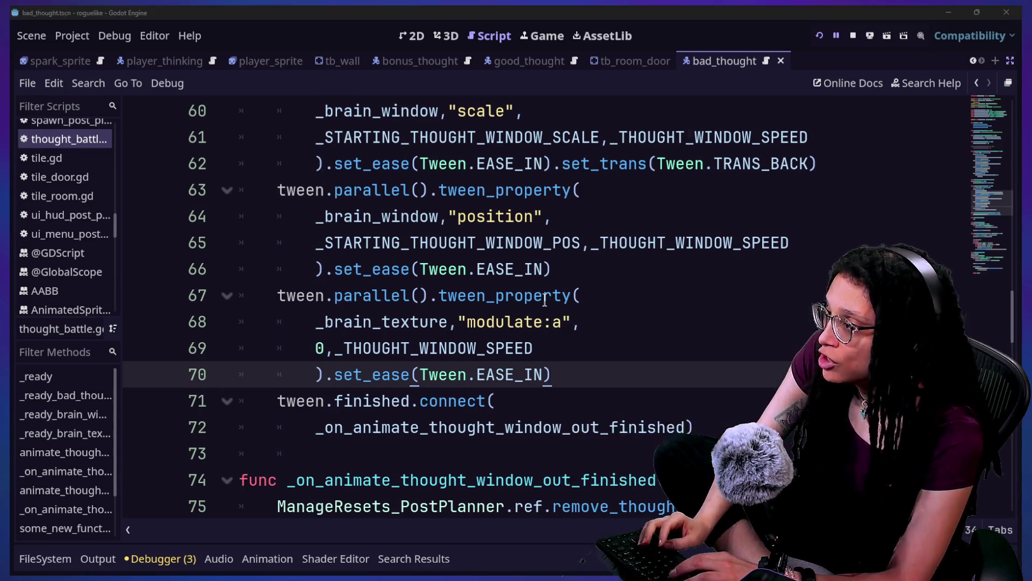
key(Escape)
scroll(535, 138, up, 1)
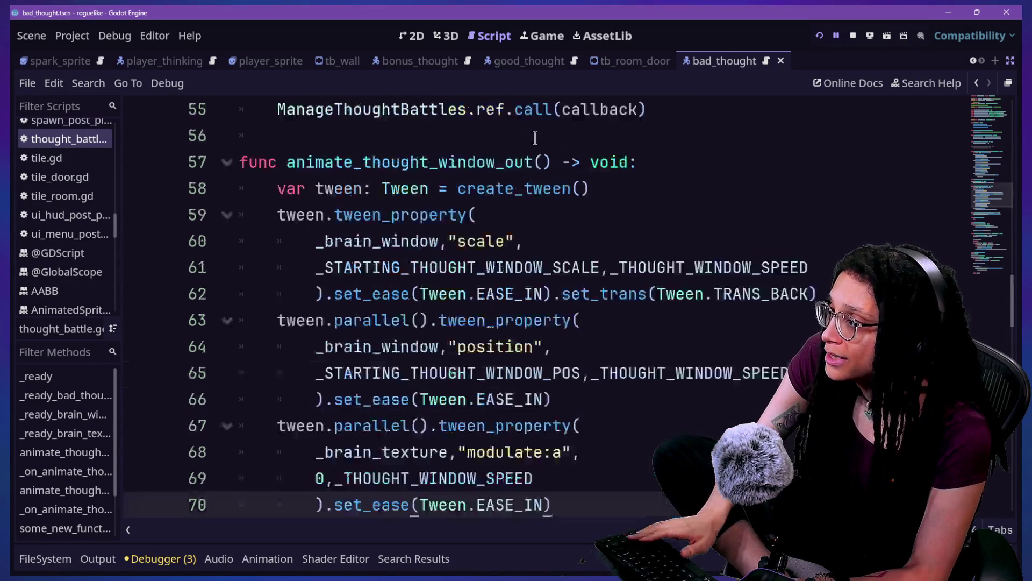
scroll(535, 138, down, 10)
scroll(534, 138, up, 3)
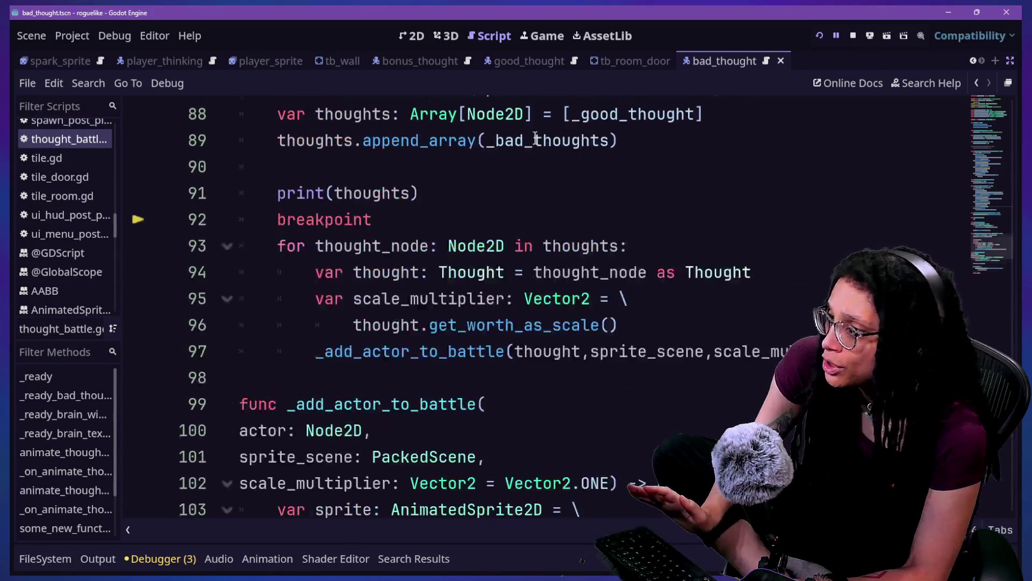
scroll(553, 177, down, 2)
scroll(606, 366, up, 3)
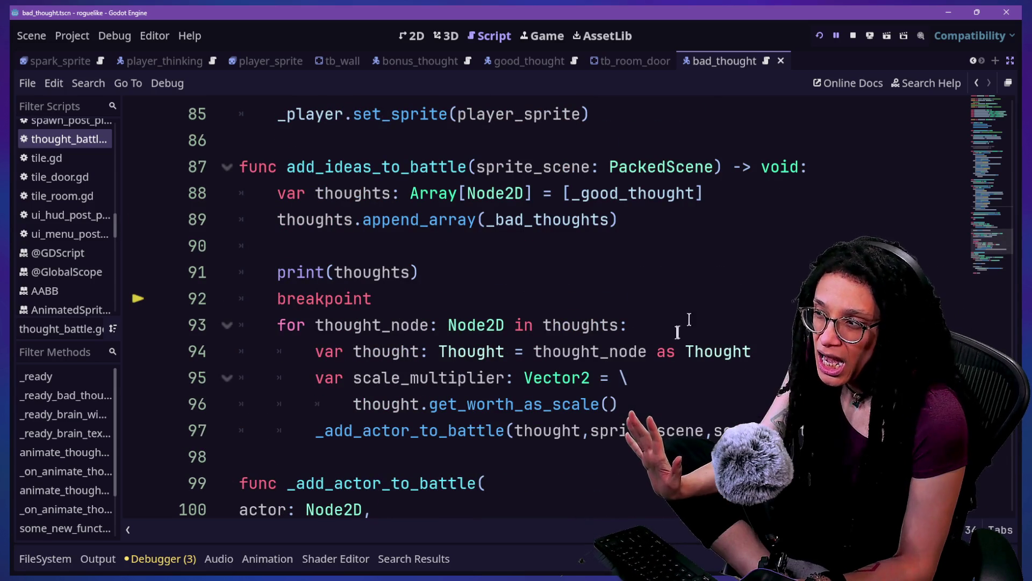
click(656, 333)
click(530, 304)
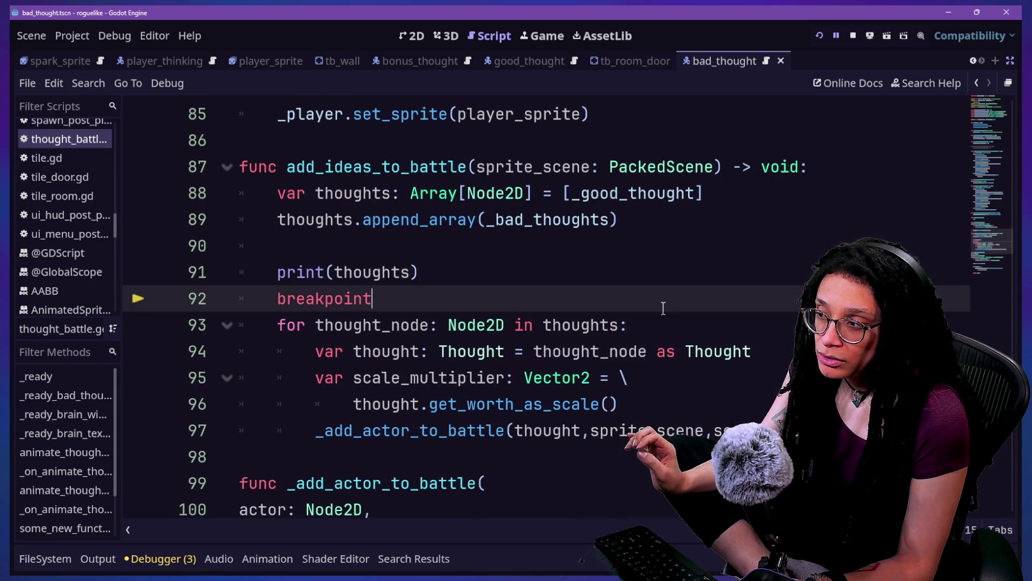
scroll(663, 309, up, 20)
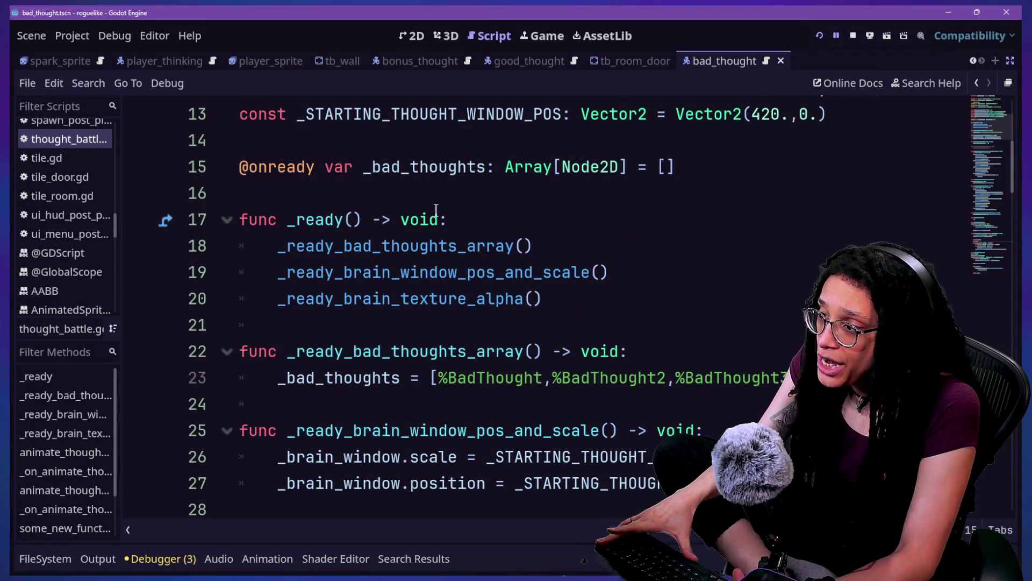
click(578, 167)
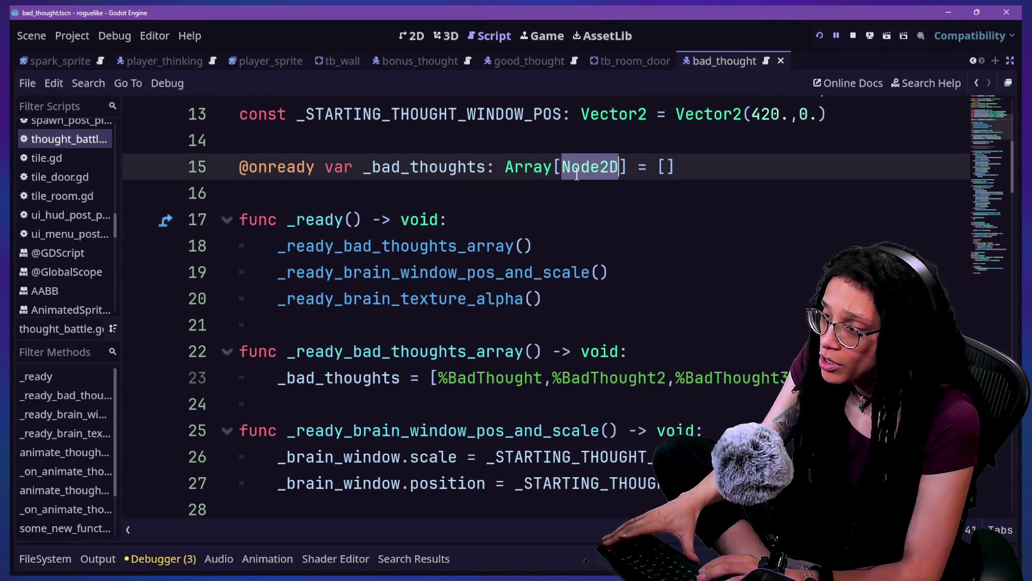
Step: Change _bad_thoughts to Array[Thought] and cast %BadThought as Thought
text(Thought)
click(382, 246)
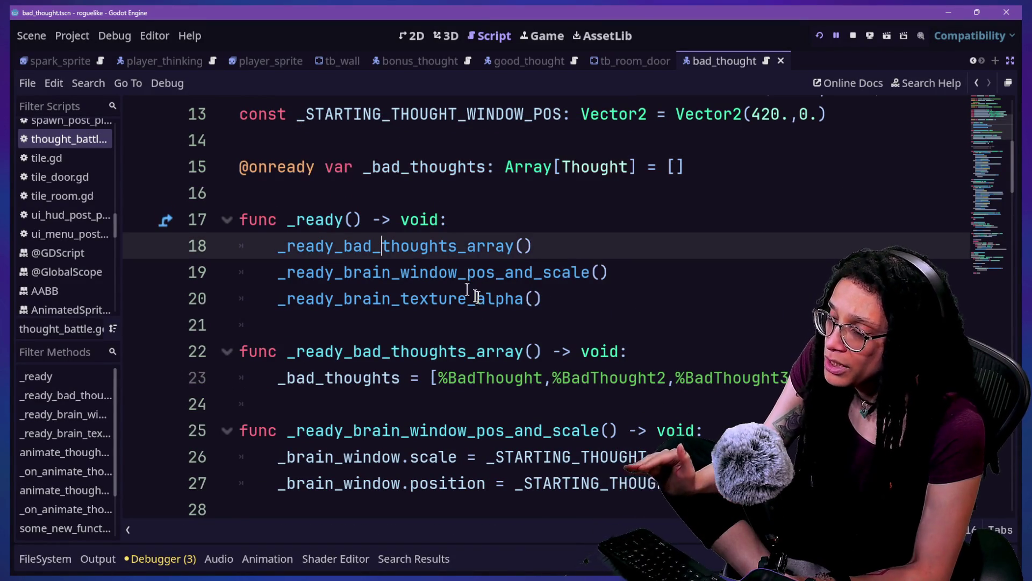
click(538, 378)
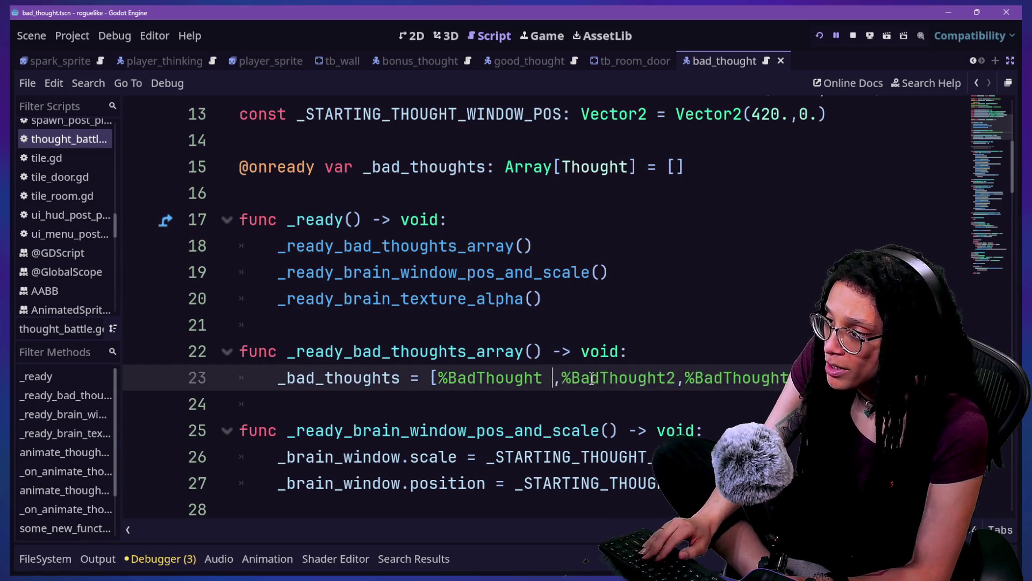
click(544, 321)
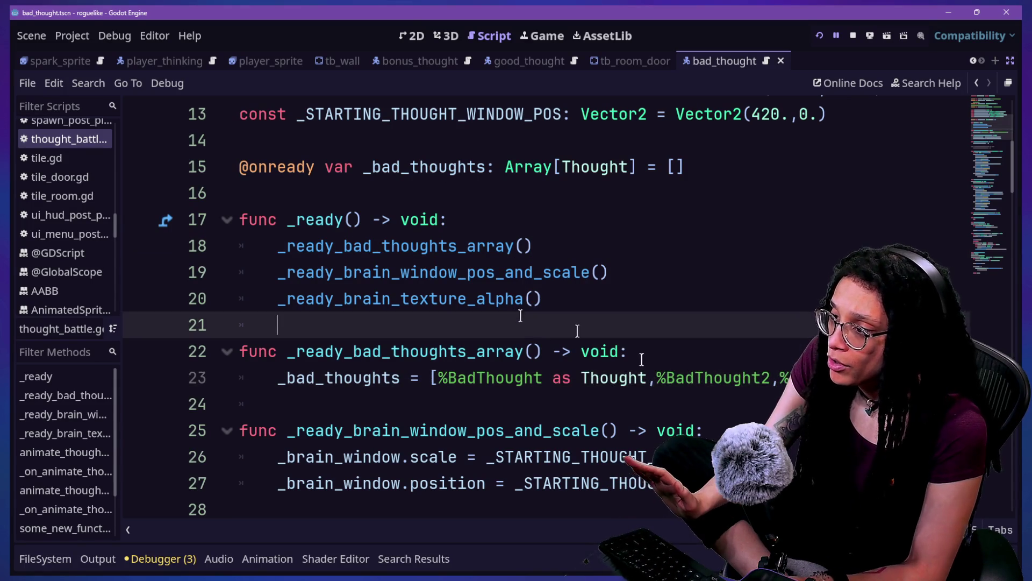
Step: Put each array entry on its own line and cast %BadThought2 as Thought too
click(656, 378)
key(Return)
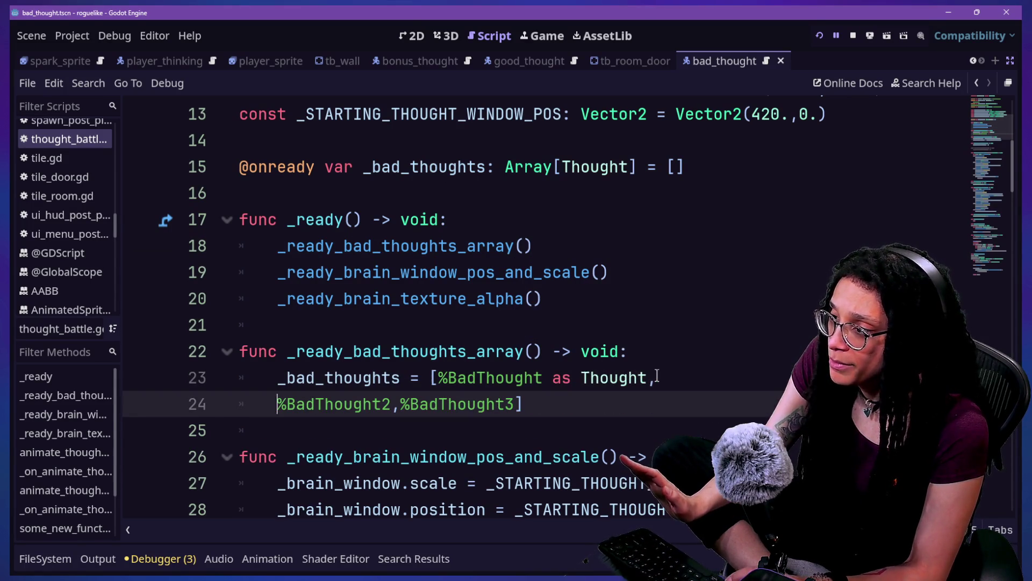
click(440, 377)
key(Return)
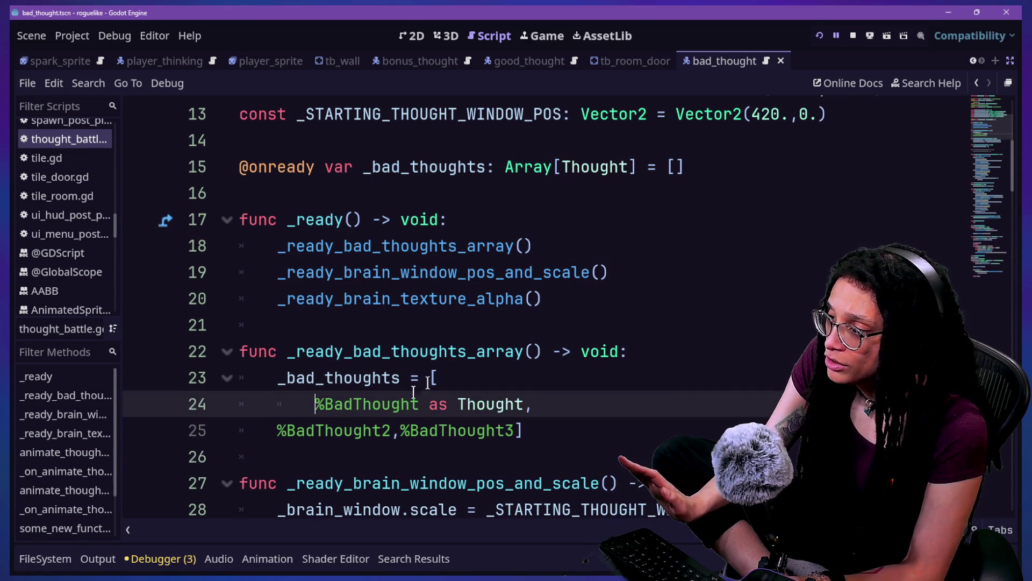
click(277, 430)
key(BackSpace)
key(BackSpace)
key(Return)
drag(422, 413, 523, 411)
key(ctrl+c)
click(423, 430)
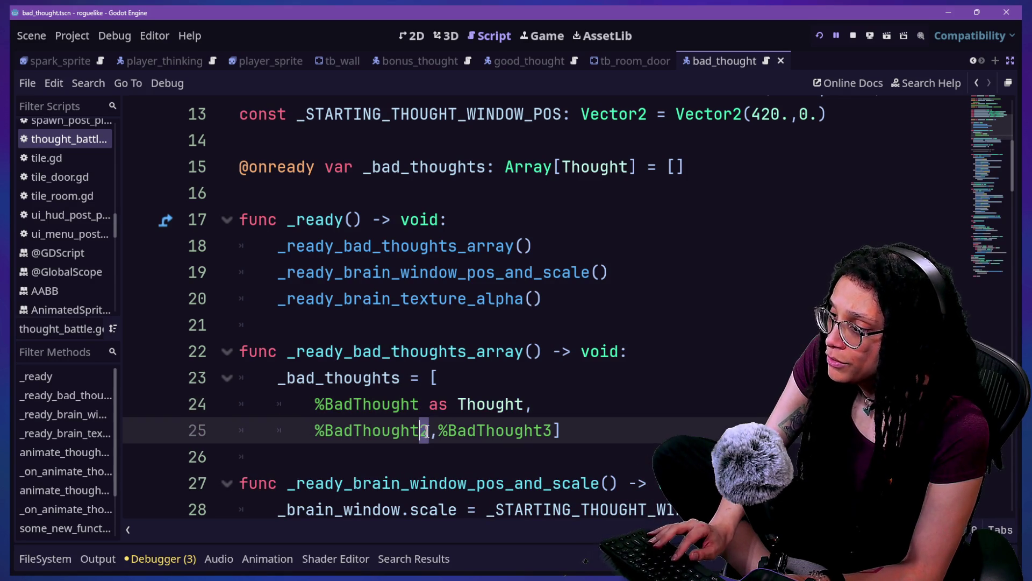
key(ctrl+v)
key(Return)
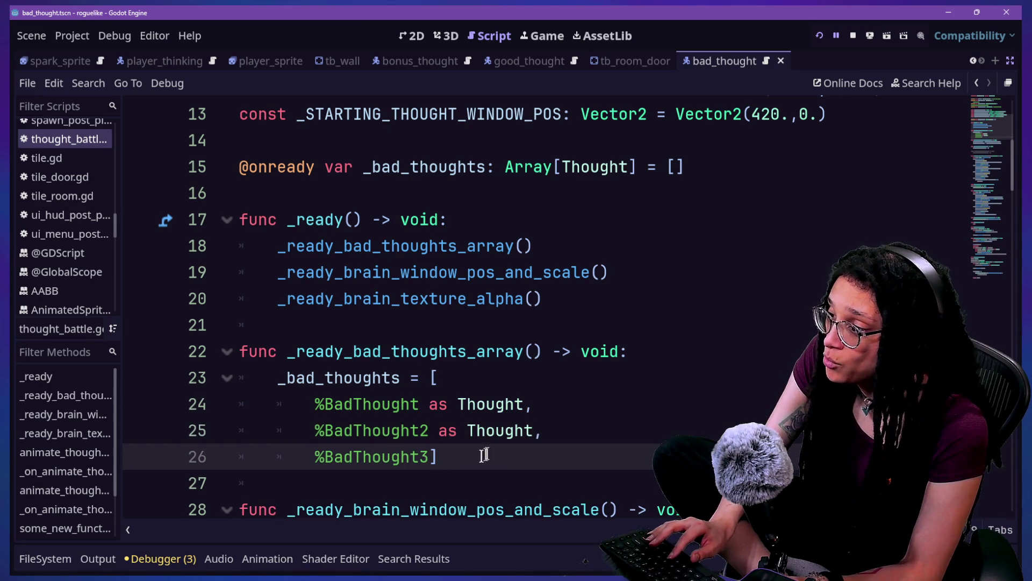
scroll(491, 334, down, 20)
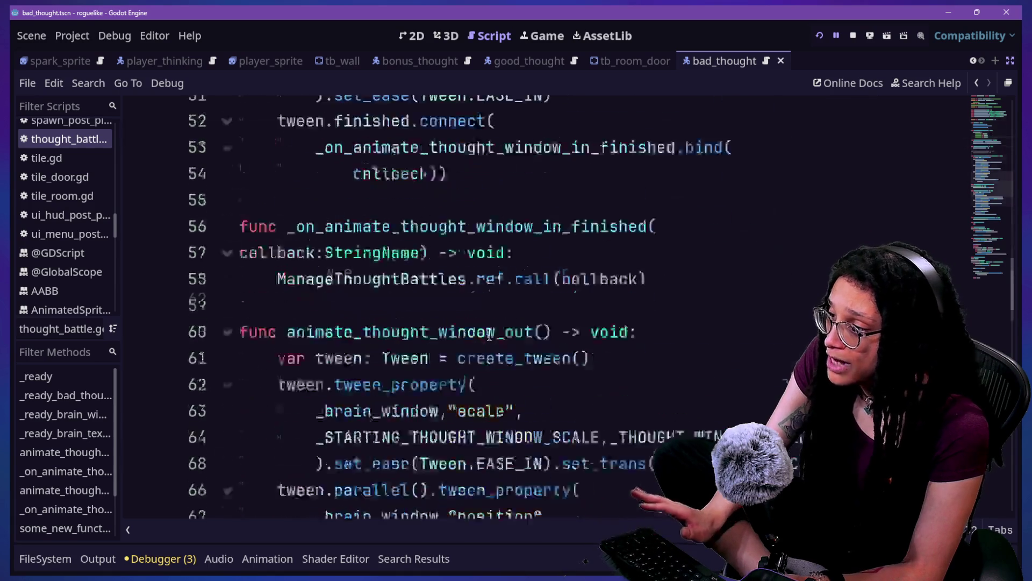
Step: Retype the for-loop and thoughts array element types from Node2D to Thought
scroll(490, 333, down, 6)
scroll(490, 333, up, 6)
scroll(489, 334, down, 1)
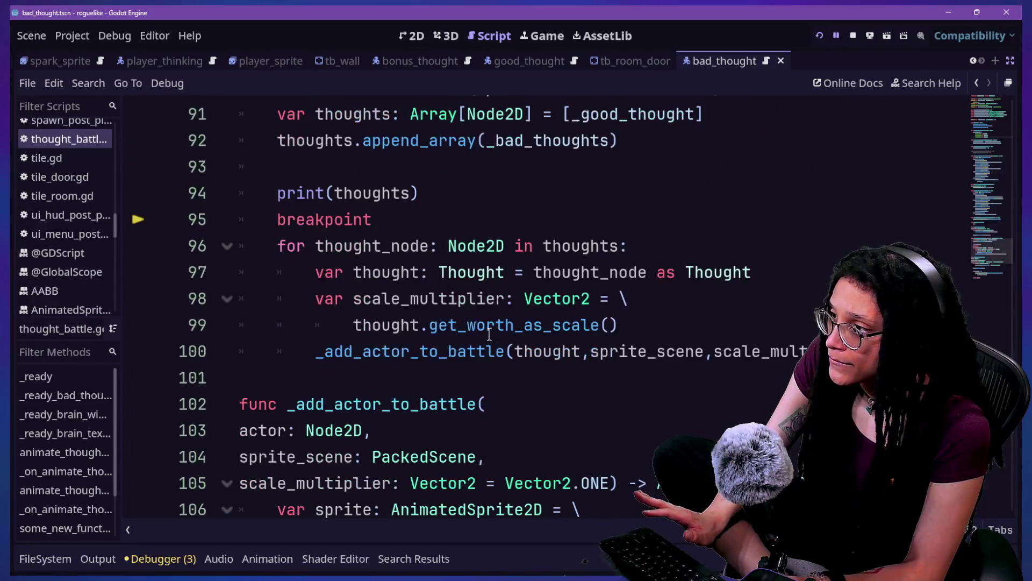
double_click(475, 246)
text(Though)
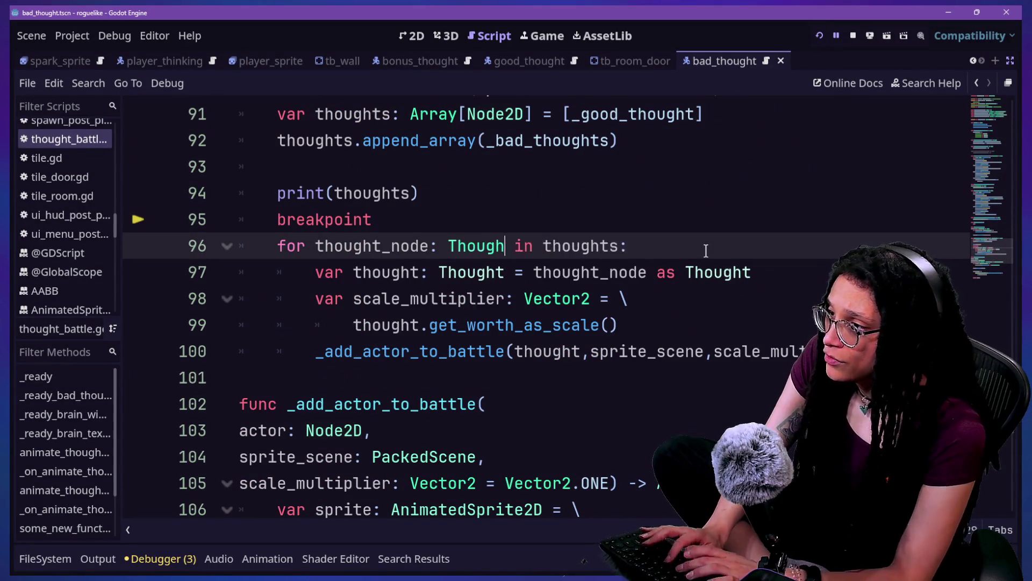
text(t)
click(496, 113)
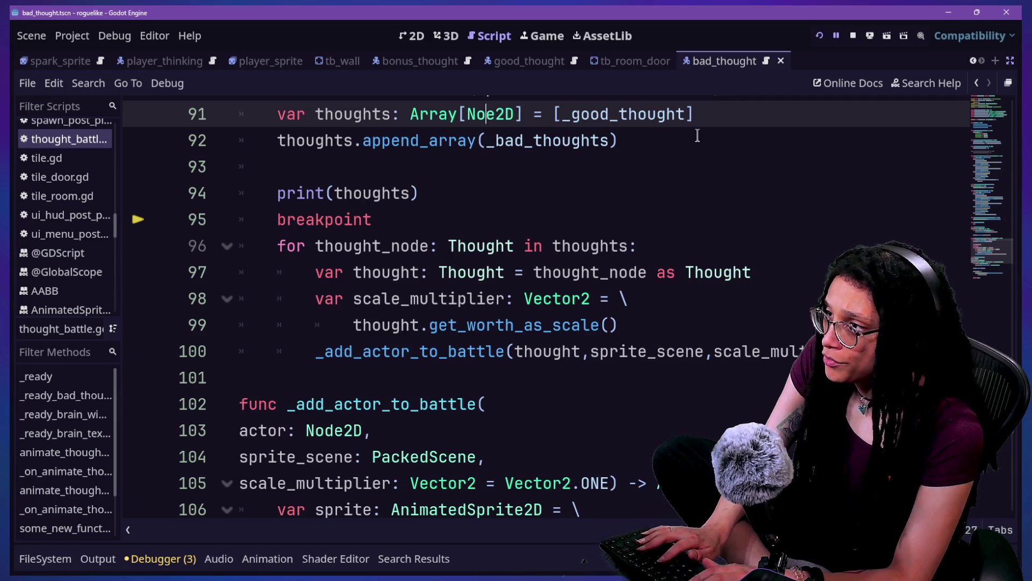
key(BackSpace)
key(BackSpace)
key(Delete)
text(ht)
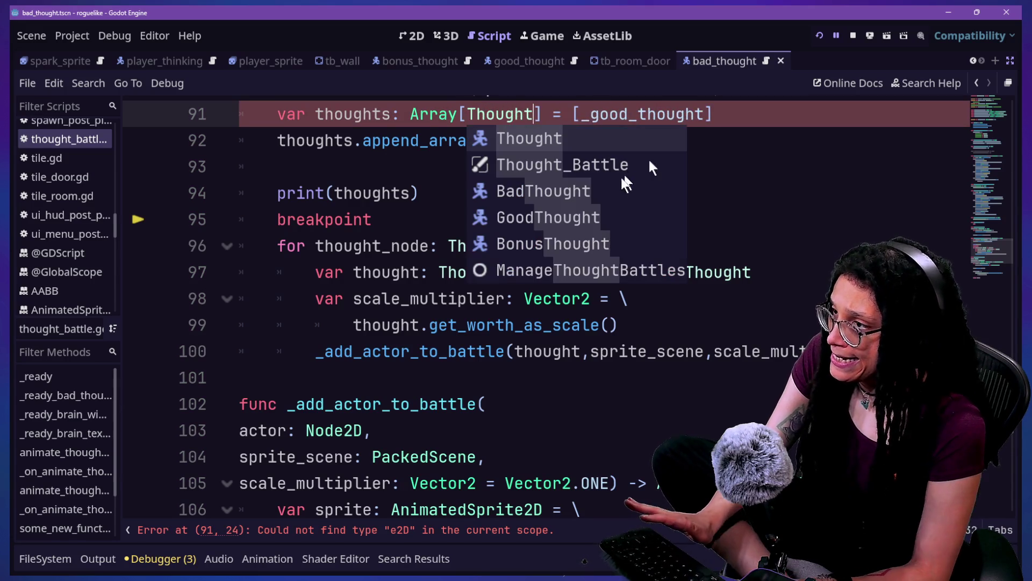
Step: Rename the loop variable to thought and start a thought_node variable on line 97
double_click(330, 430)
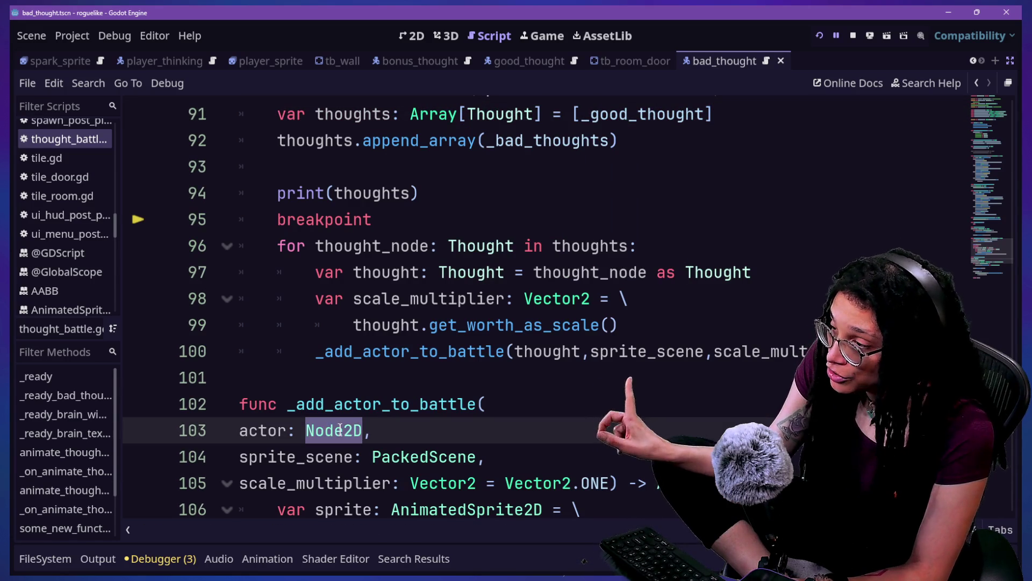
click(340, 382)
click(361, 431)
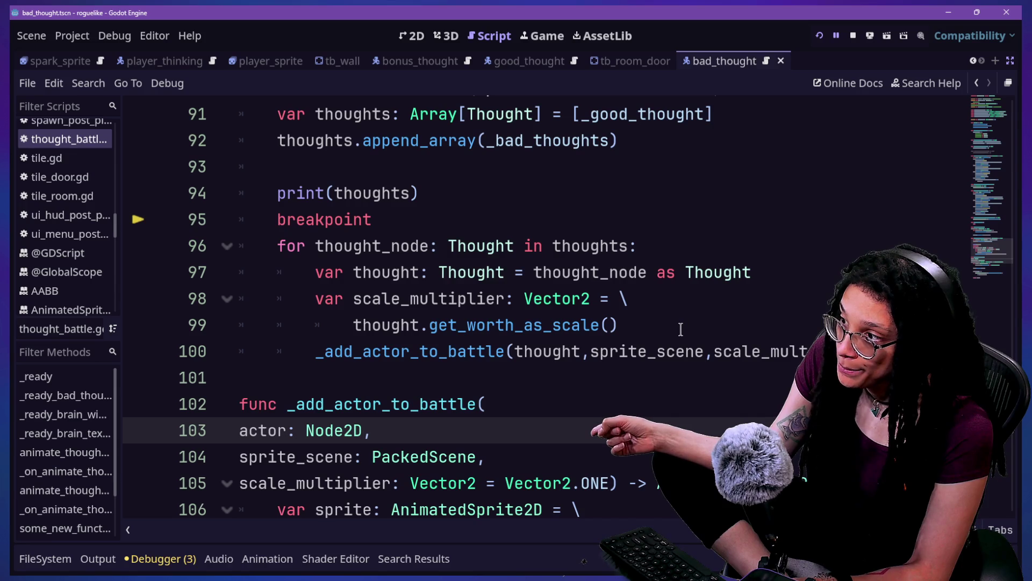
click(634, 329)
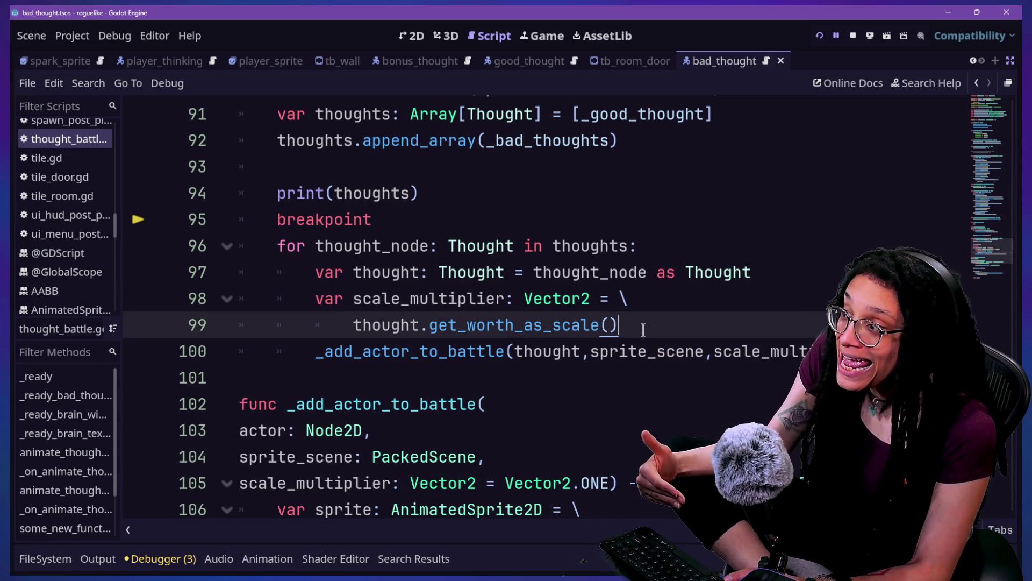
key(Return)
key(BackSpace)
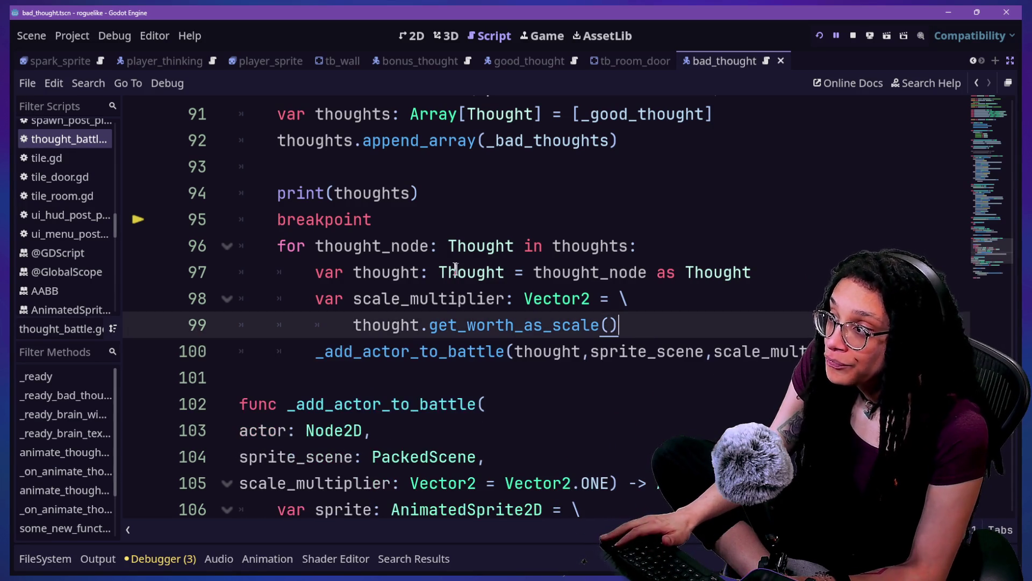
drag(378, 254, 402, 253)
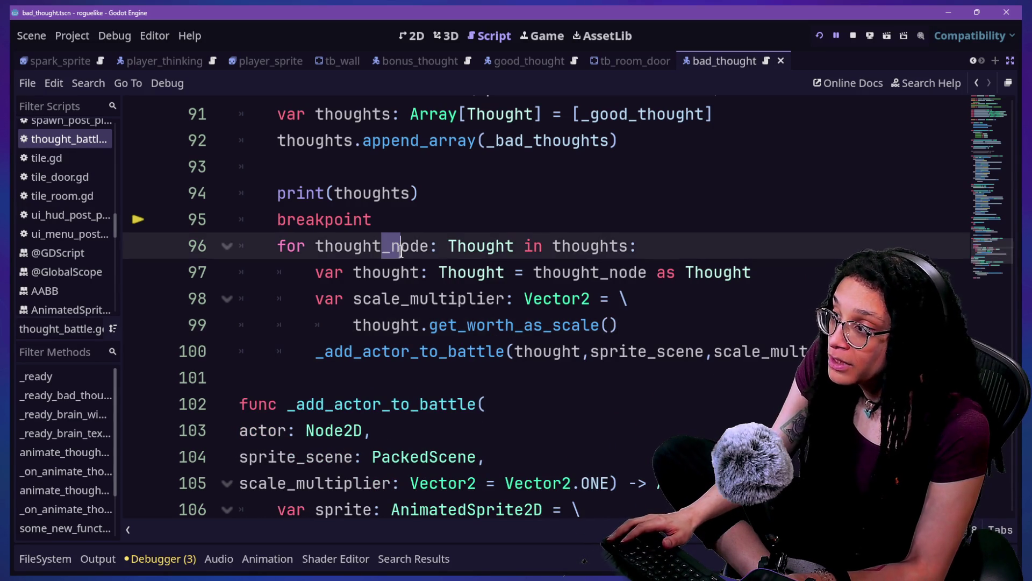
key(Delete)
key(Delete)
click(422, 267)
text(_node)
Step: Declare thought_node: Node2D = thought as Node2D and pass thought_node to _add_actor_to_battle
double_click(542, 272)
text(Node3)
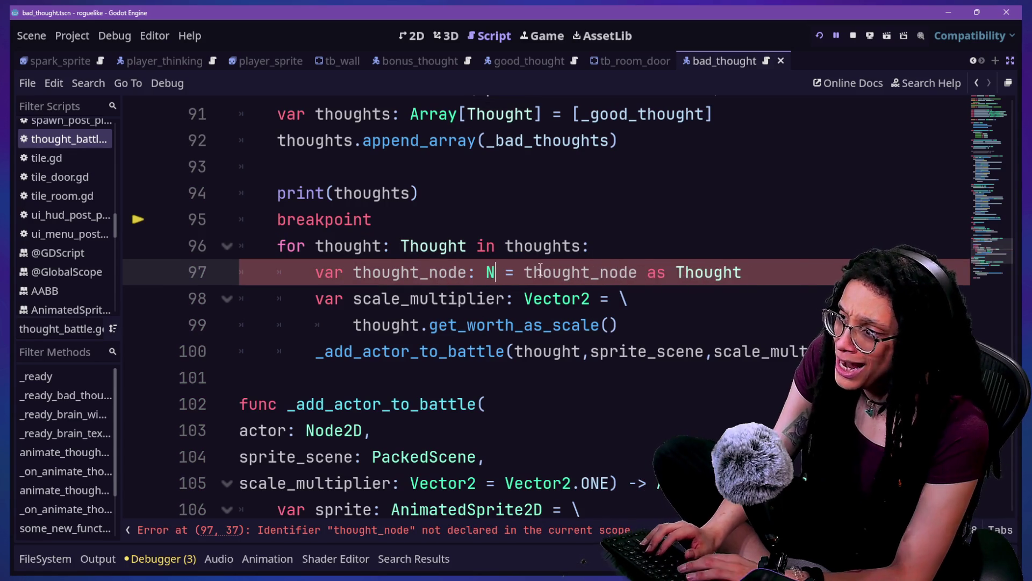
key(BackSpace)
text(2D)
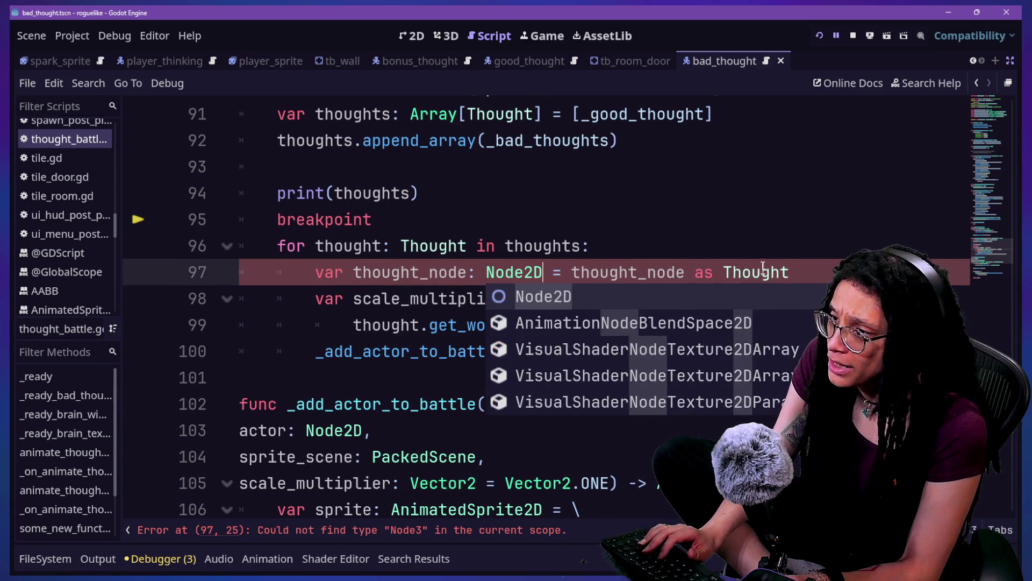
double_click(756, 272)
text(Node2D)
click(596, 293)
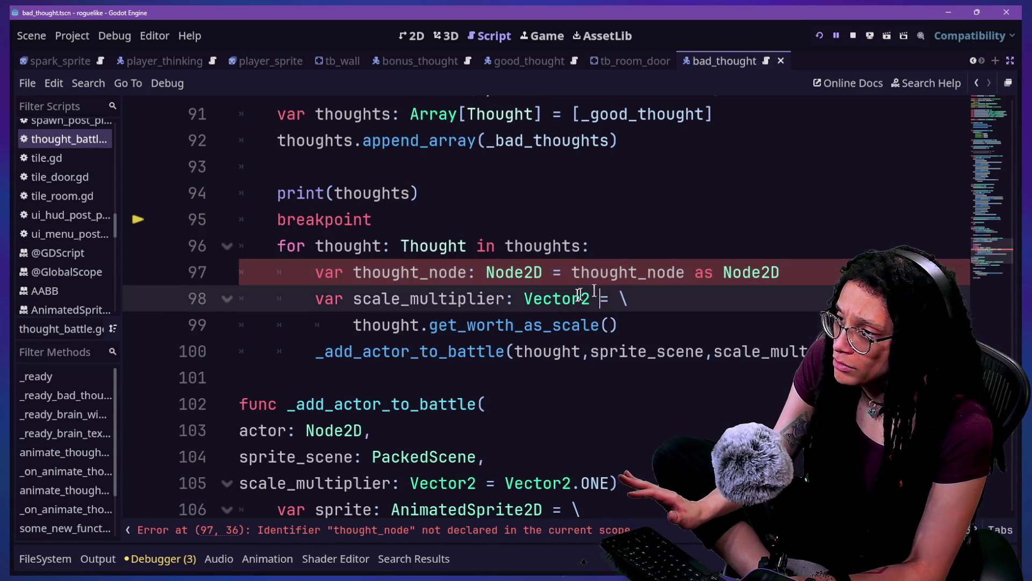
click(580, 351)
text(_node)
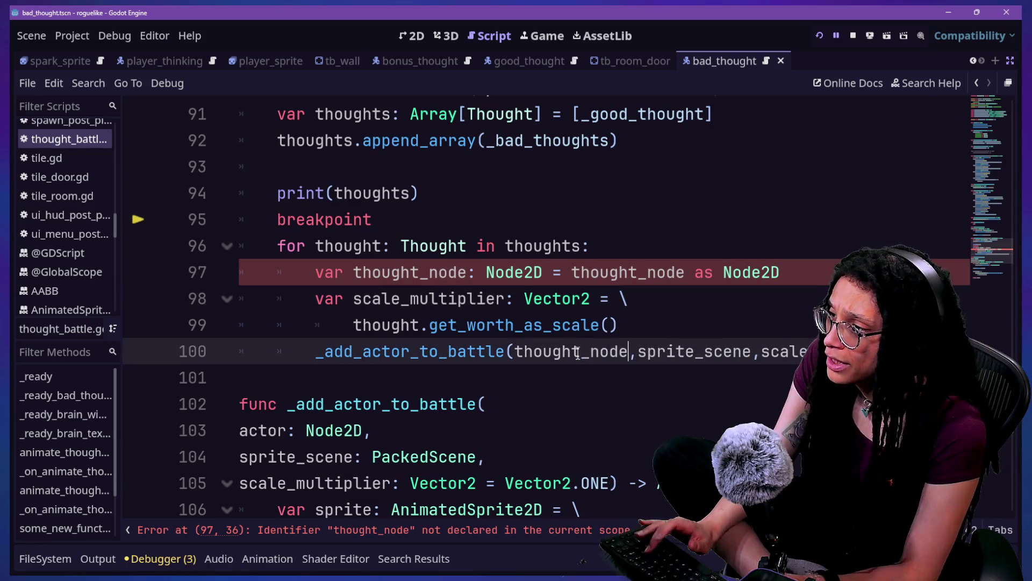
text(node)
click(381, 272)
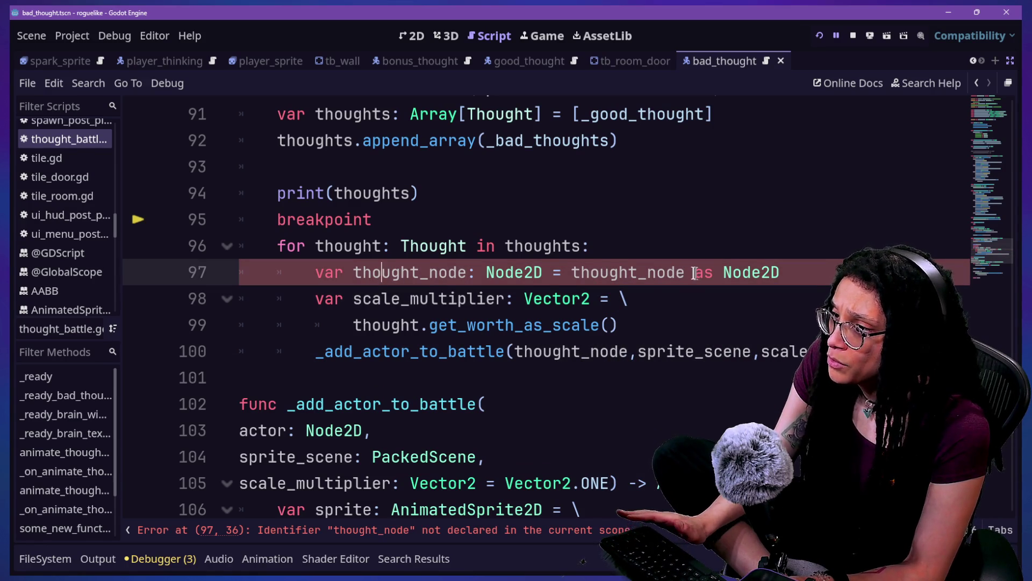
key(BackSpace)
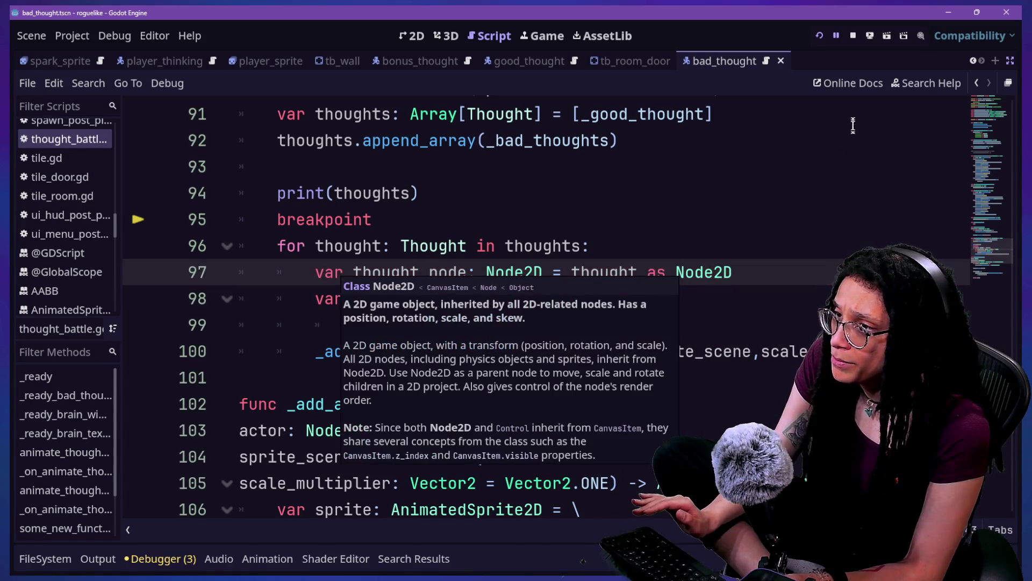
click(820, 36)
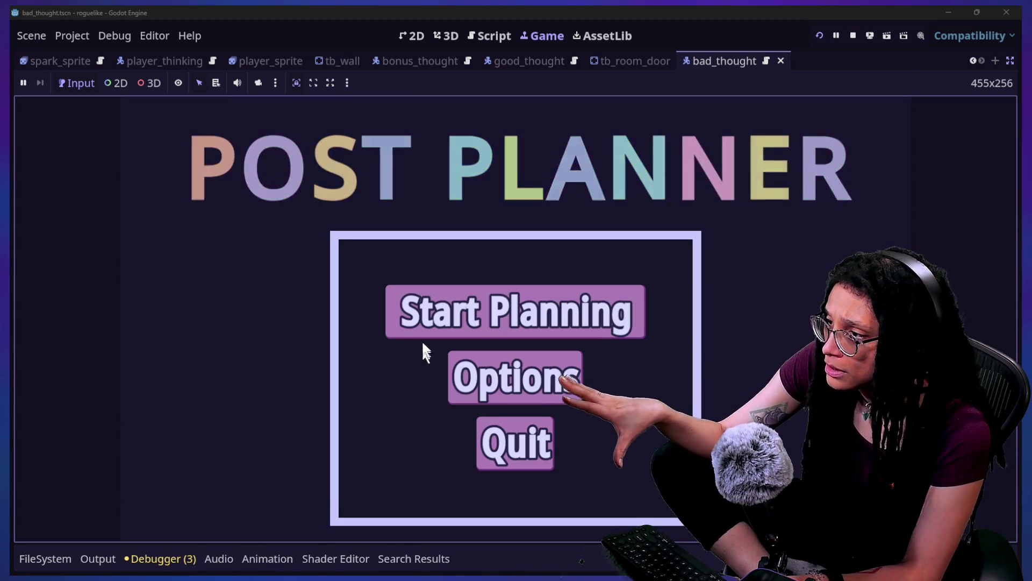
Step: Start planning, pick a platform, and walk the player right and down into the next room
click(419, 331)
click(402, 298)
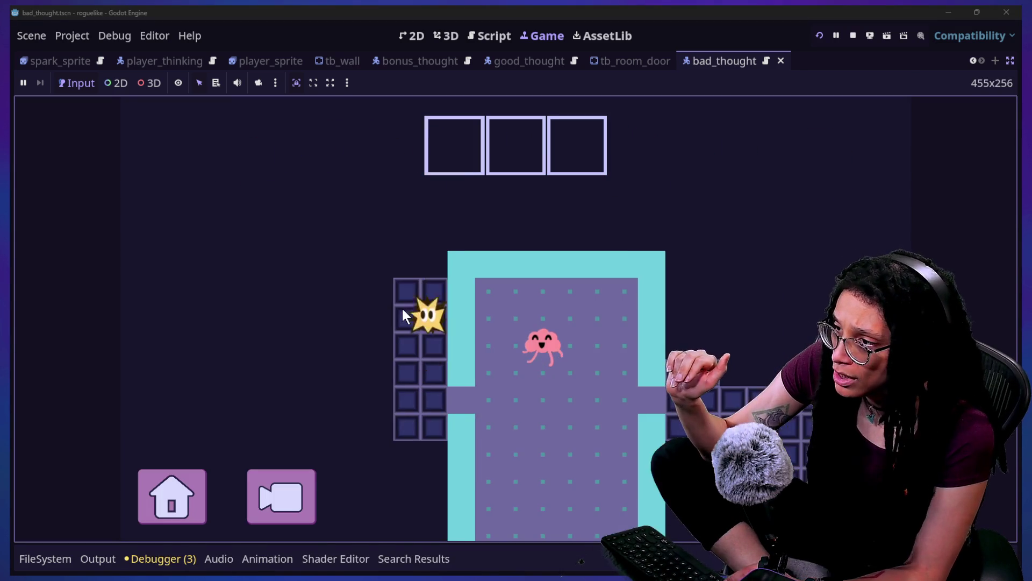
key(Right)
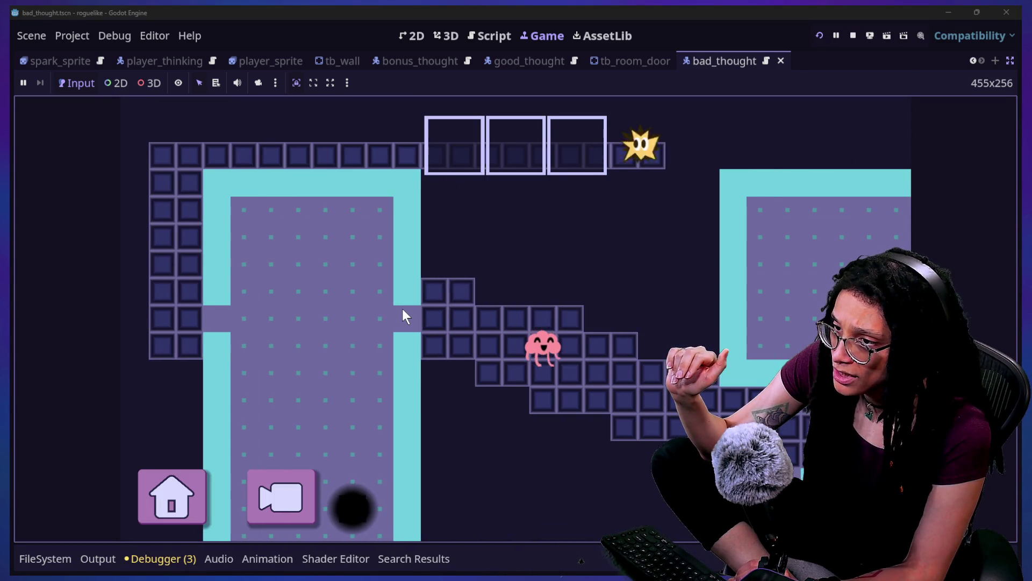
key(Down)
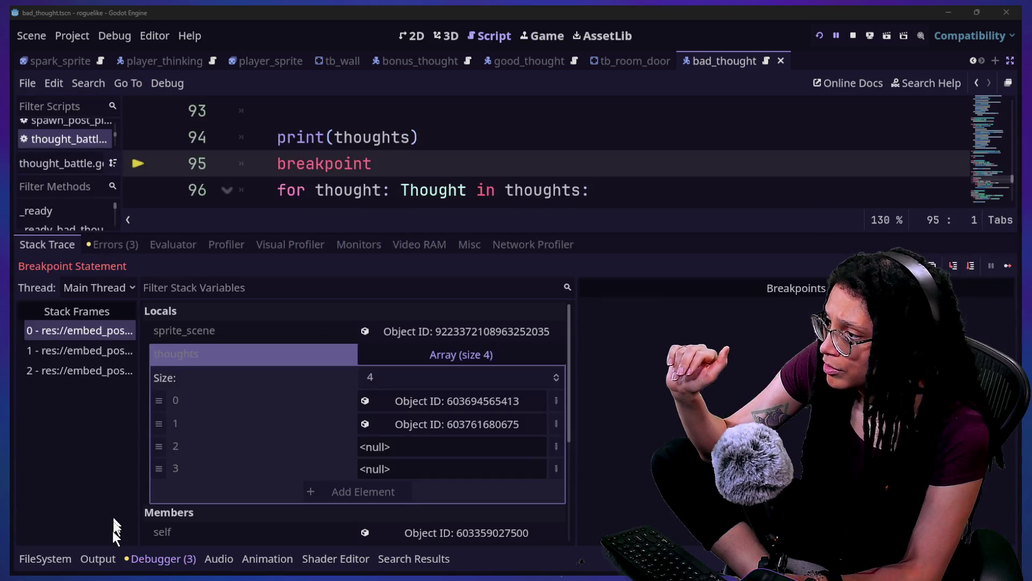
Step: Show the Output log and highlight the two <null> entries in the printed thoughts array
click(101, 558)
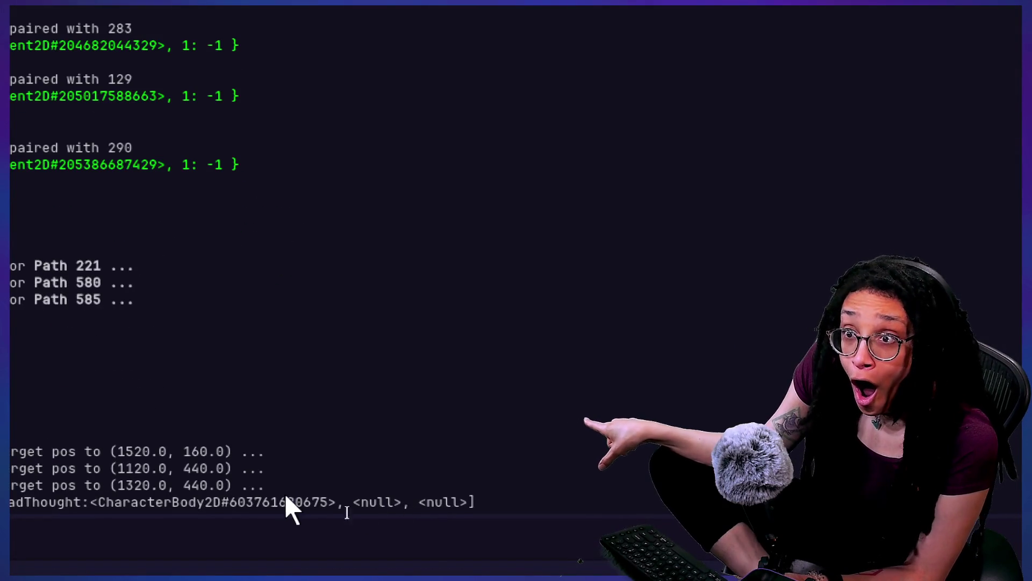
drag(346, 516, 465, 520)
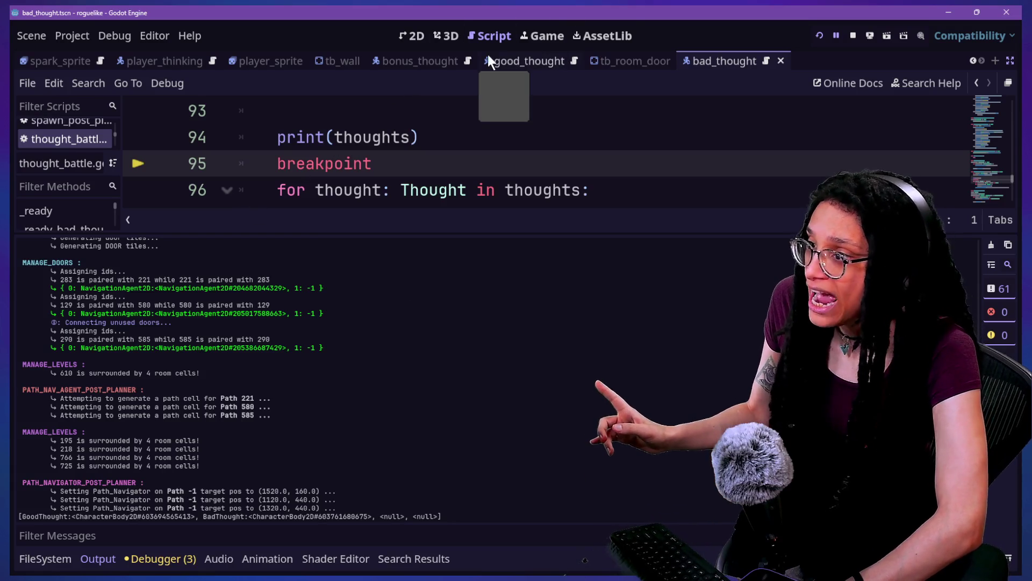
Step: Turn off distraction-free mode so the editor docks are visible again
click(1008, 61)
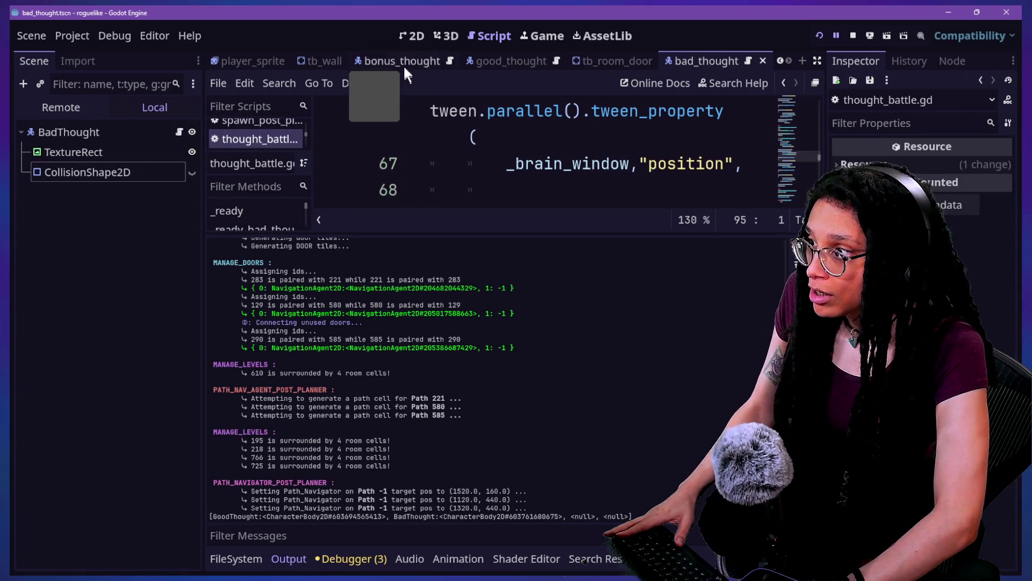
key(ctrl+shift+F11)
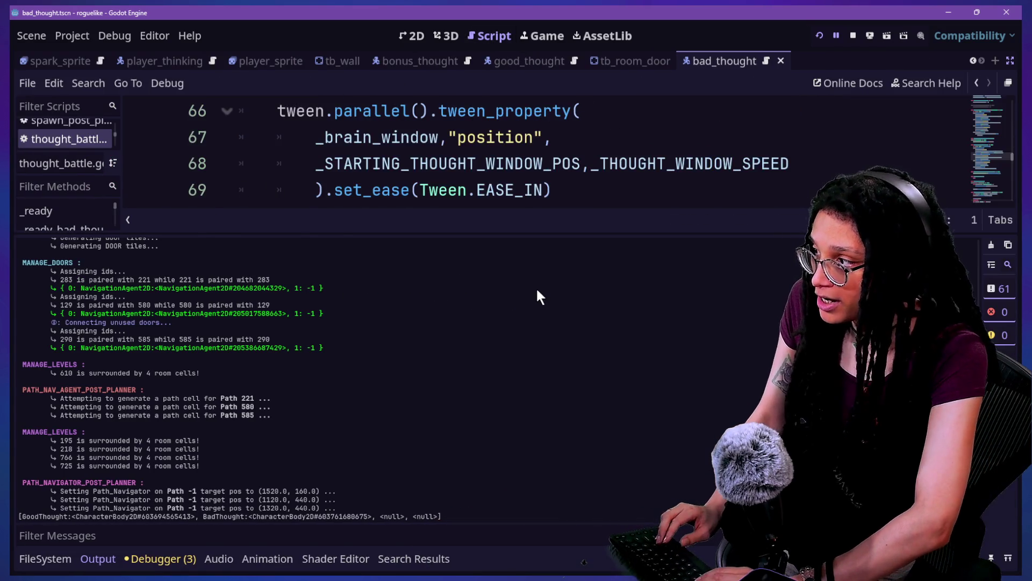
key(ctrl+shift+F11)
key(ctrl+j)
key(ctrl+j)
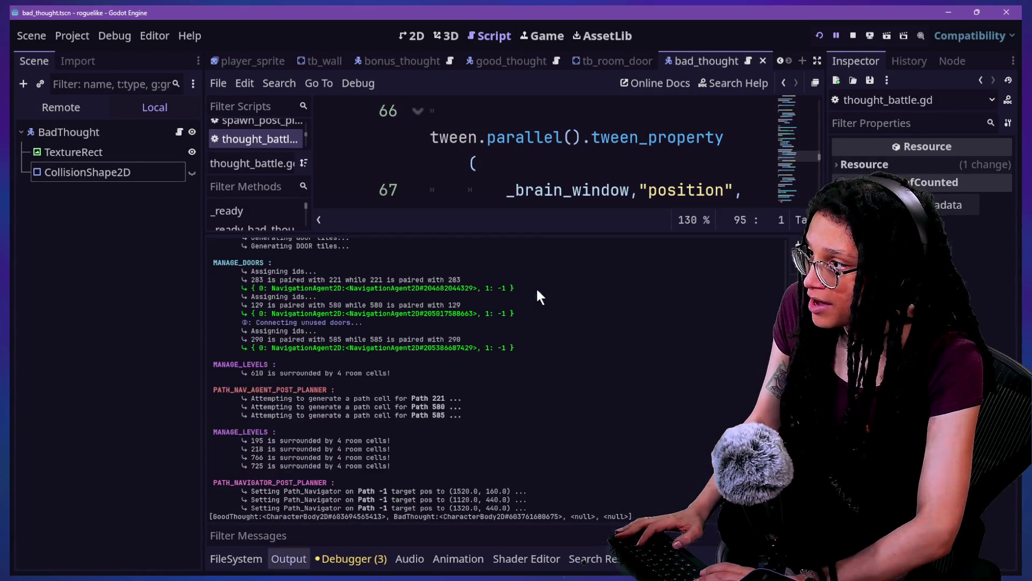
click(519, 147)
Step: Search 'thought_b' in Quick Open and open thought_battle
key(shift+alt+o)
text(thought_)
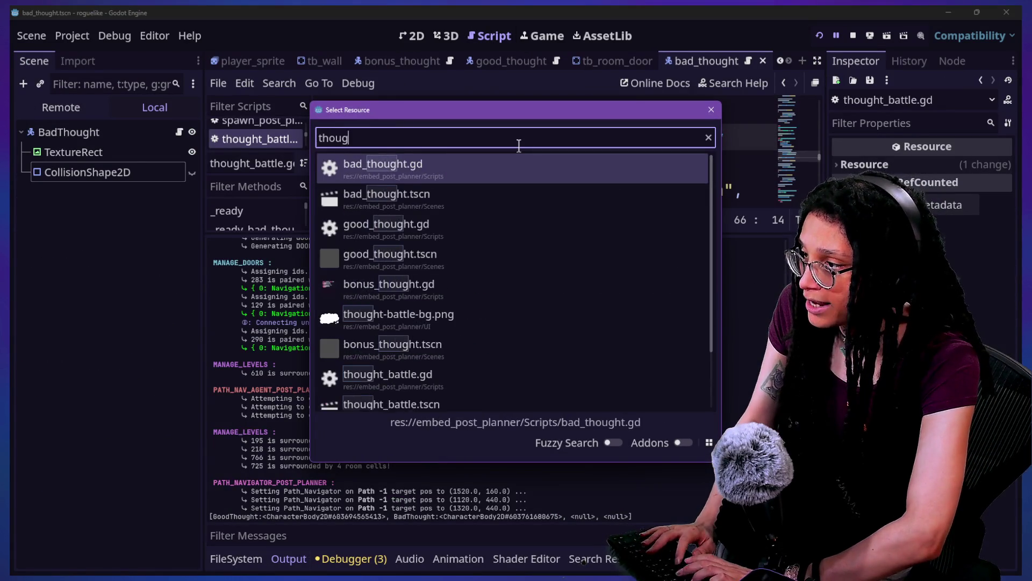
key(Escape)
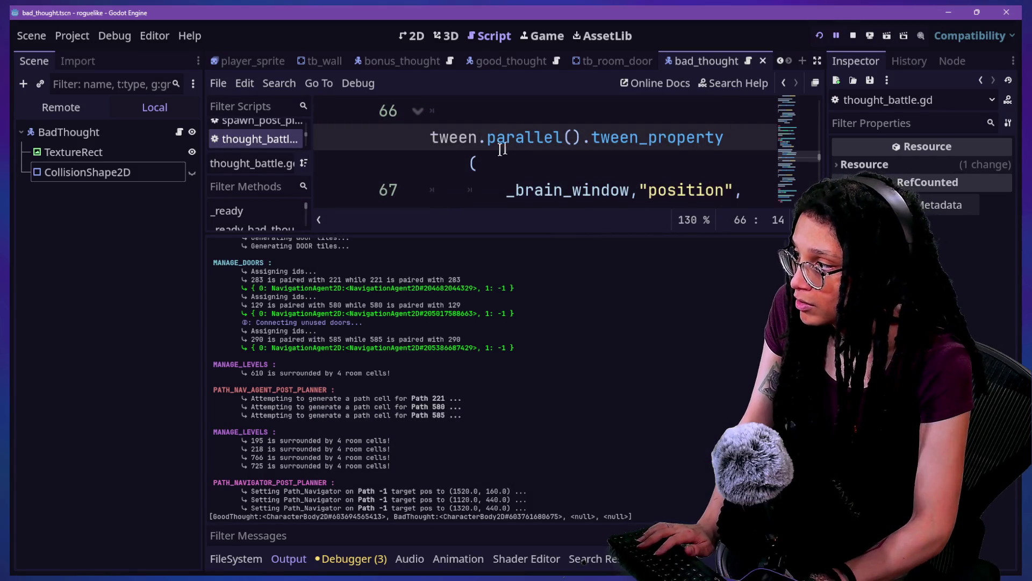
key(shift+alt+o)
text(thought)bat)
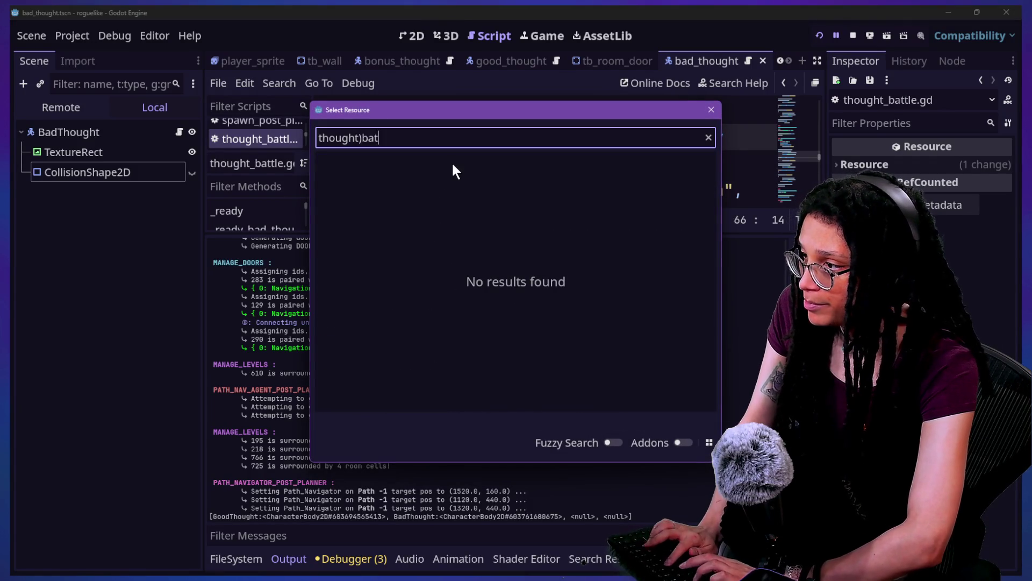
key(BackSpace)
key(BackSpace)
key(BackSpace)
key(BackSpace)
text(_b)
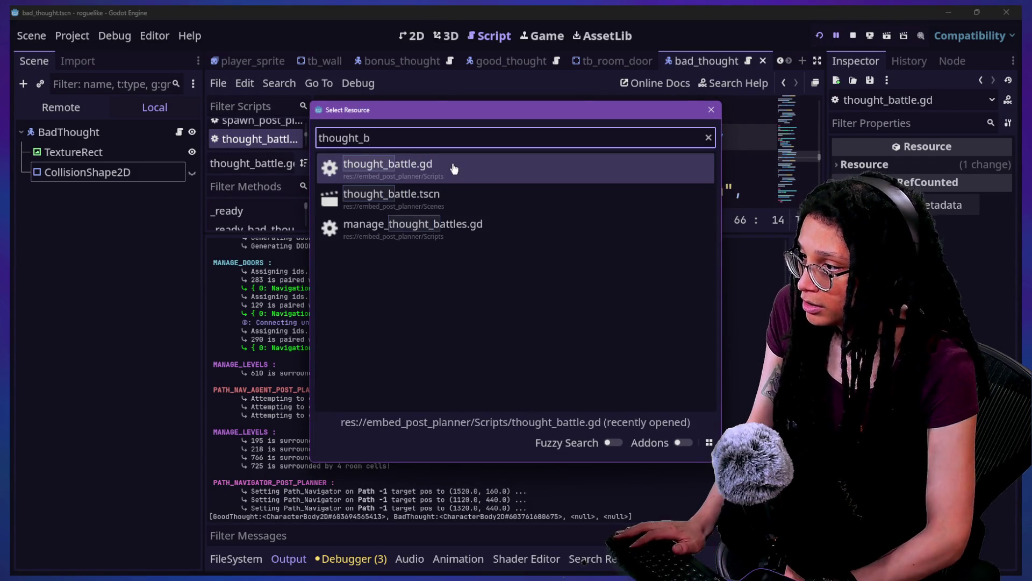
key(Return)
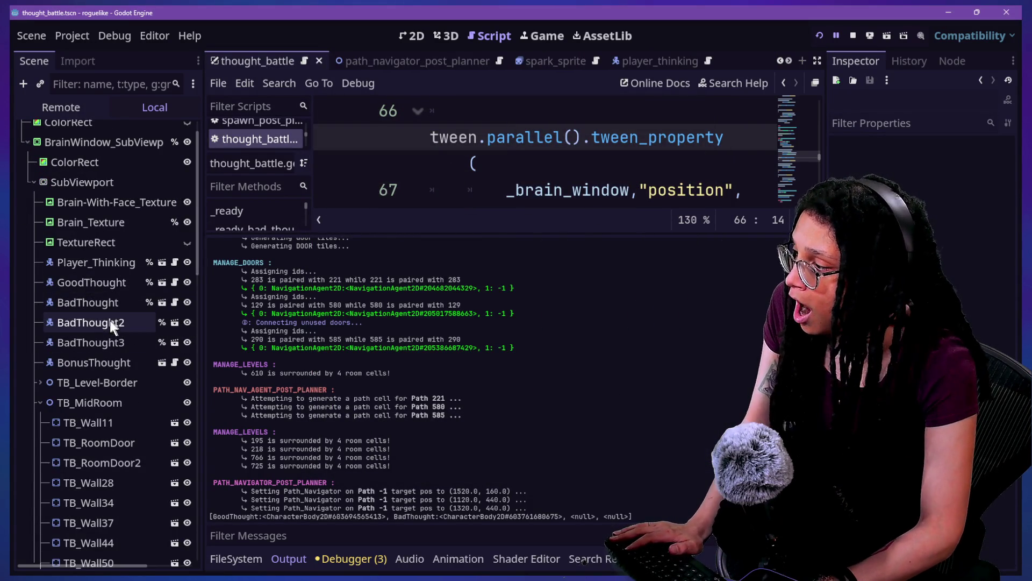
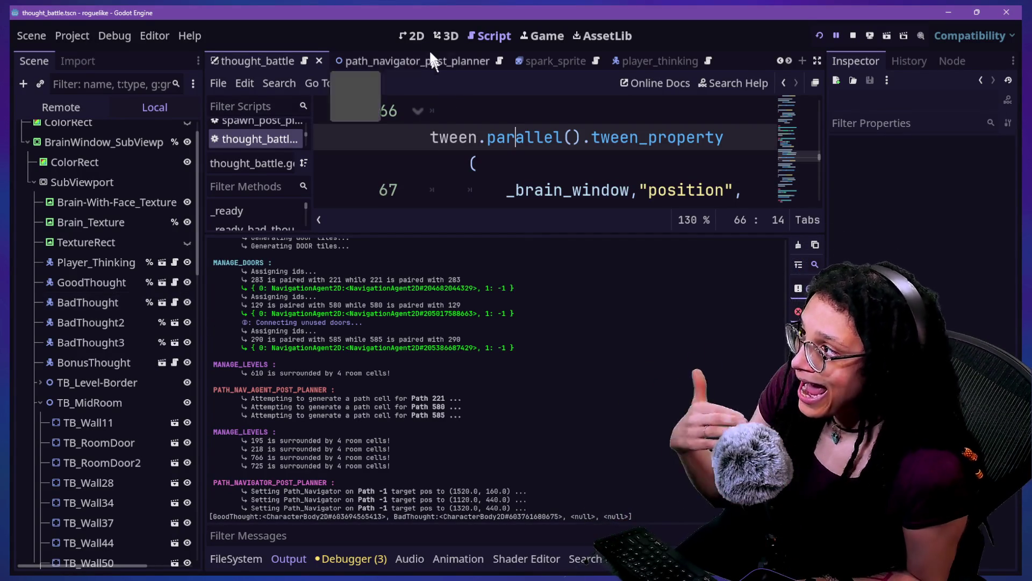
Step: Switch to the 2D view of the thought_battle map and select BadThought3 to show its properties
click(411, 36)
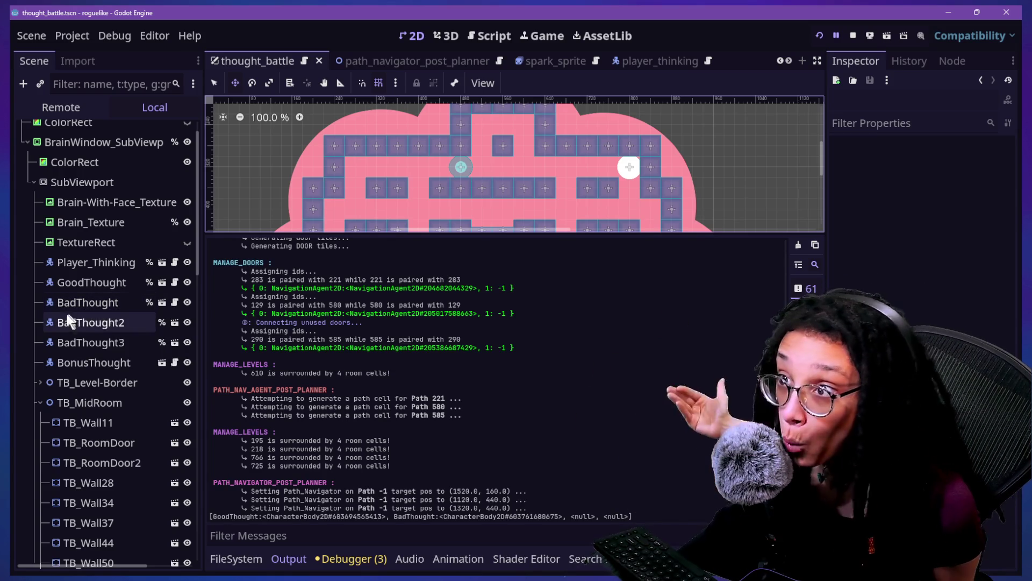
click(113, 339)
Step: Select BadThought2 in the Scene dock to view its CharacterBody2D properties
click(110, 324)
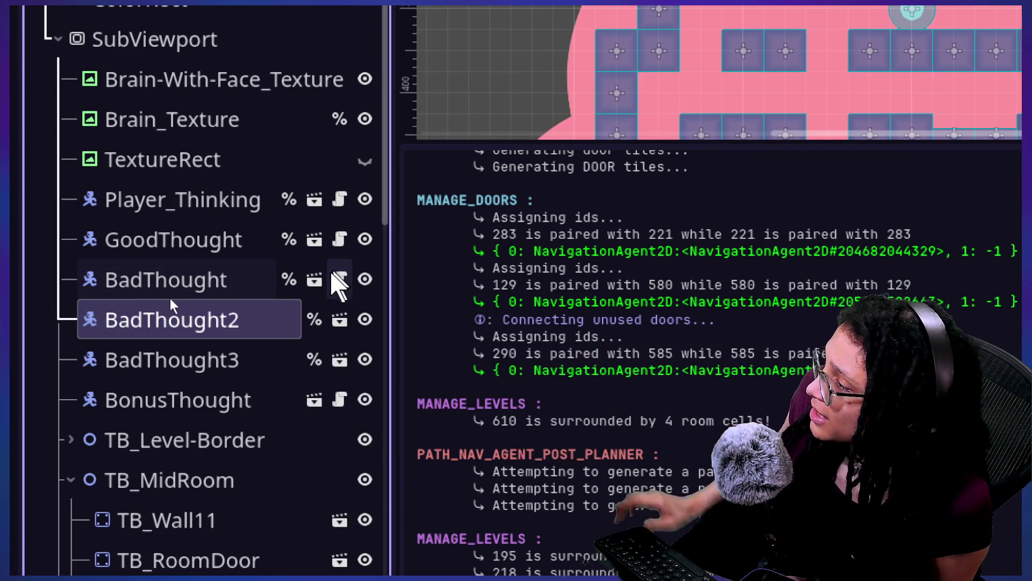
Step: Open bad_thought.tscn in the editor and show the BadThought root node's context menu
click(314, 279)
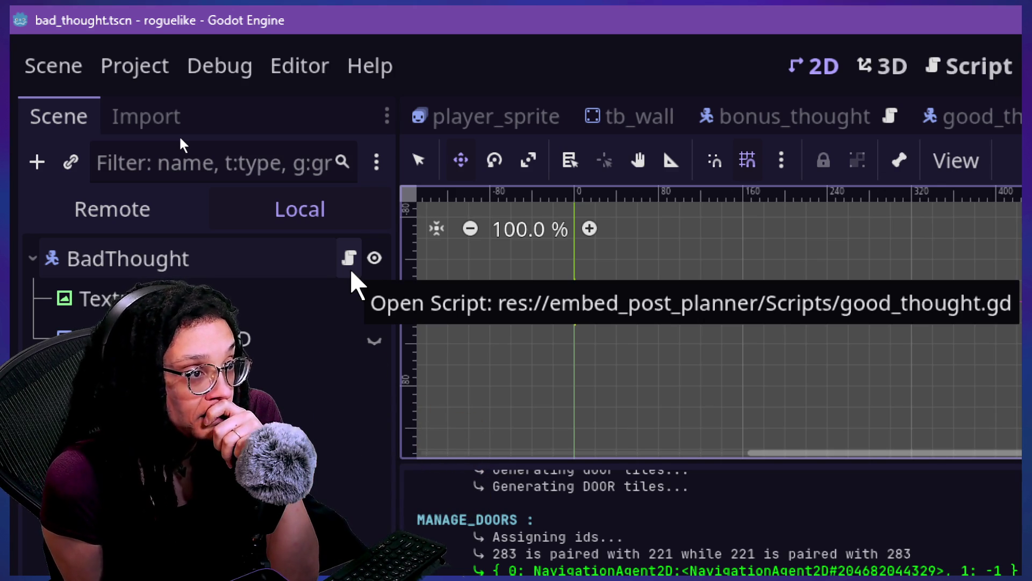
right_click(210, 258)
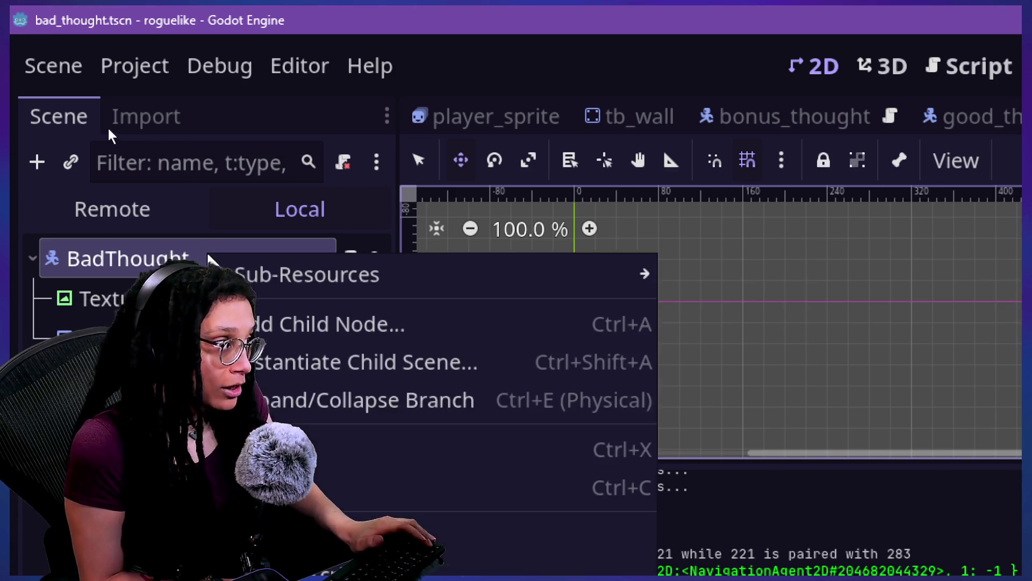